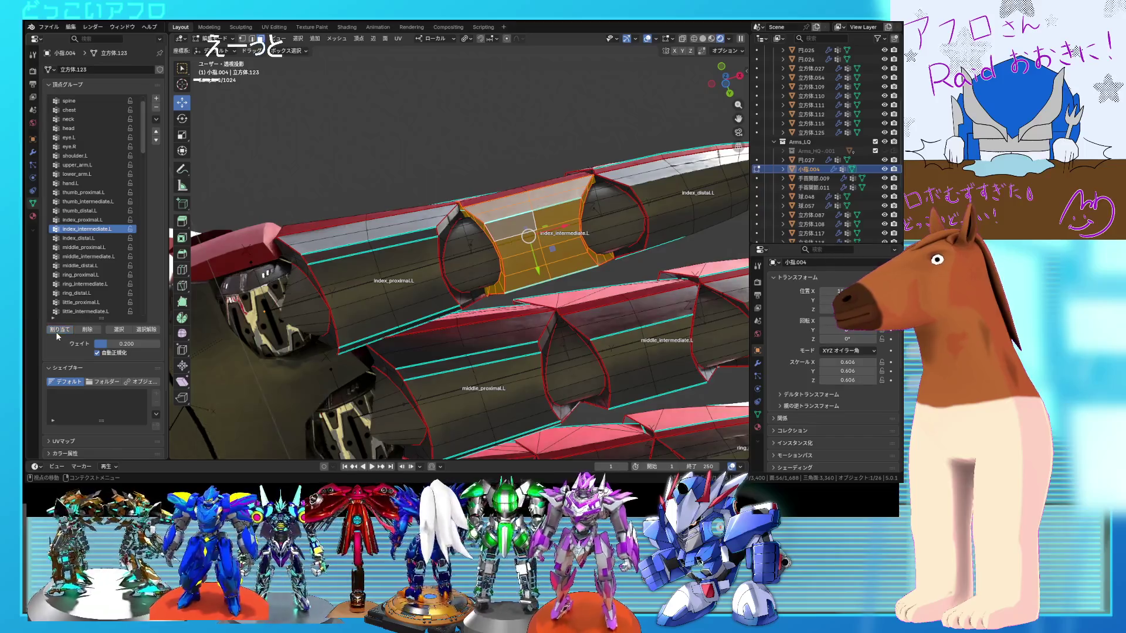
- Check which faces the index_proximal.L and index_intermediate.L vertex groups cover
click(146, 329)
click(118, 330)
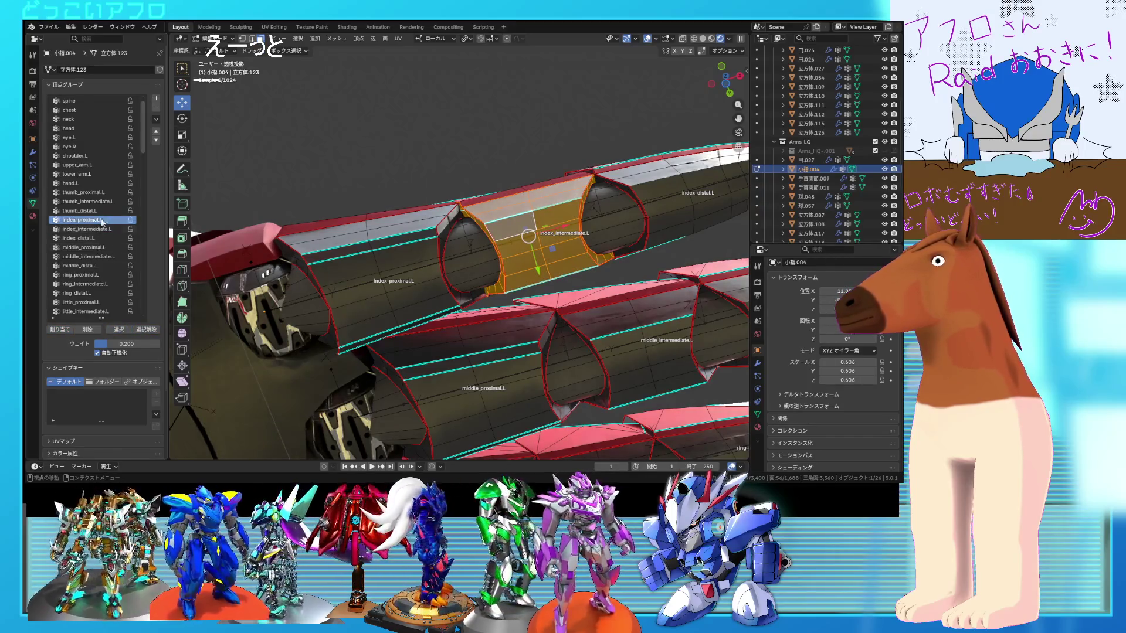
click(125, 328)
click(155, 331)
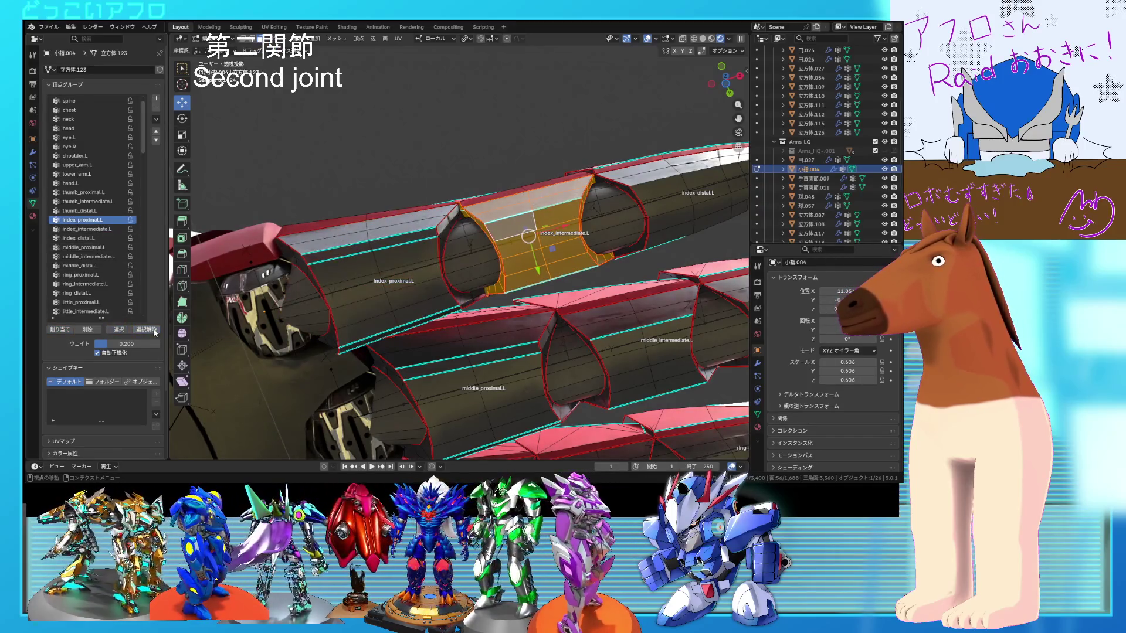
click(535, 245)
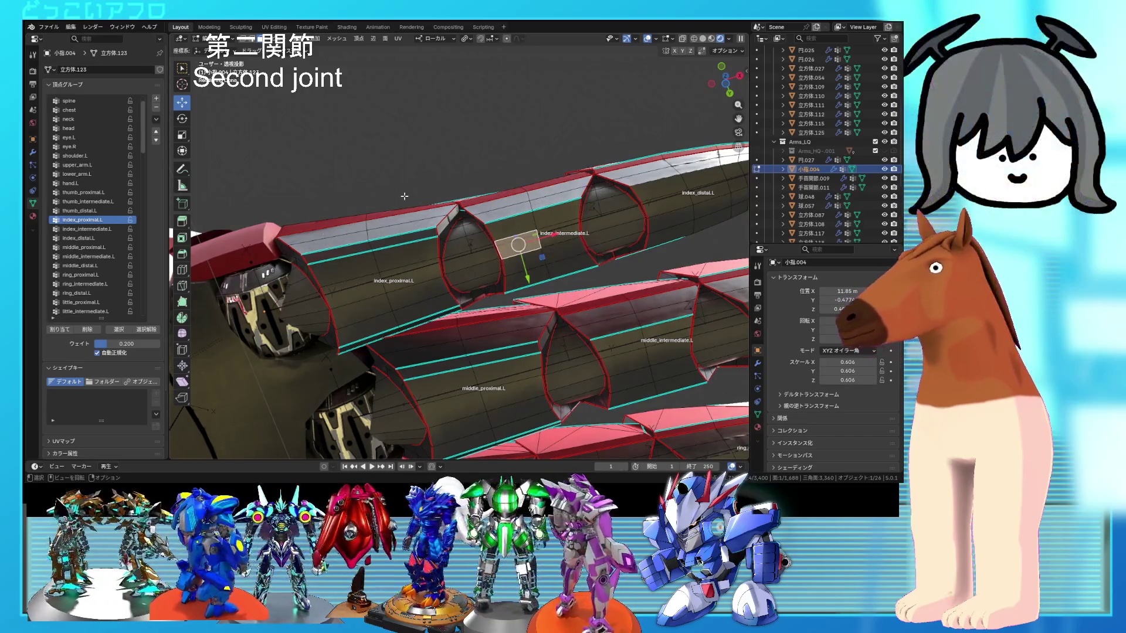
click(119, 330)
click(147, 330)
click(125, 329)
click(146, 330)
mouse_move(730, 189)
shift+middle_down()
mouse_move(493, 202)
mouse_move(511, 176)
mouse_move(498, 252)
mouse_move(513, 248)
mouse_move(512, 219)
mouse_move(505, 377)
mouse_move(538, 335)
mouse_move(568, 234)
mouse_move(564, 184)
shift+middle_up()
- Select the whole index fingertip armor piece and assign it to index_distal.L
key(l)
key(shift+z)
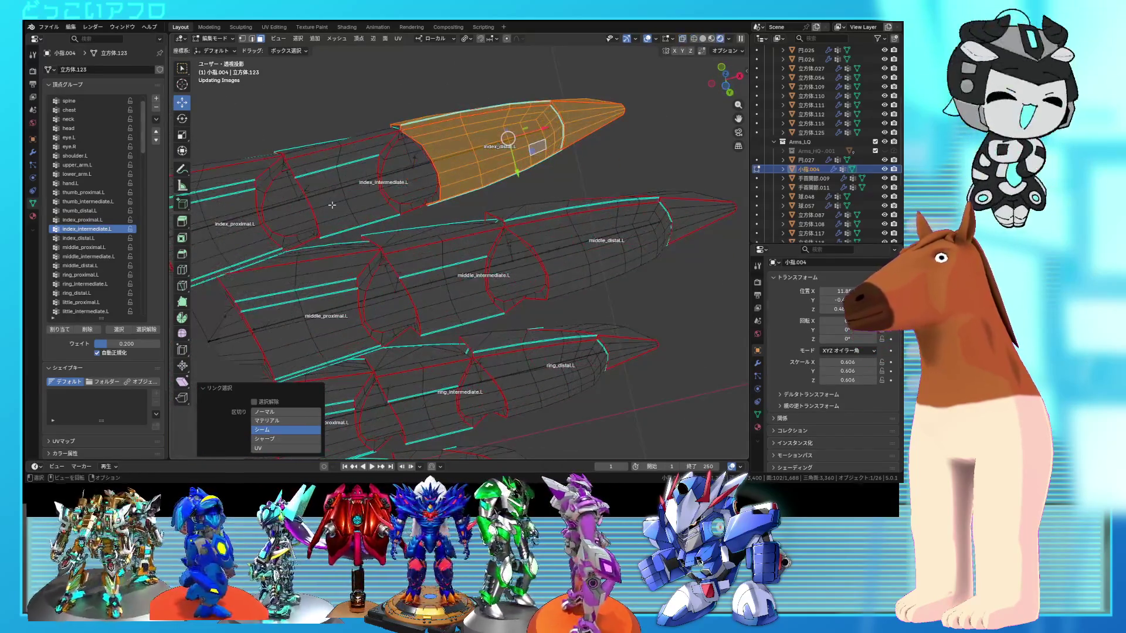
key(shift+z)
key(shift+z)
key(shift+z)
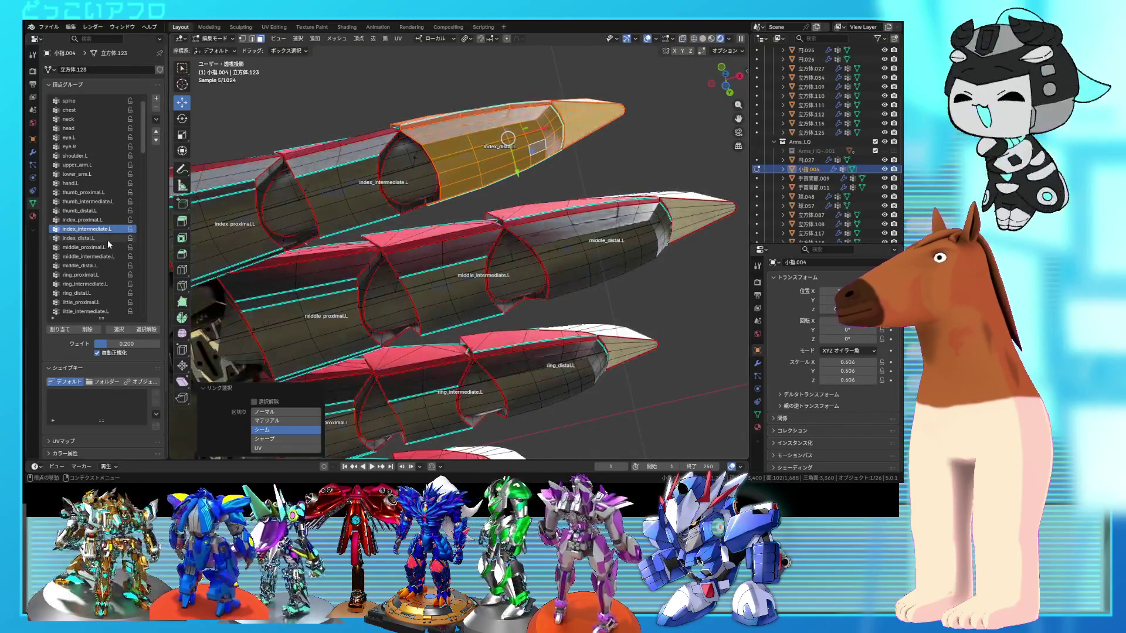
click(107, 241)
click(61, 329)
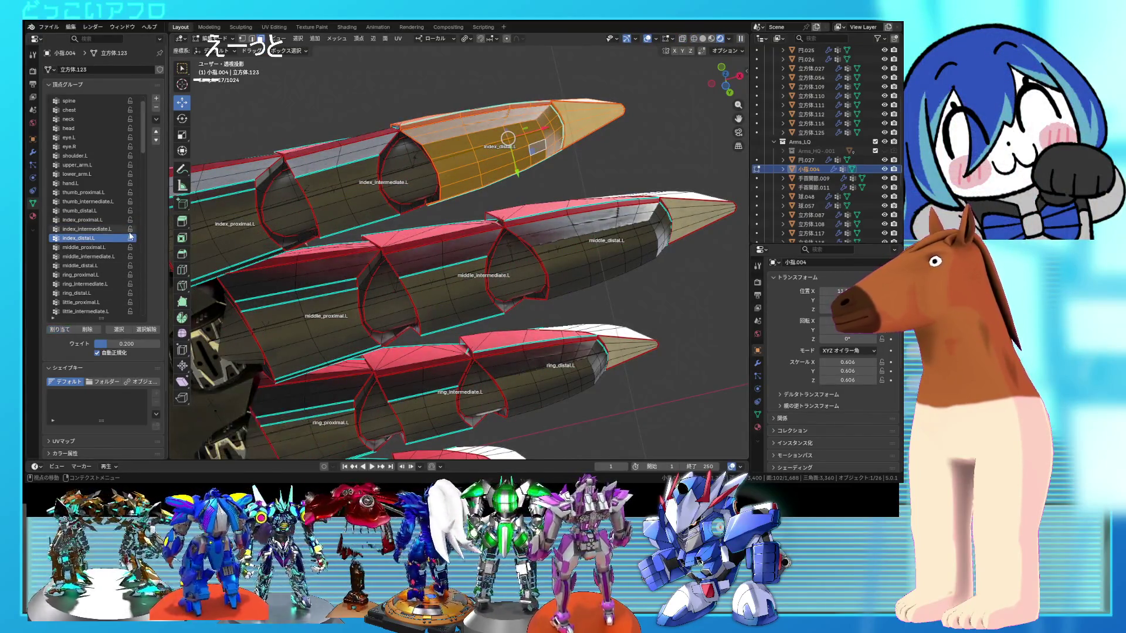
- Reselect the index_distal.L faces to verify them and frame the finger
click(147, 329)
click(119, 329)
middle_drag(510, 246, 527, 249)
key(KP_Decimal)
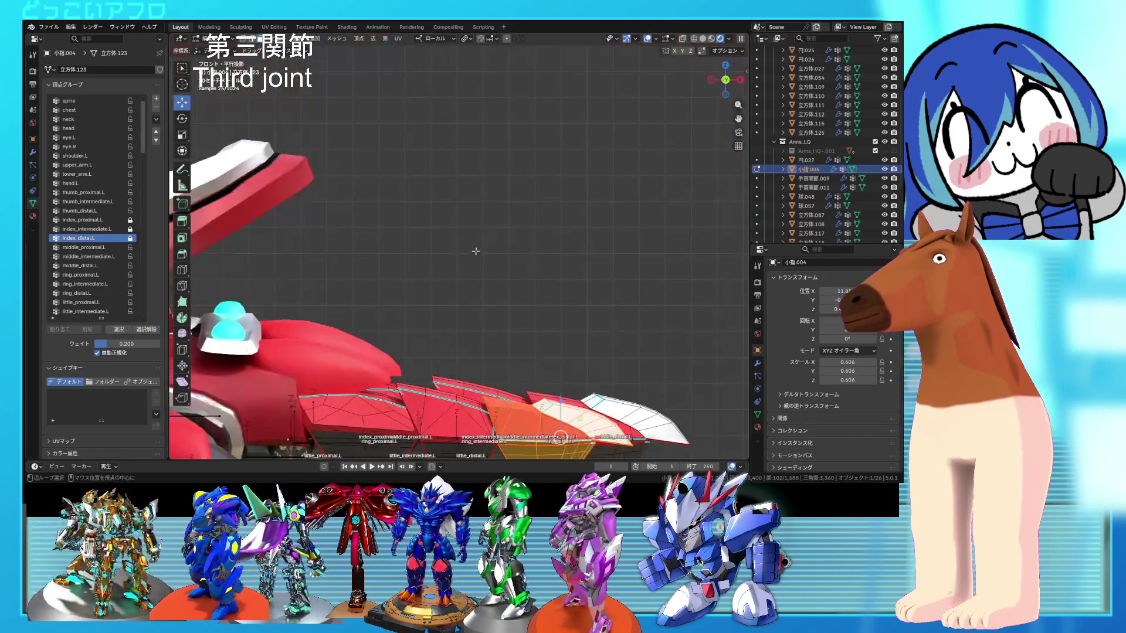
- From the bottom view, add the remaining fingertip faces to index_distal.L and verify them
key(ctrl+KP_7)
key(shift+z)
scroll(483, 266, up, 2)
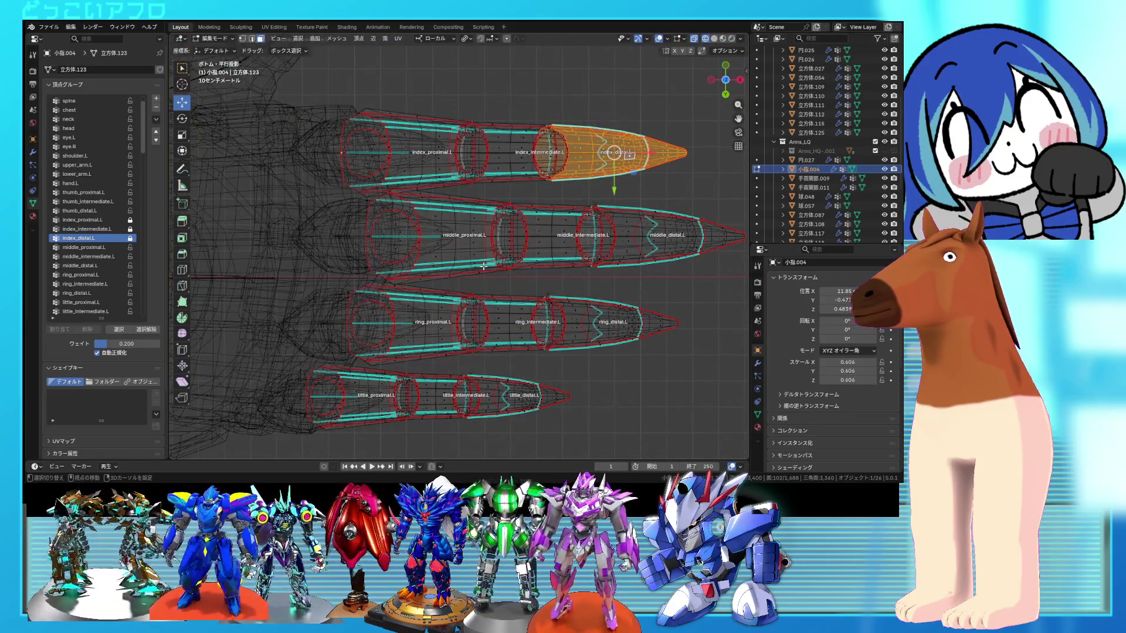
key(shift+z)
scroll(570, 139, up, 3)
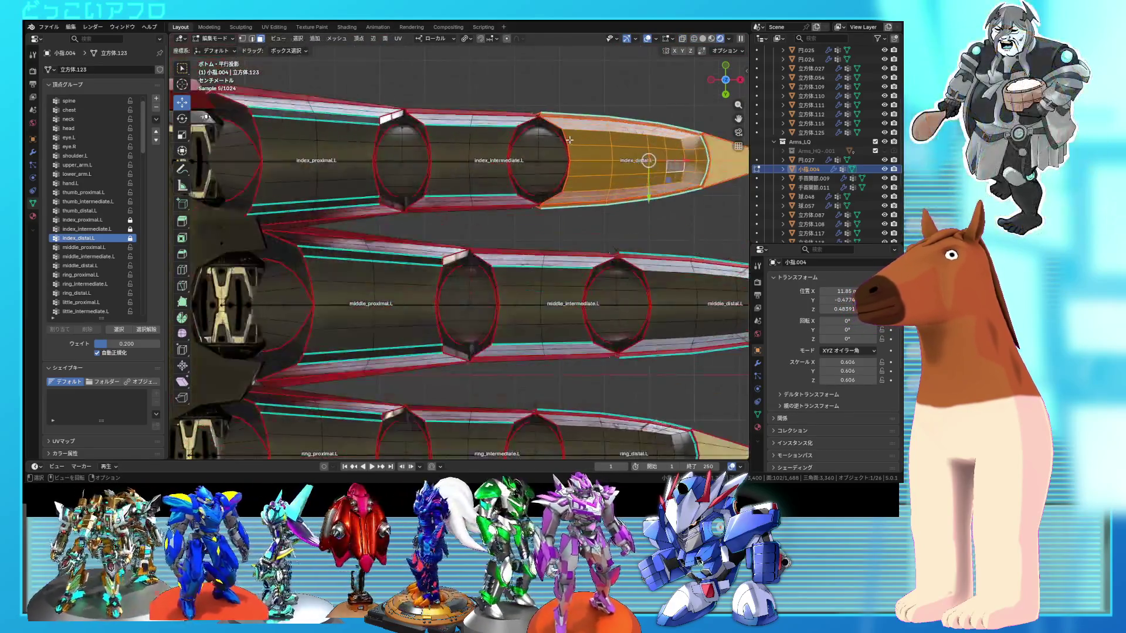
scroll(569, 140, up, 3)
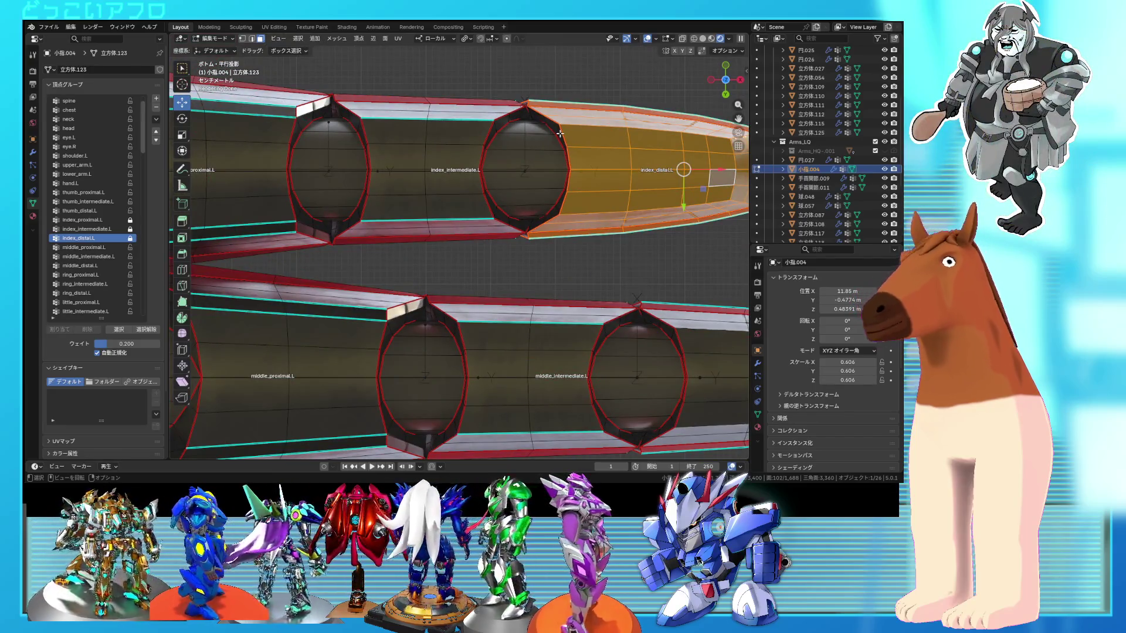
key(l)
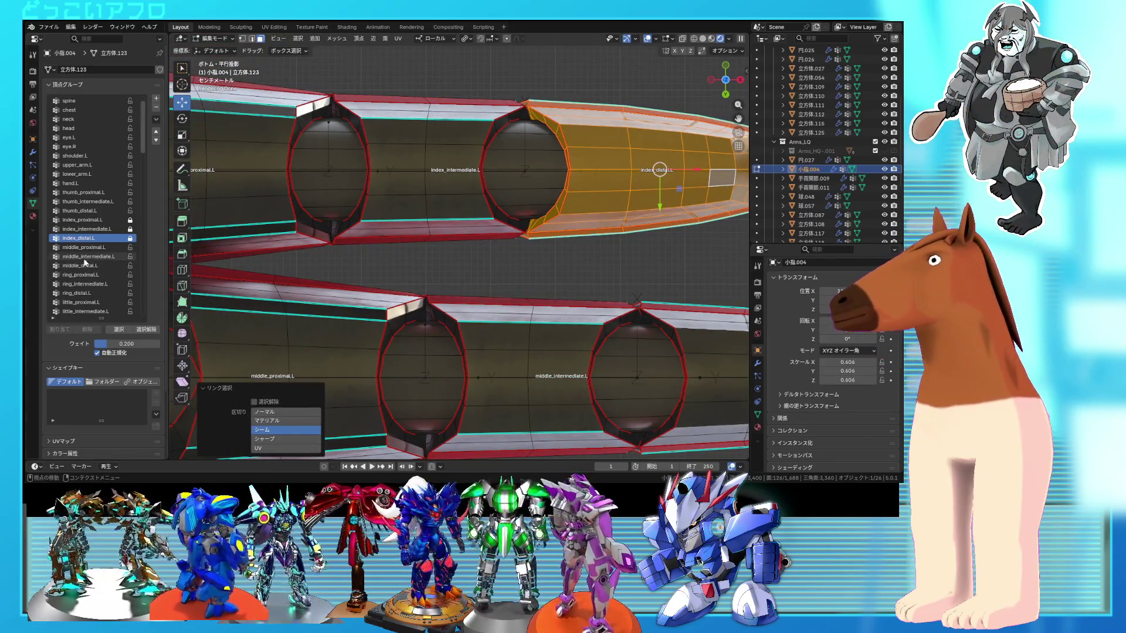
click(58, 331)
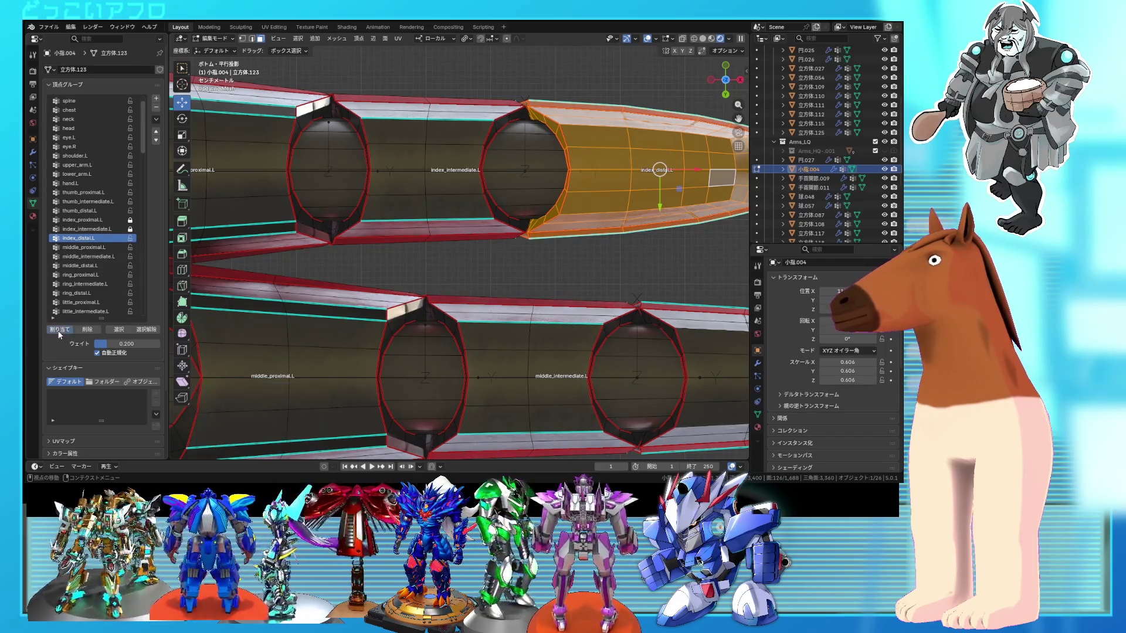
click(145, 332)
click(116, 329)
- Put the armature in Pose Mode and select the index_intermediate.L bone
mouse_move(420, 206)
middle_down()
mouse_move(474, 244)
mouse_move(458, 242)
middle_up()
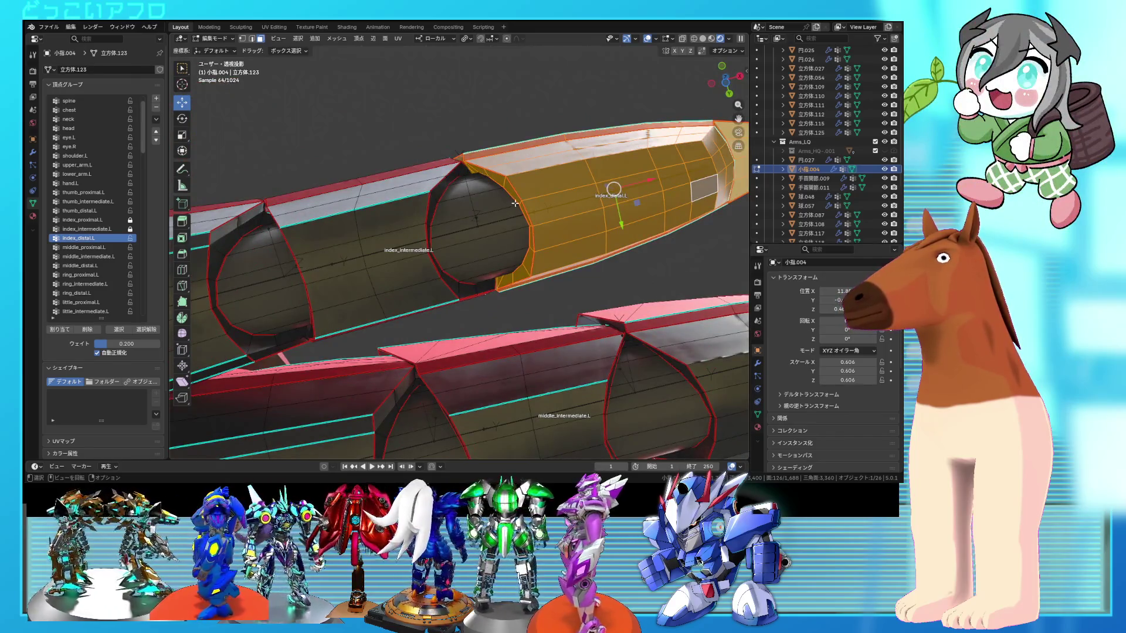
scroll(515, 203, down, 3)
key(Tab)
key(ctrl+Tab)
click(484, 227)
- Test-bend index_intermediate.L, cancelling once, then rotating and confirming
key(r)
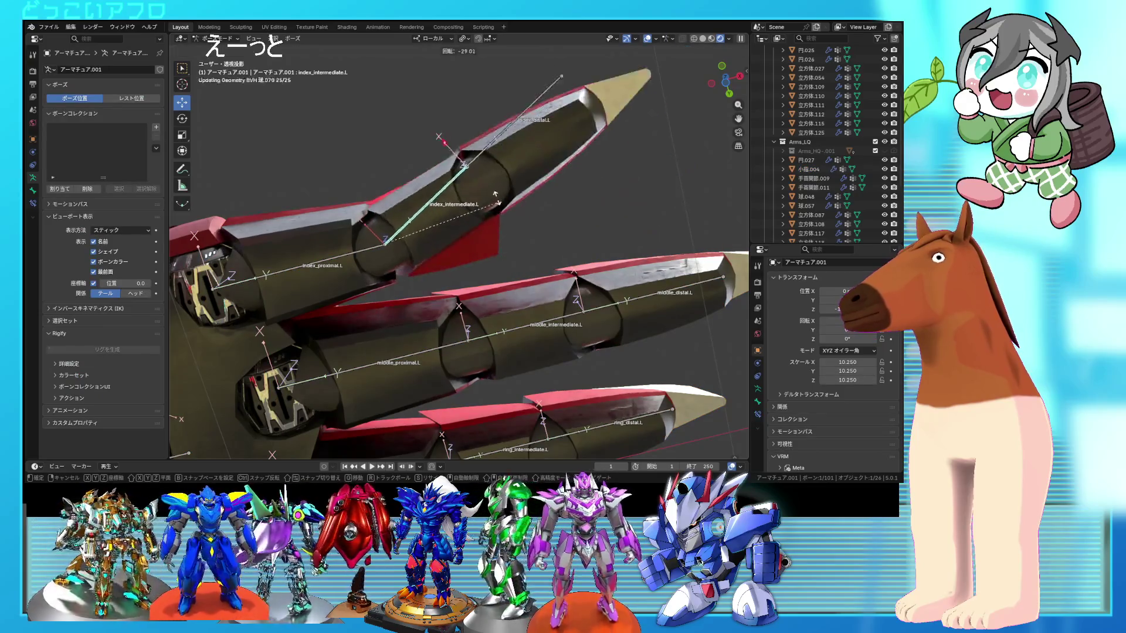
right_click(503, 207)
mouse_move(530, 244)
middle_down()
mouse_move(519, 295)
mouse_move(409, 368)
mouse_move(451, 346)
middle_up()
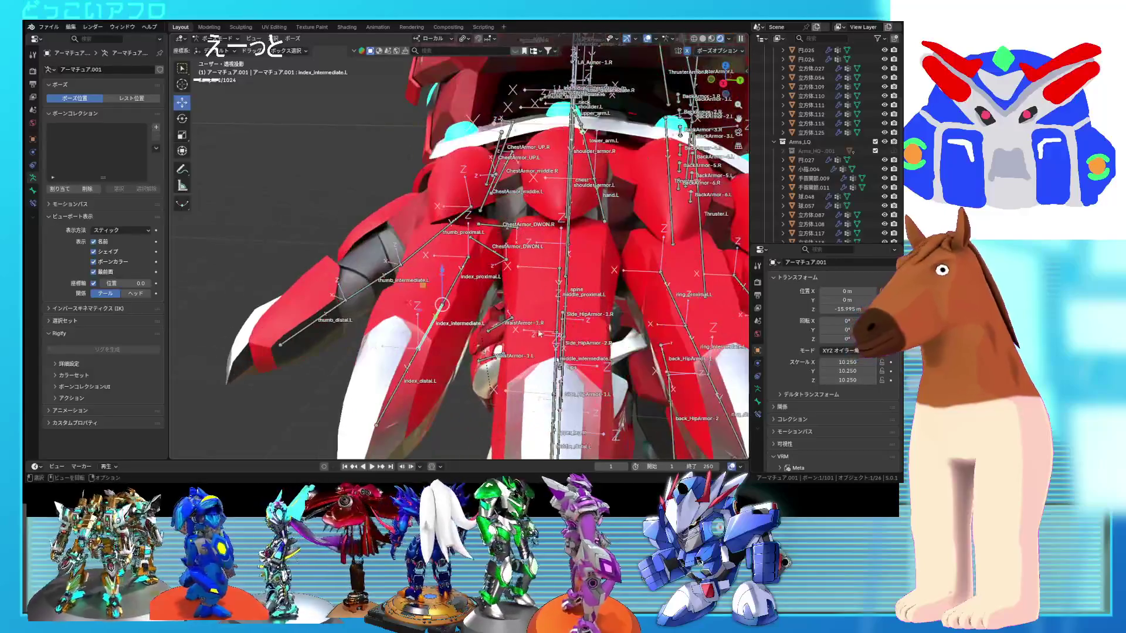
key(r)
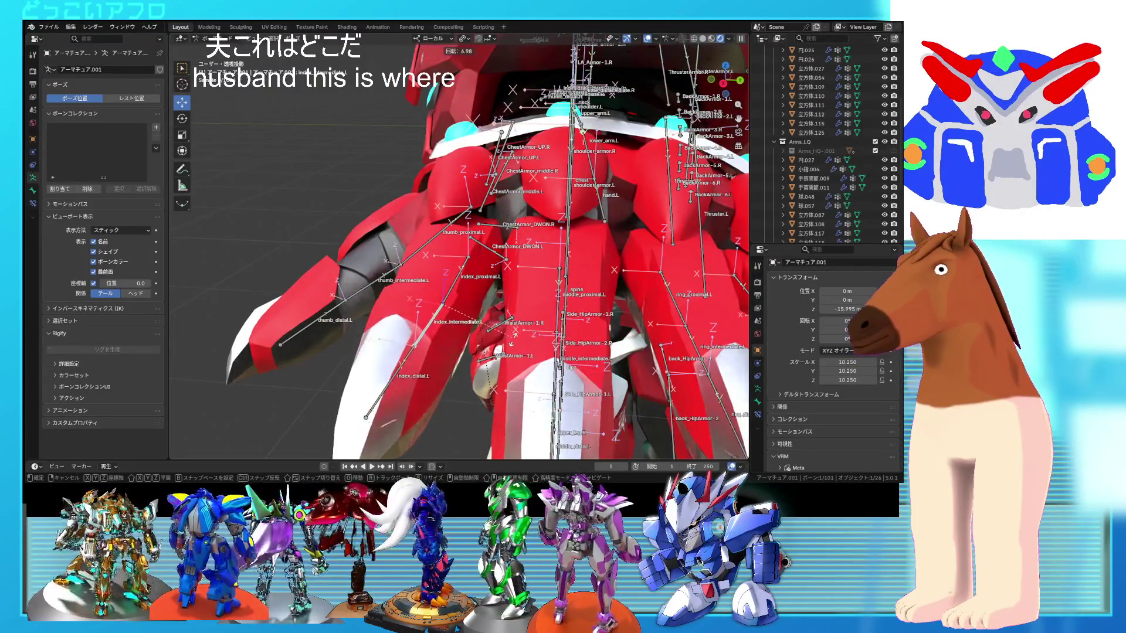
click(493, 346)
middle_drag(492, 346, 679, 262)
scroll(680, 261, up, 5)
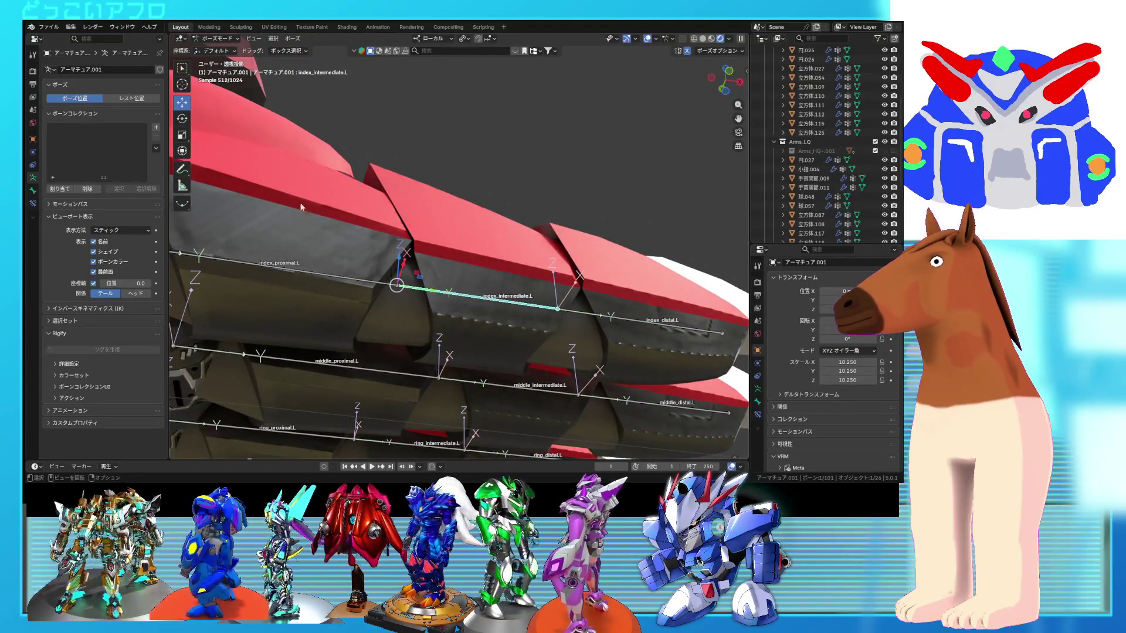
- Return to Object Mode and select finger armor mesh 小指.004 in wireframe view
click(209, 40)
click(211, 47)
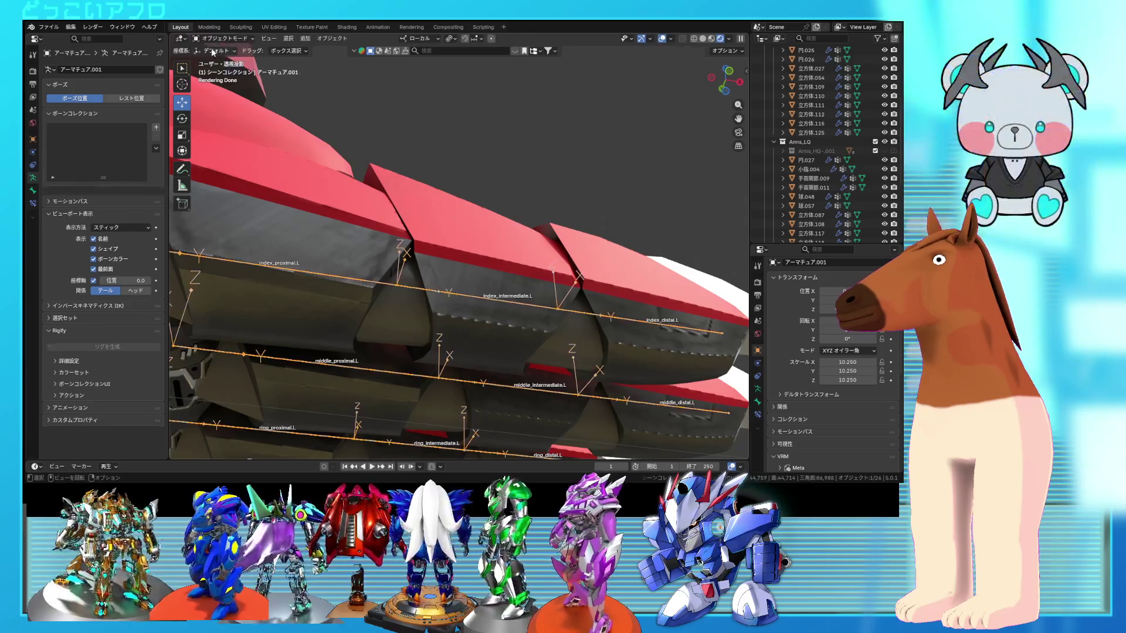
click(436, 231)
key(shift+z)
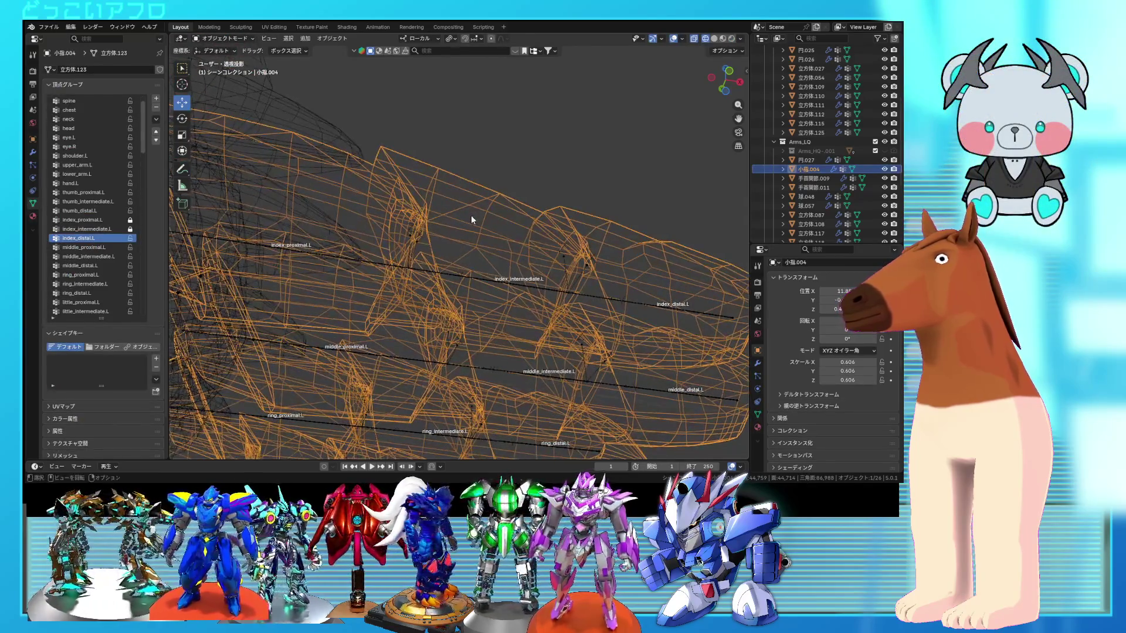
- Clear the mesh selection in Edit Mode and switch to Weight Paint mode
key(Tab)
key(alt+a)
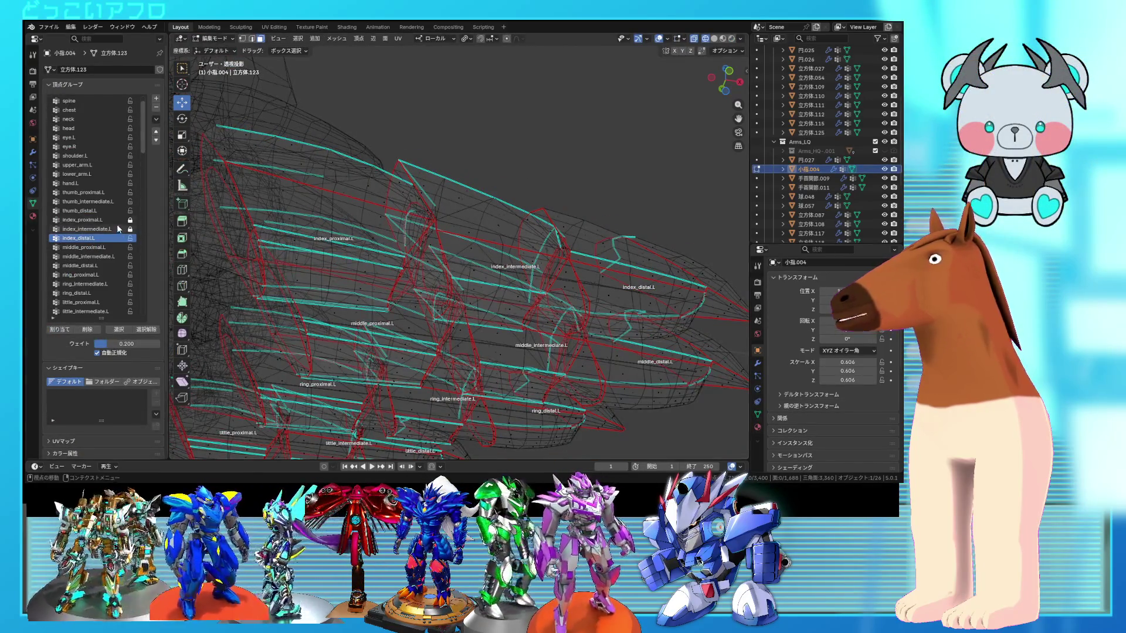
click(217, 39)
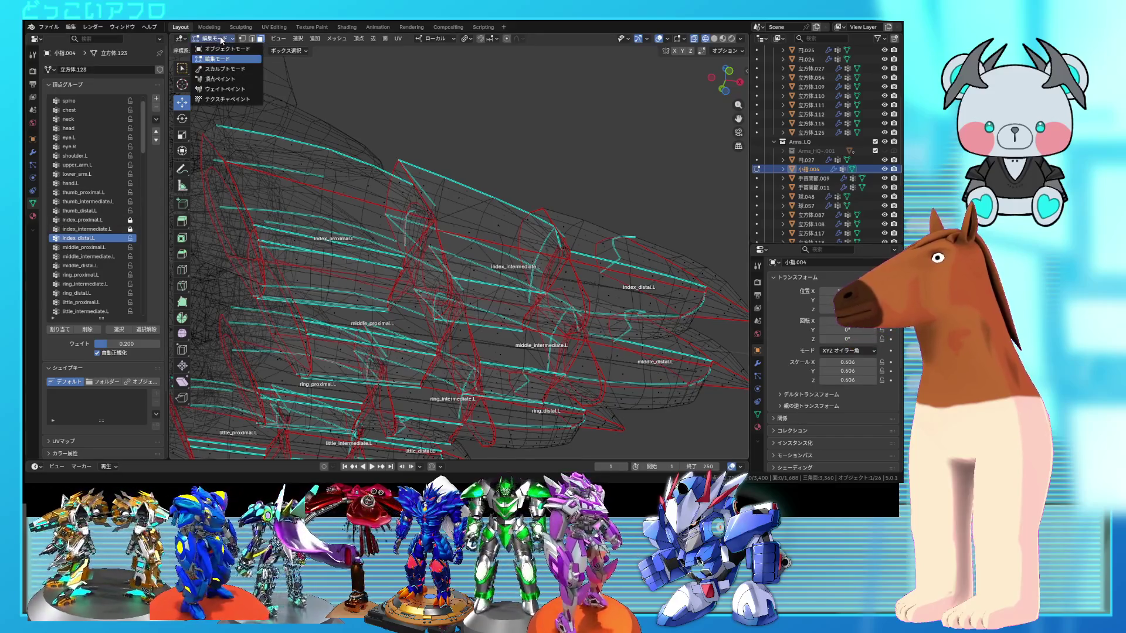
click(230, 89)
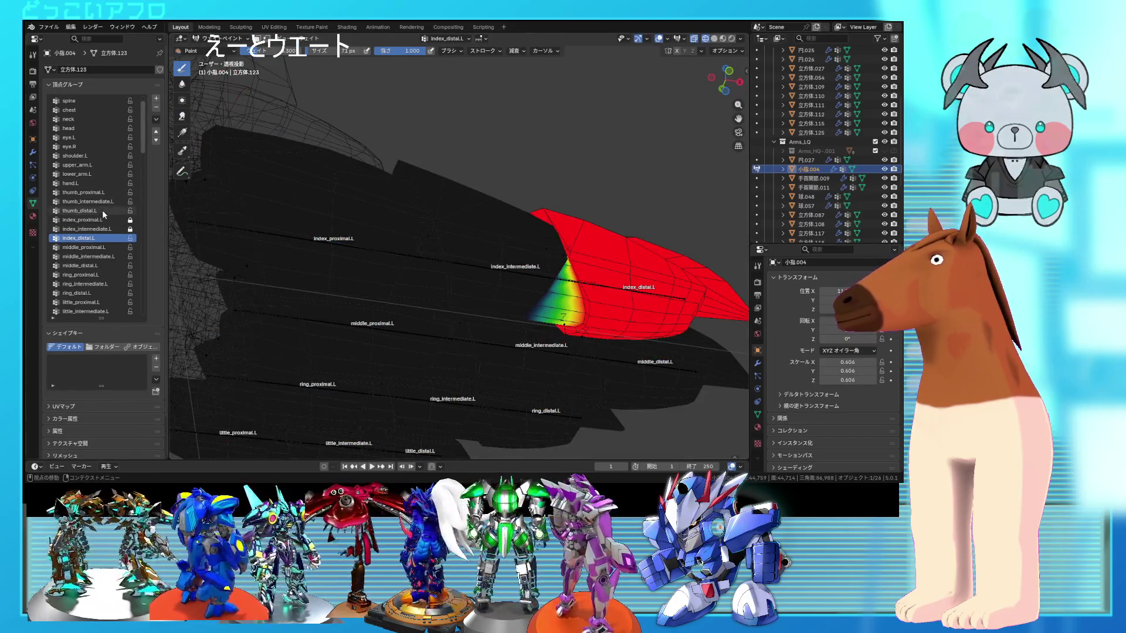
- Inspect the index_intermediate.L and index_proximal.L weights, then return to Edit Mode
click(109, 229)
middle_drag(364, 253, 393, 238)
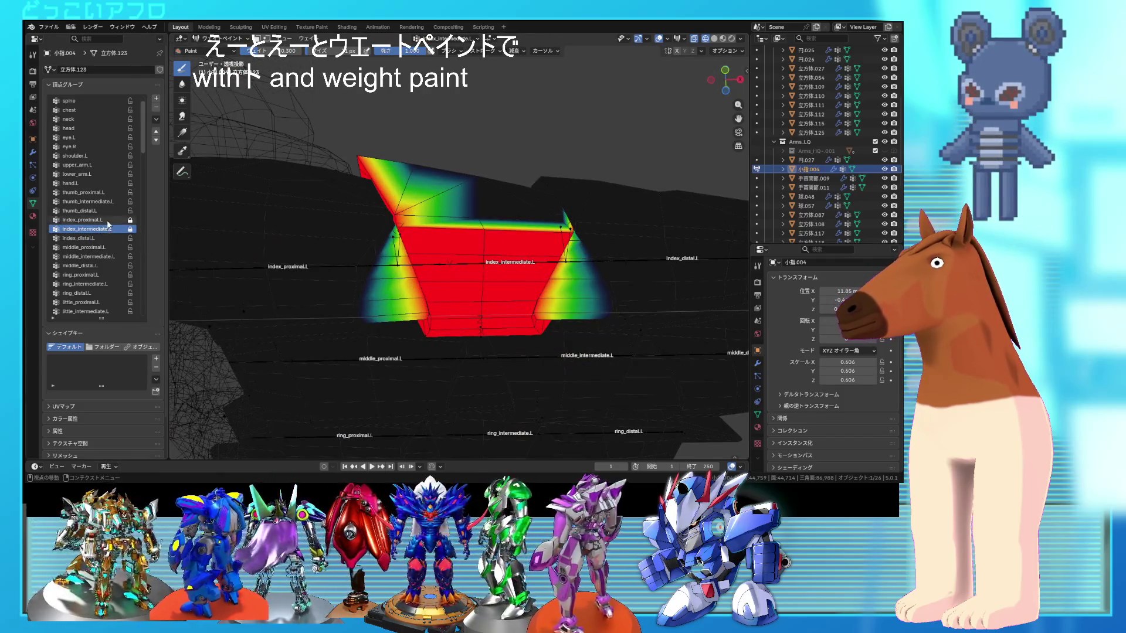
click(109, 220)
mouse_move(358, 125)
middle_down()
mouse_move(382, 88)
mouse_move(381, 61)
middle_up()
click(217, 38)
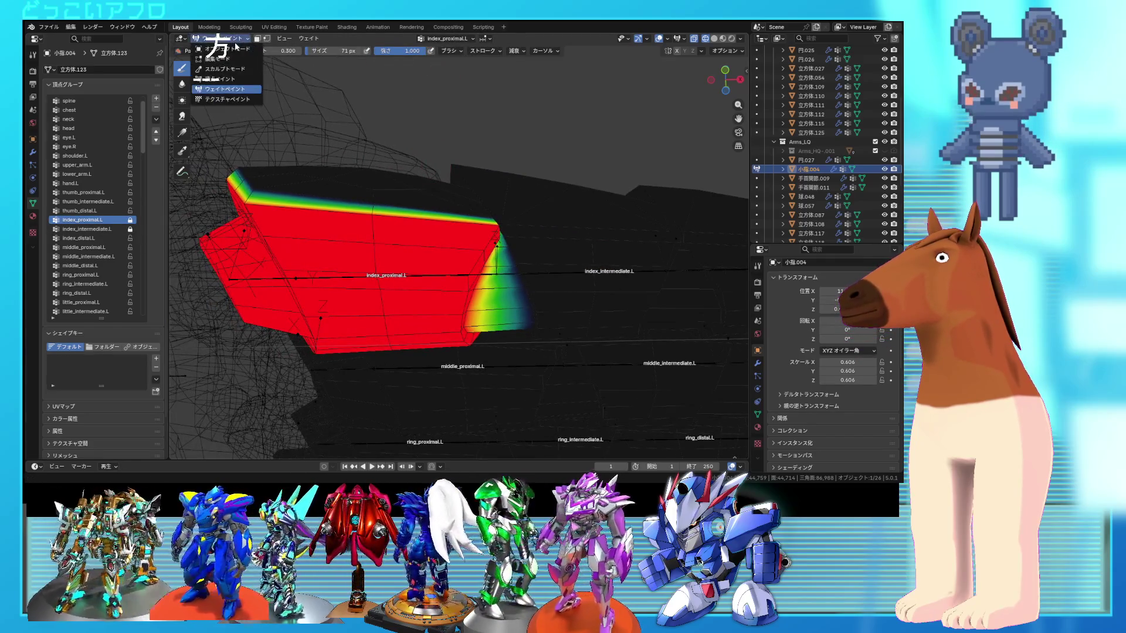
click(225, 48)
key(Tab)
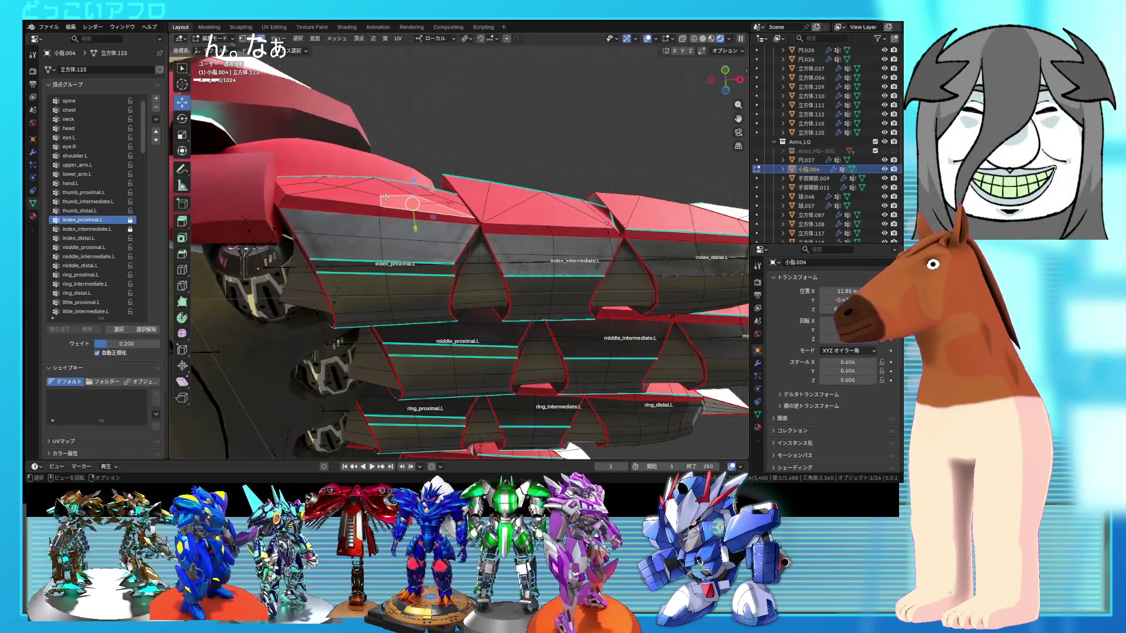
- Select the knuckle armor piece and compare it with the index_proximal.L faces in wireframe
key(l)
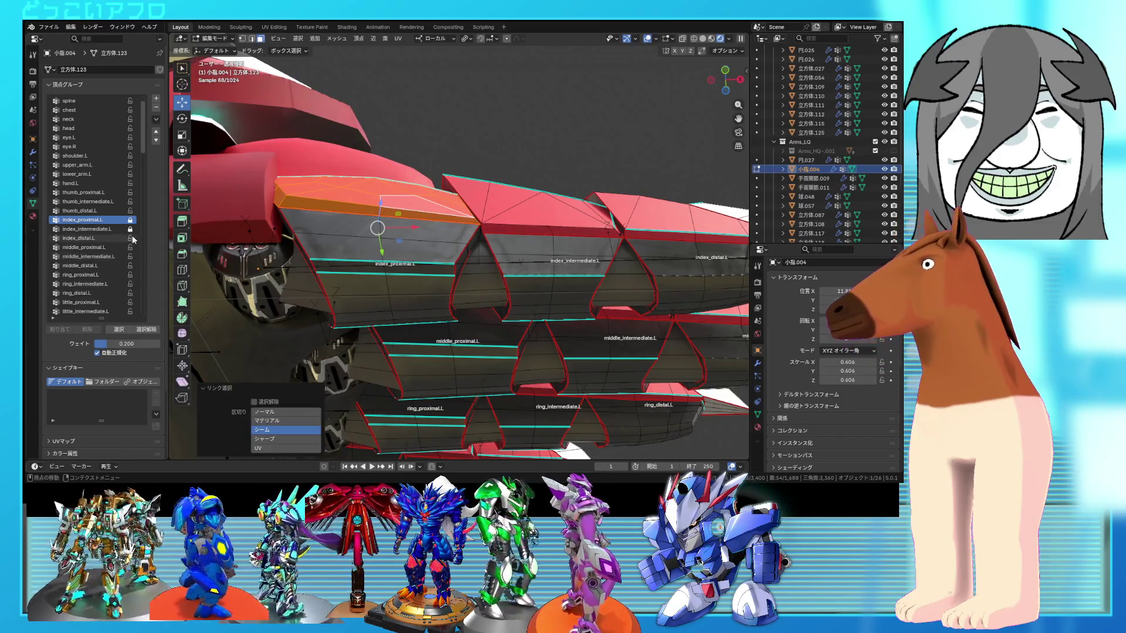
click(146, 330)
click(118, 330)
key(shift+z)
mouse_move(328, 305)
middle_down()
mouse_move(364, 329)
mouse_move(354, 243)
middle_up()
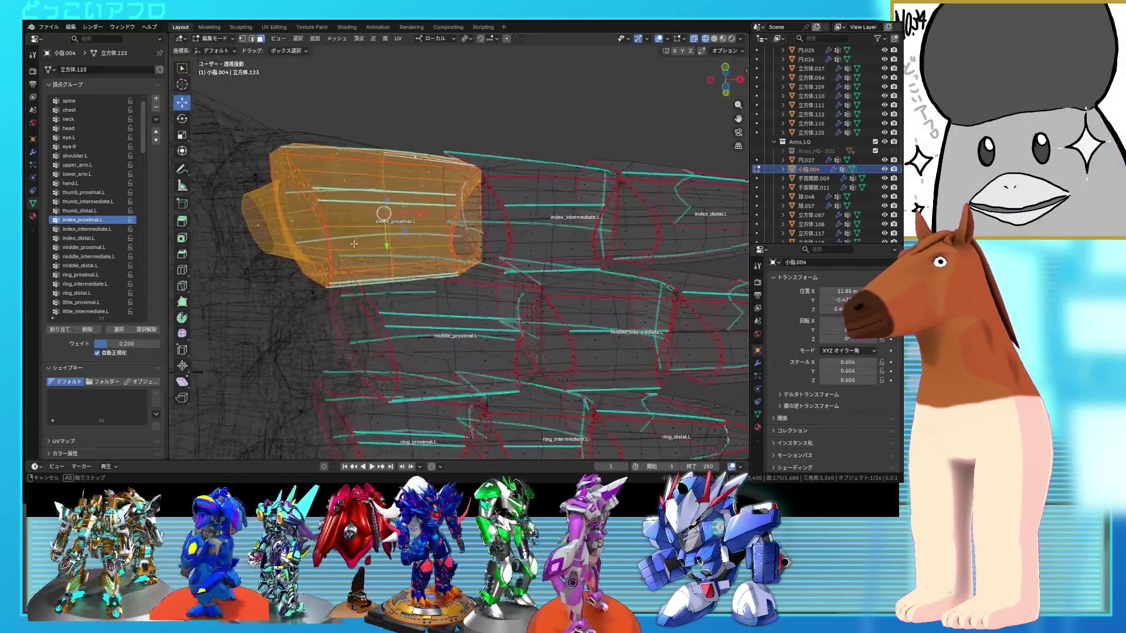
scroll(445, 243, up, 2)
mouse_move(445, 244)
middle_down()
mouse_move(470, 282)
mouse_move(443, 309)
mouse_move(397, 299)
mouse_move(444, 328)
mouse_move(480, 215)
middle_up()
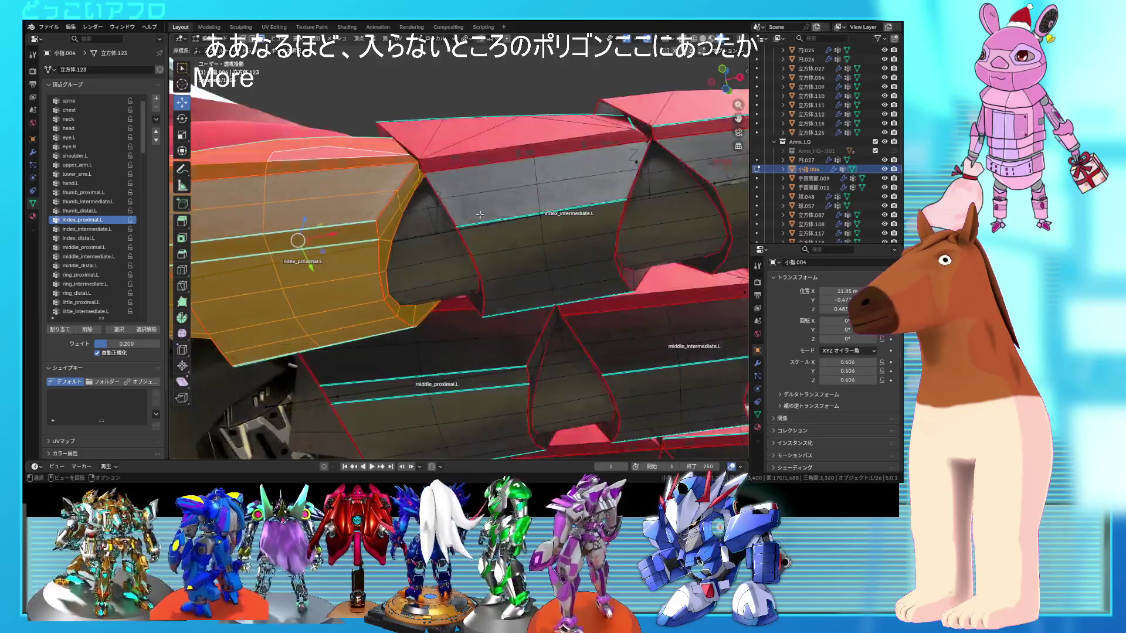
- Select the top red armor strip and assign it to index_intermediate.L
click(479, 214)
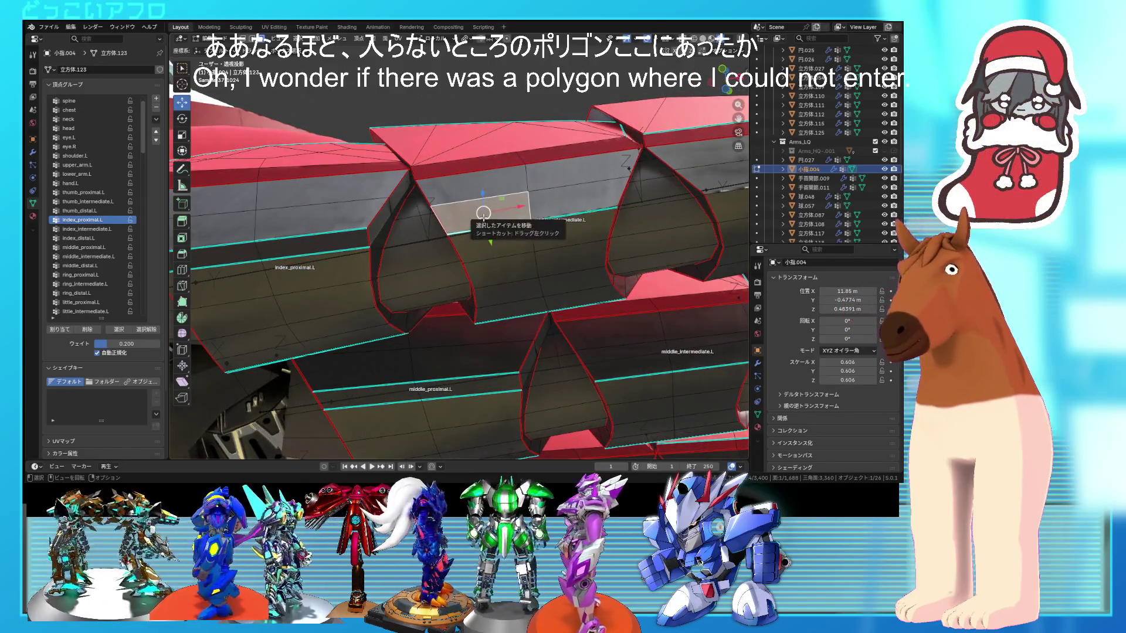
click(483, 143)
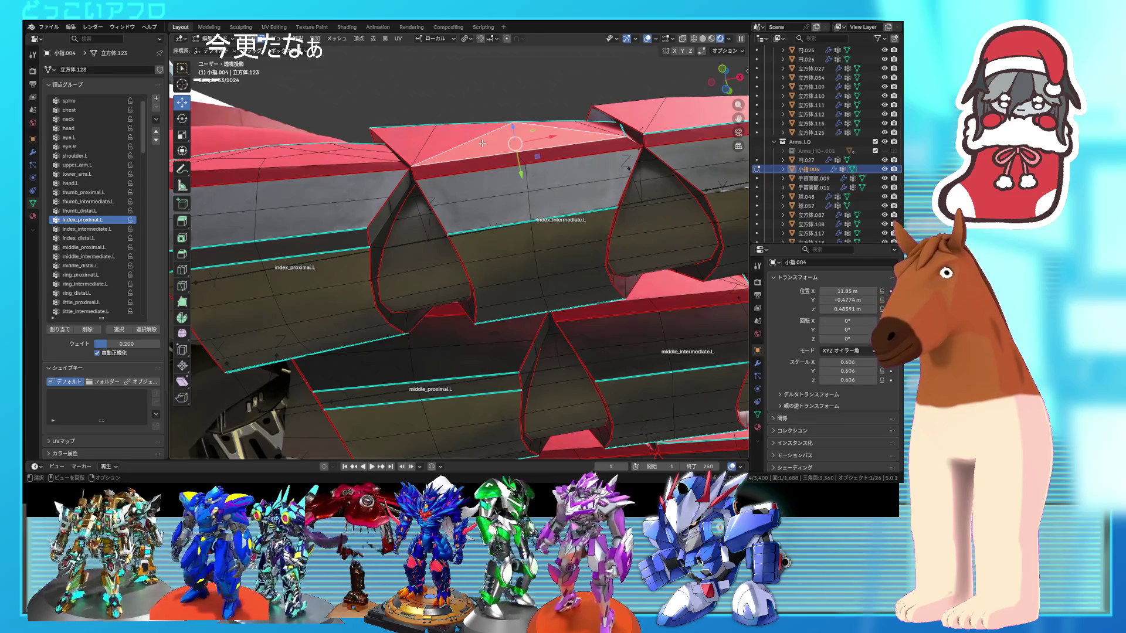
key(ctrl+l)
click(100, 227)
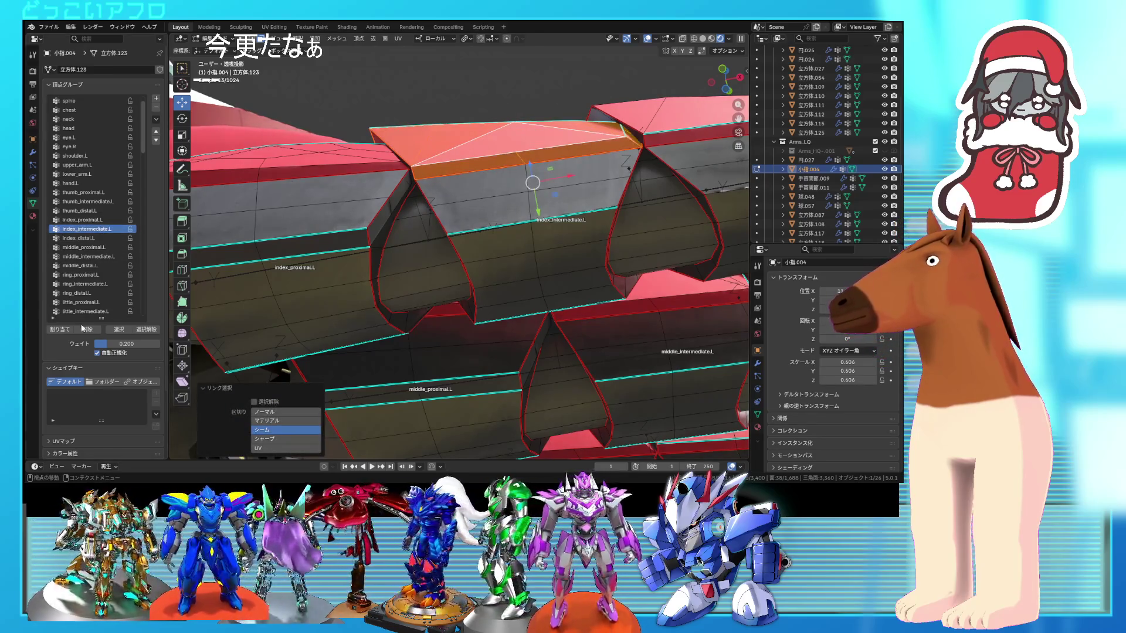
click(62, 331)
click(118, 329)
- Find a missed armor polygon in see-through view, then leave Edit Mode
key(alt+z)
mouse_move(411, 293)
middle_down()
mouse_move(445, 373)
mouse_move(484, 264)
mouse_move(589, 220)
middle_up()
click(592, 219)
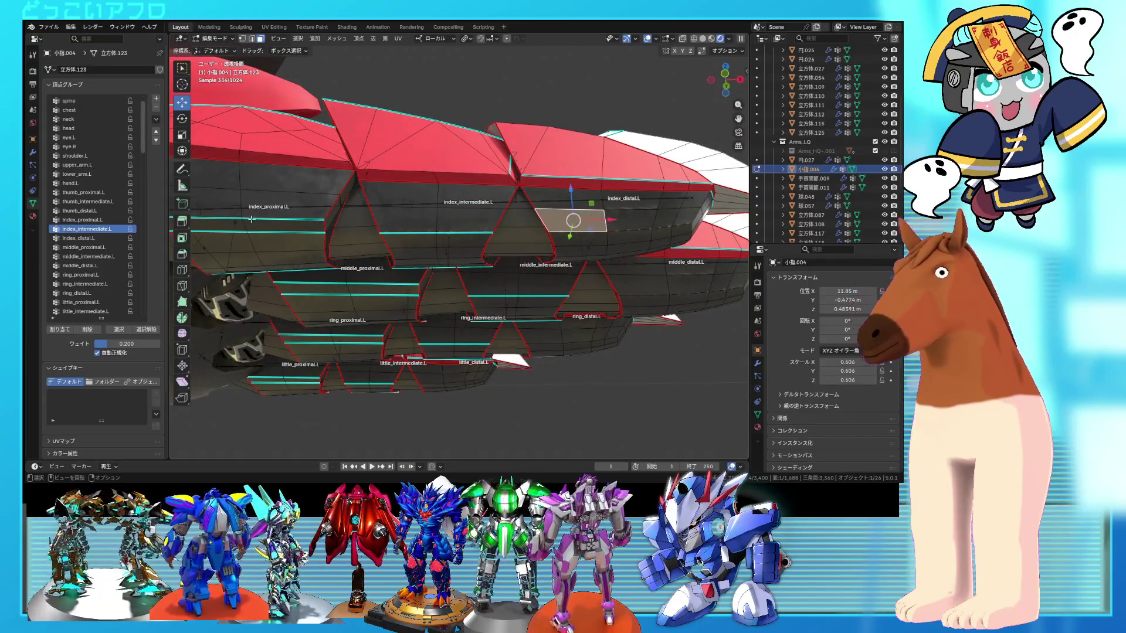
key(Tab)
key(alt+z)
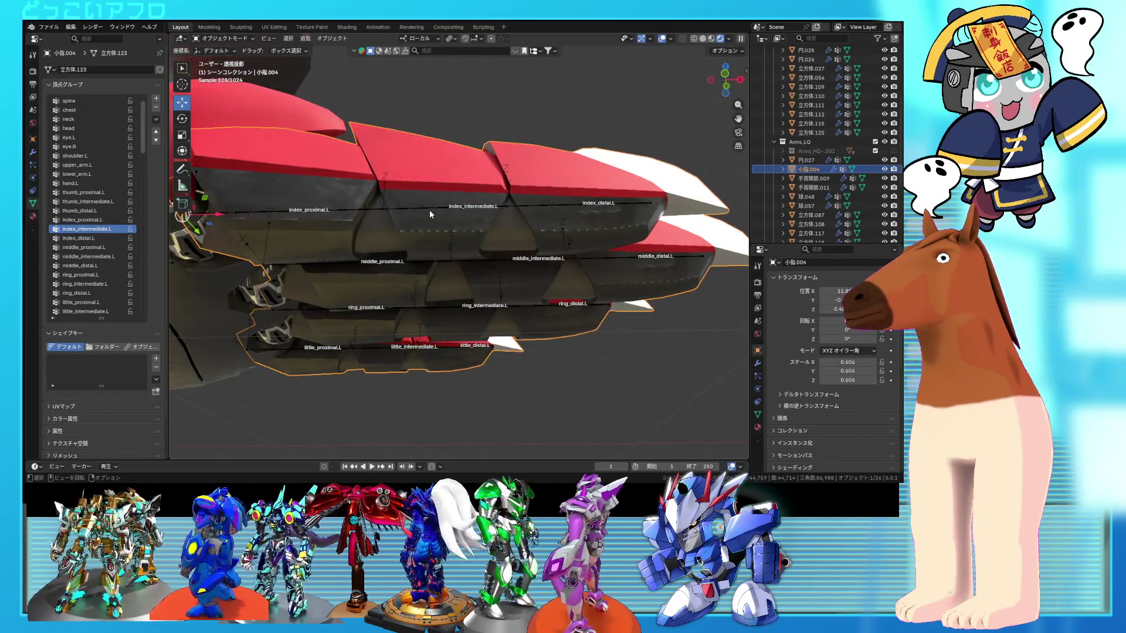
- In Pose Mode, test-rotate index_proximal.L and index_intermediate.L, cancelling each rotation
click(429, 210)
key(ctrl+Tab)
click(311, 212)
mouse_move(290, 216)
middle_down()
mouse_move(378, 217)
mouse_move(407, 251)
middle_up()
key(r)
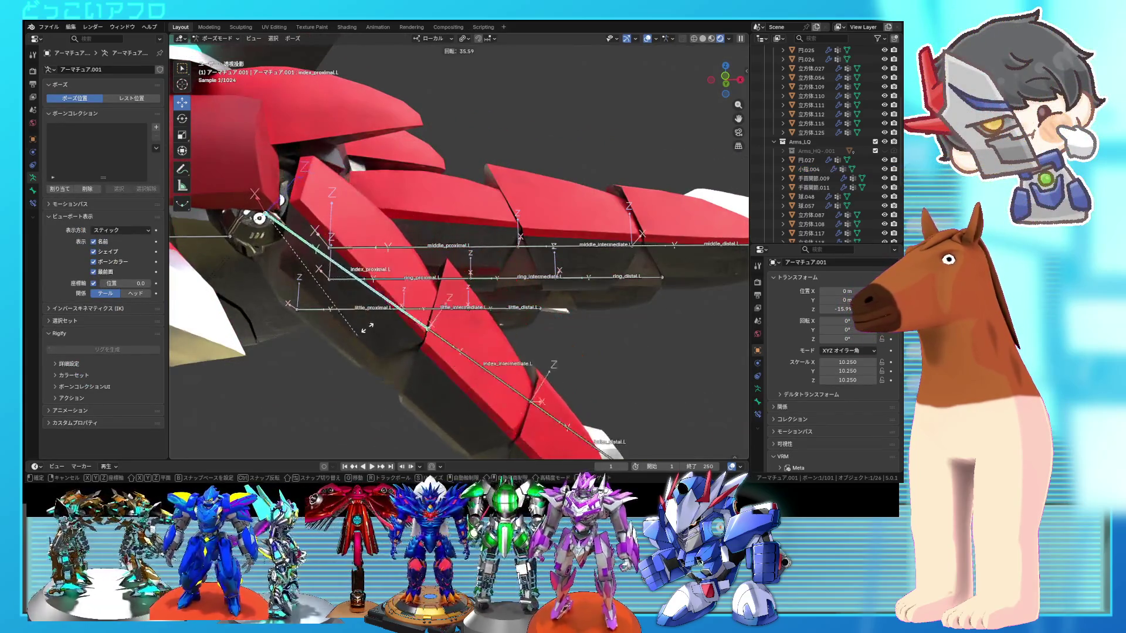
right_click(420, 246)
click(516, 213)
key(r)
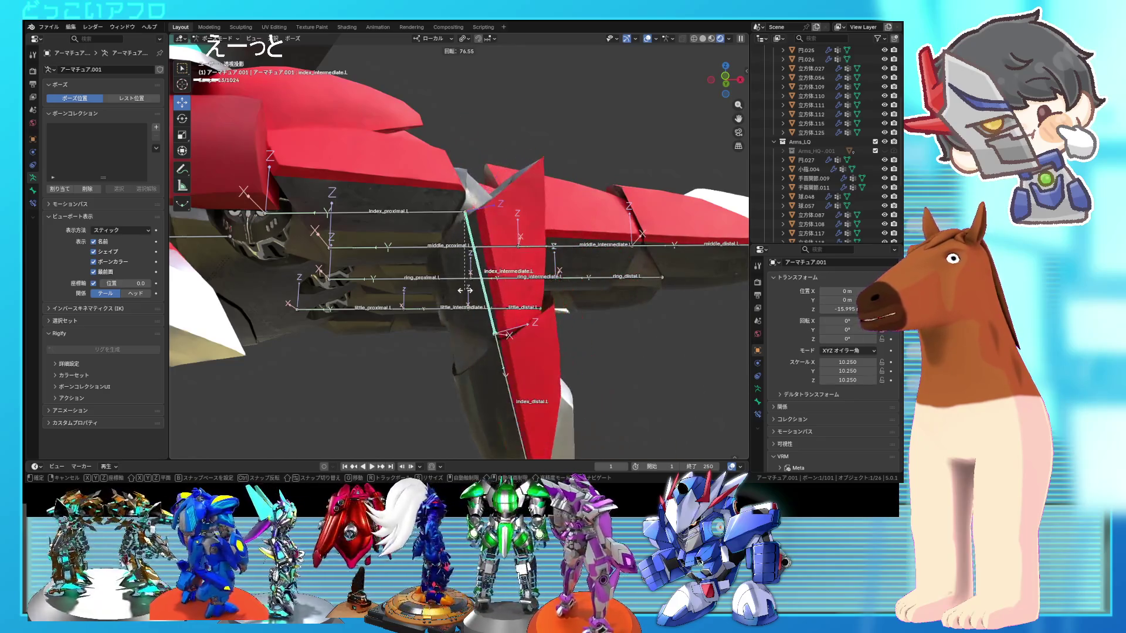
right_click(502, 228)
- Bend index_distal.L to check the fingertip armor follows, then undo it
click(616, 216)
middle_drag(616, 216, 527, 246)
key(r)
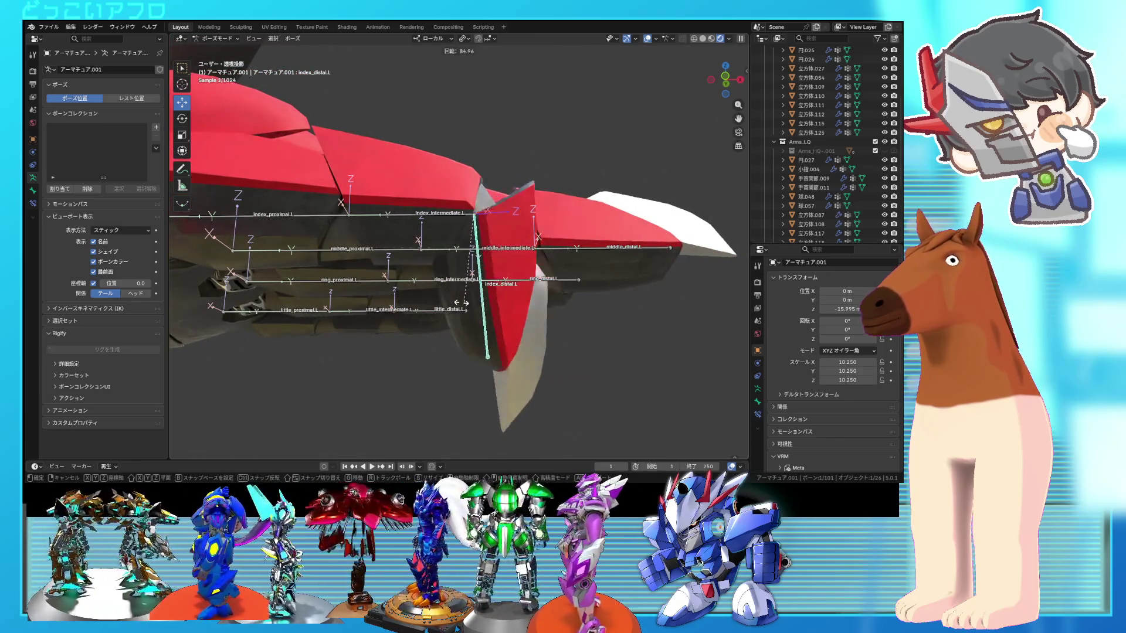
click(461, 303)
mouse_move(446, 317)
middle_down()
mouse_move(413, 350)
mouse_move(384, 358)
mouse_move(467, 329)
mouse_move(578, 323)
mouse_move(552, 283)
middle_up()
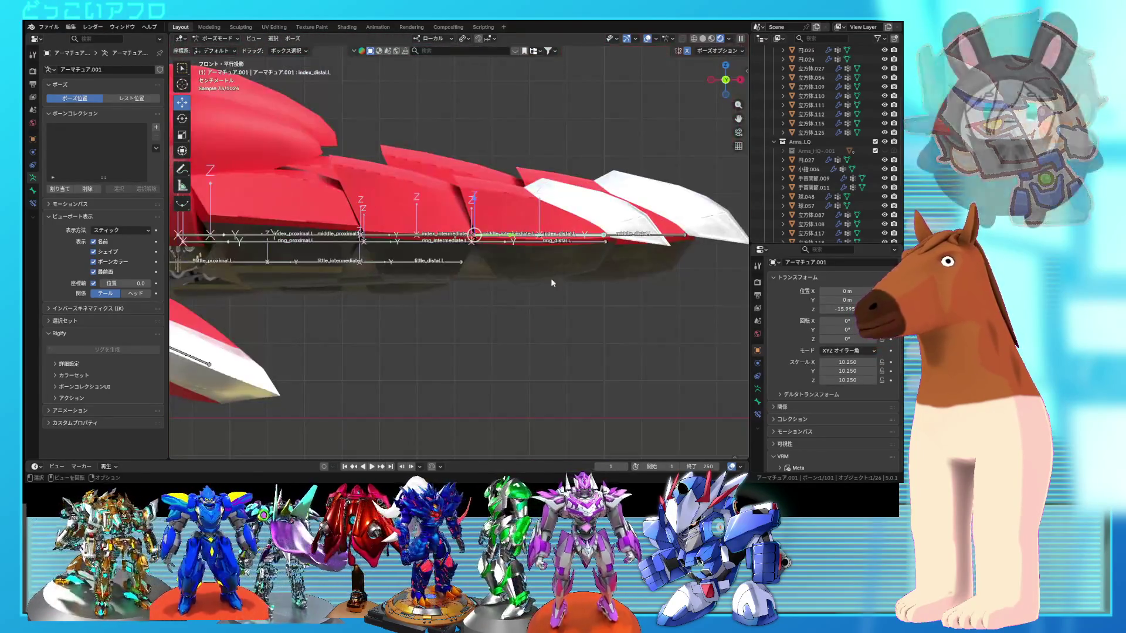
key(r)
click(400, 332)
mouse_move(400, 332)
middle_down()
mouse_move(387, 310)
mouse_move(457, 288)
mouse_move(448, 357)
mouse_move(433, 297)
mouse_move(481, 268)
mouse_move(390, 319)
mouse_move(487, 307)
mouse_move(463, 296)
mouse_move(529, 285)
mouse_move(523, 178)
middle_up()
key(ctrl+z)
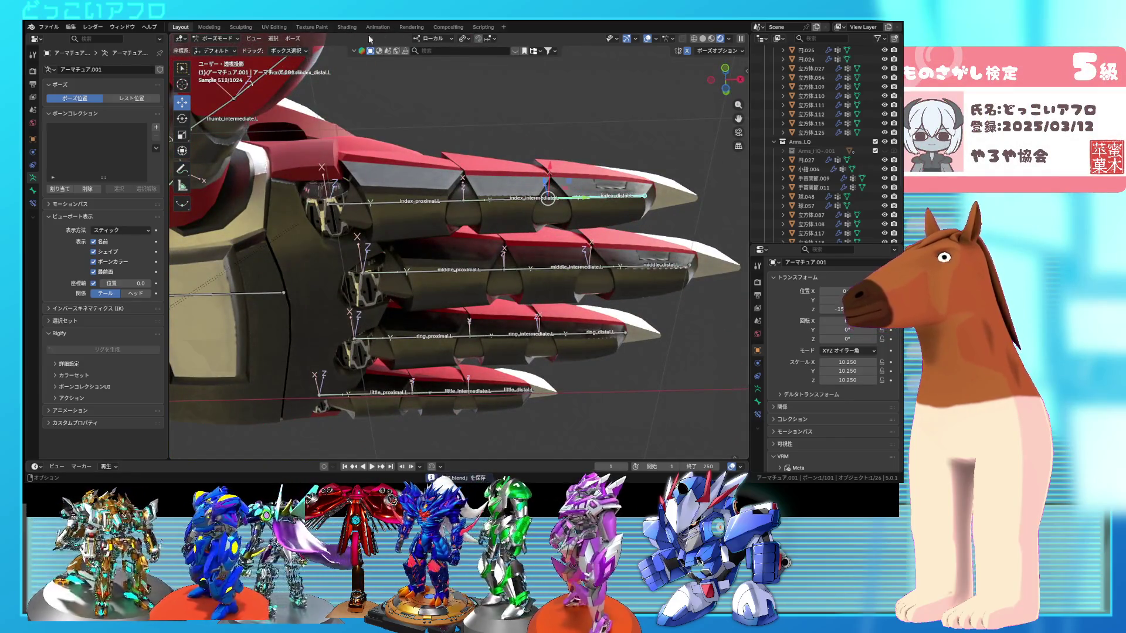
- Set transform orientation to Global and return to Object Mode
click(433, 38)
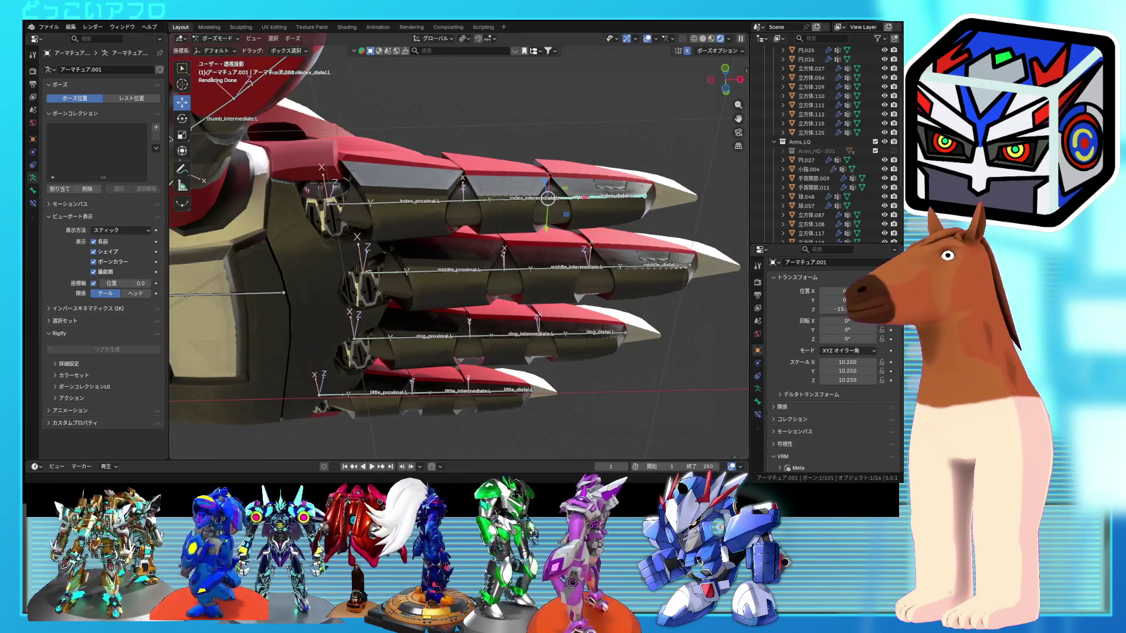
mouse_move(403, 184)
middle_down()
mouse_move(416, 228)
mouse_move(421, 170)
middle_up()
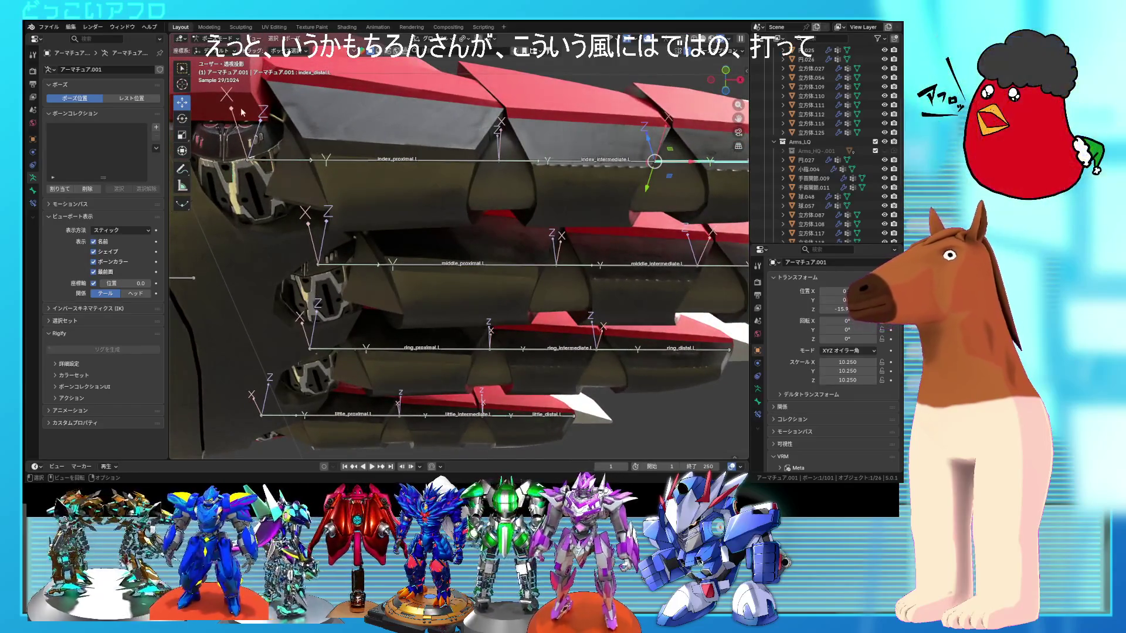
click(217, 49)
middle_drag(375, 276, 351, 289)
- Save the file as 80.blend and open finger mesh 小指.004 in Edit Mode
key(ctrl+s)
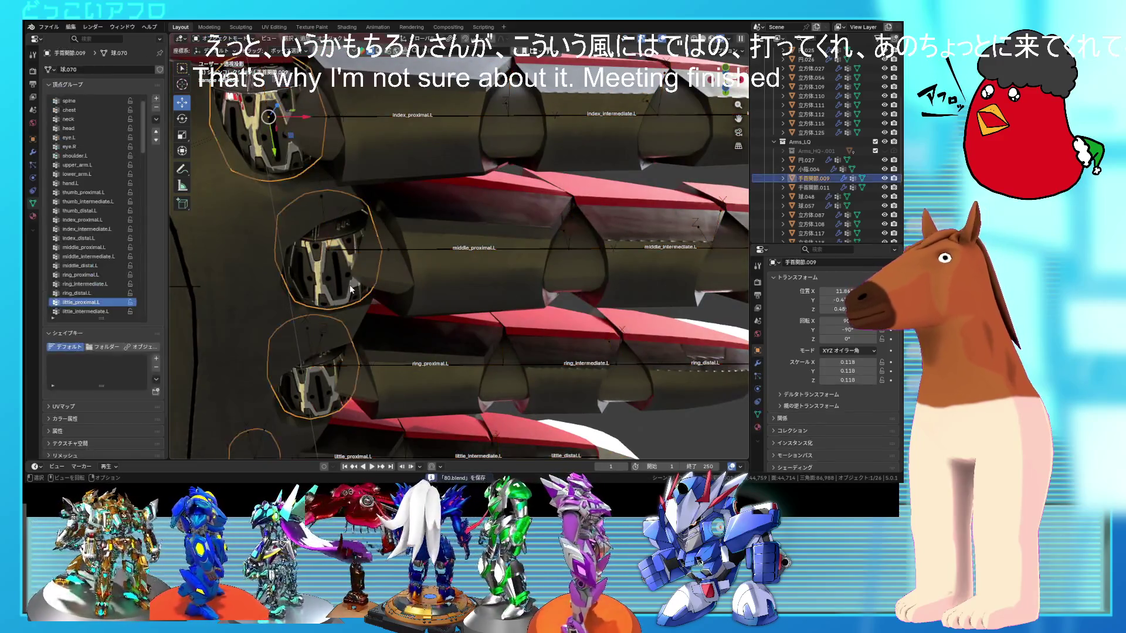
click(349, 283)
key(Tab)
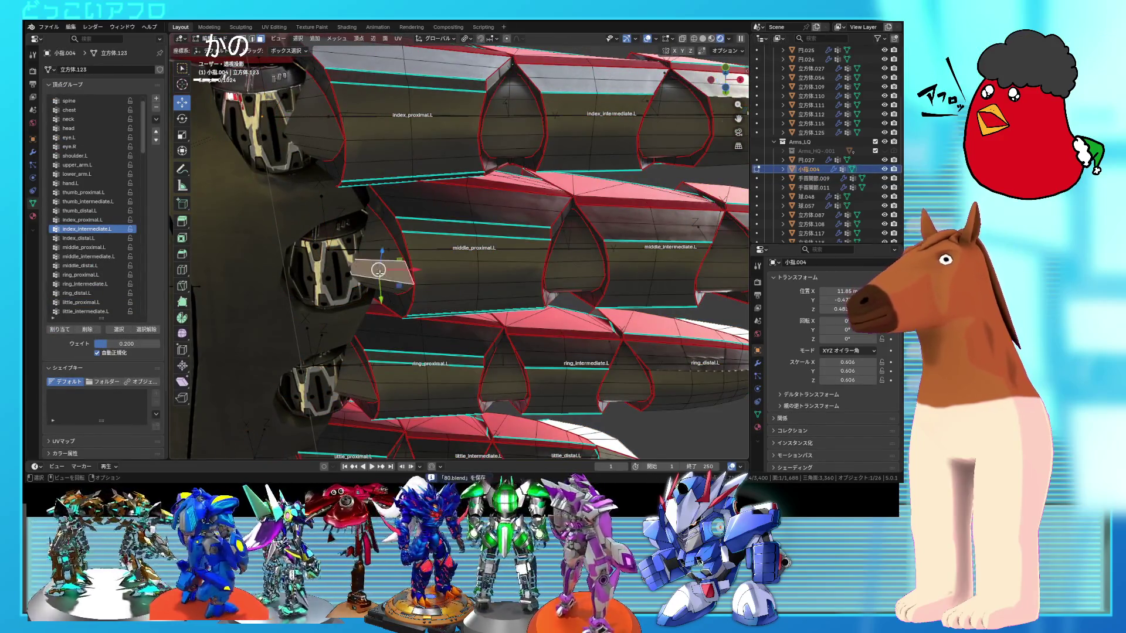
- Select the middle finger's base armor piece and assign it to middle_proximal.L
key(l)
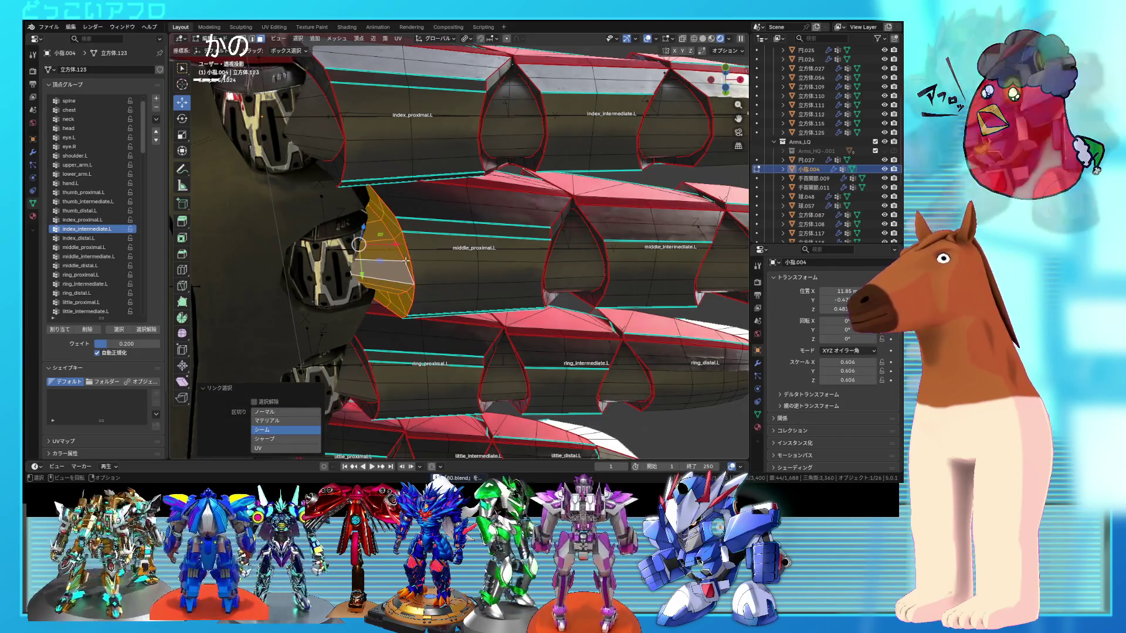
key(l)
mouse_move(502, 196)
middle_down()
mouse_move(507, 208)
mouse_move(372, 248)
middle_up()
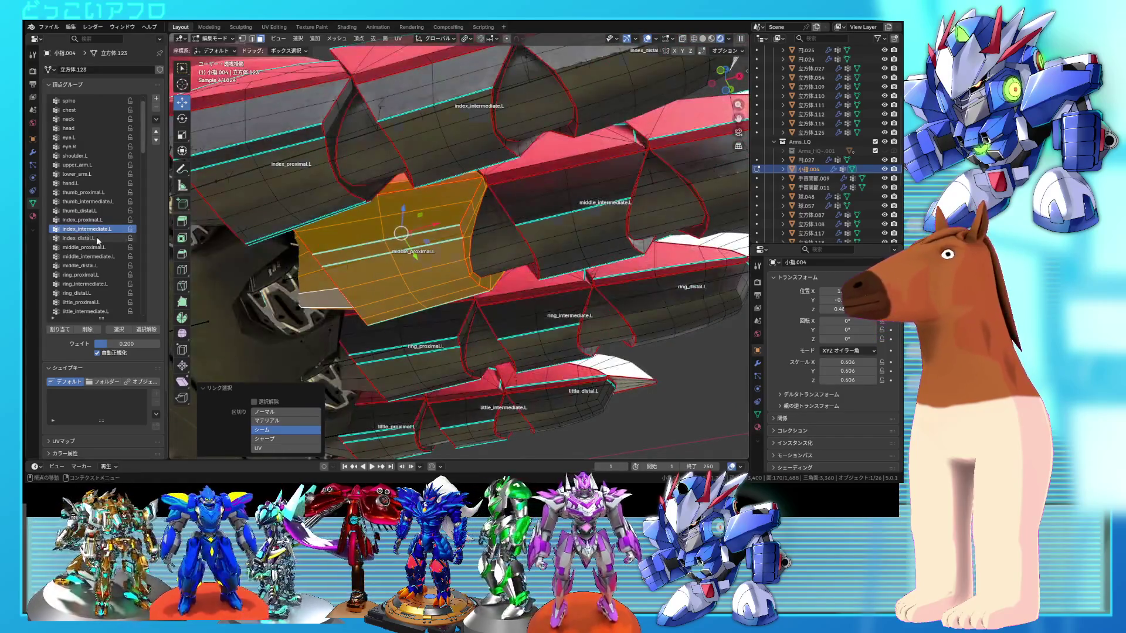
click(88, 248)
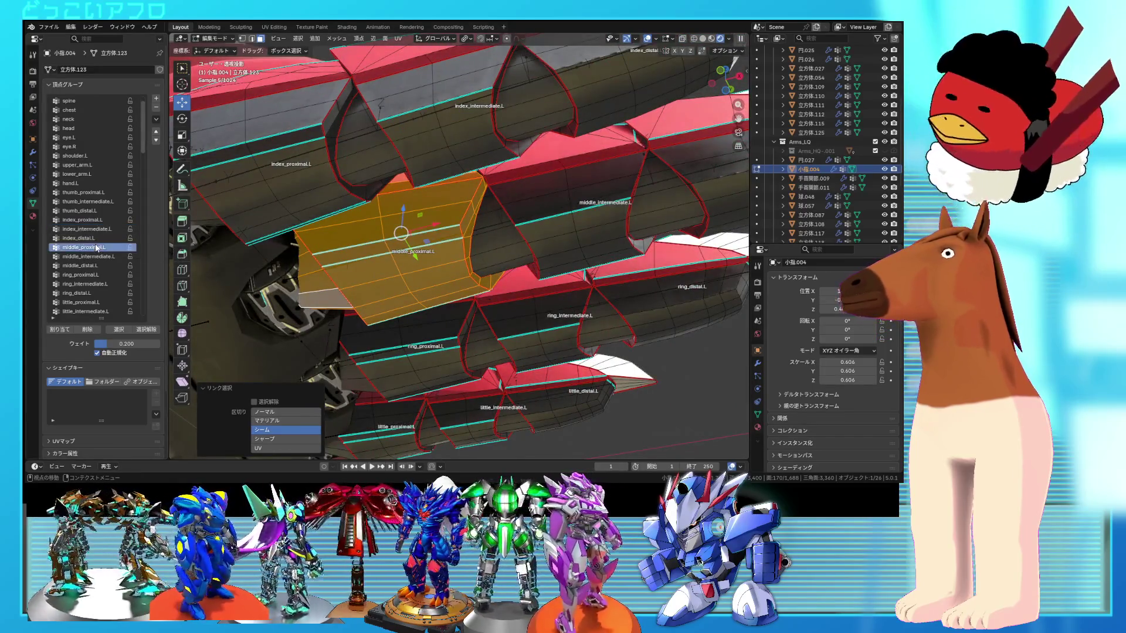
click(63, 330)
- Select the middle finger's intermediate armor piece with linked selection
middle_drag(540, 217, 469, 235)
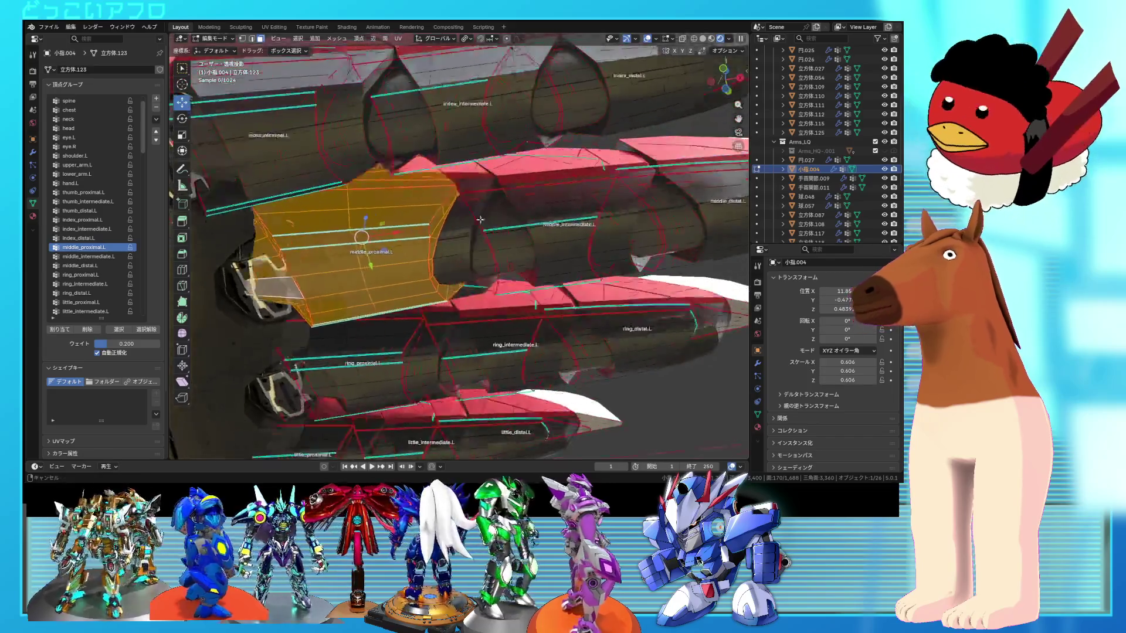
scroll(469, 234, down, 4)
scroll(397, 260, up, 6)
key(alt+z)
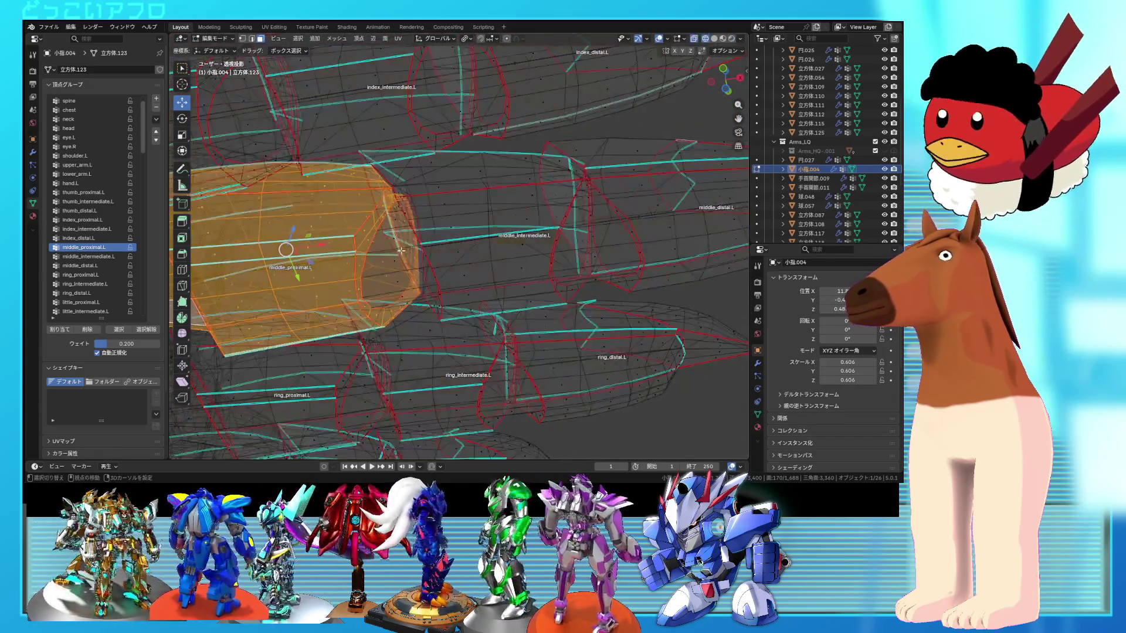
click(451, 249)
key(alt+z)
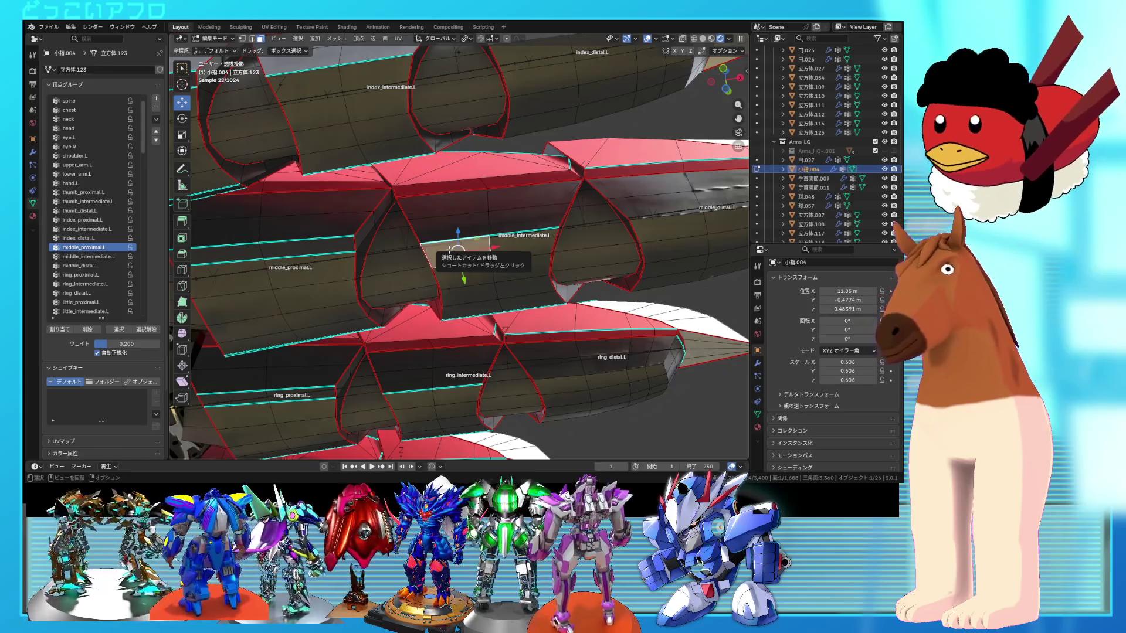
key(ctrl+l)
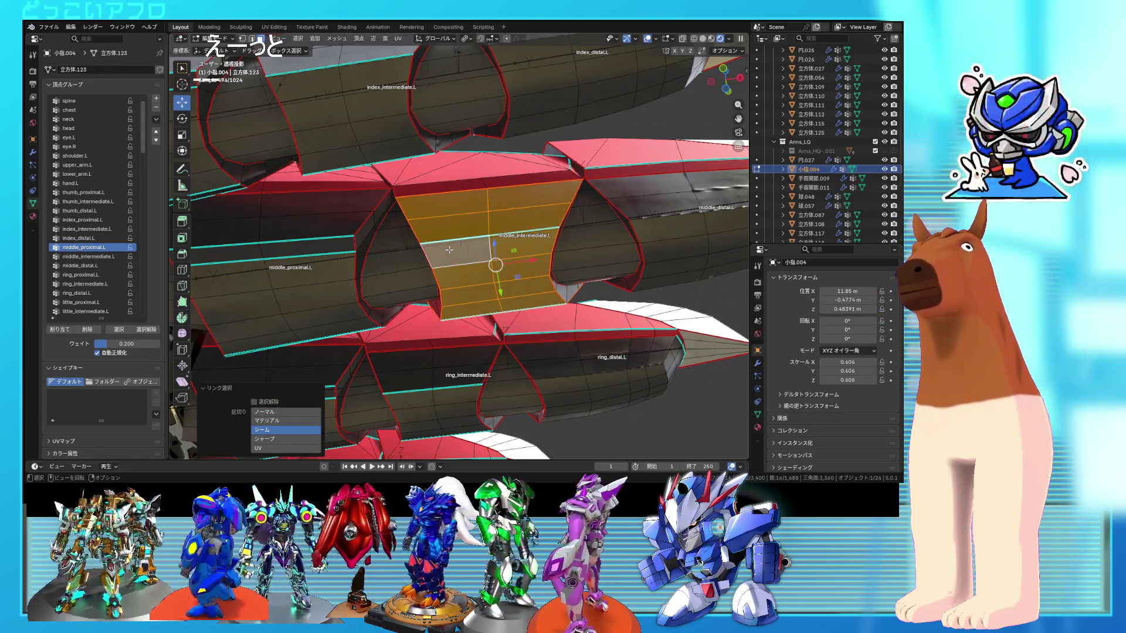
key(l)
middle_drag(468, 259, 463, 288)
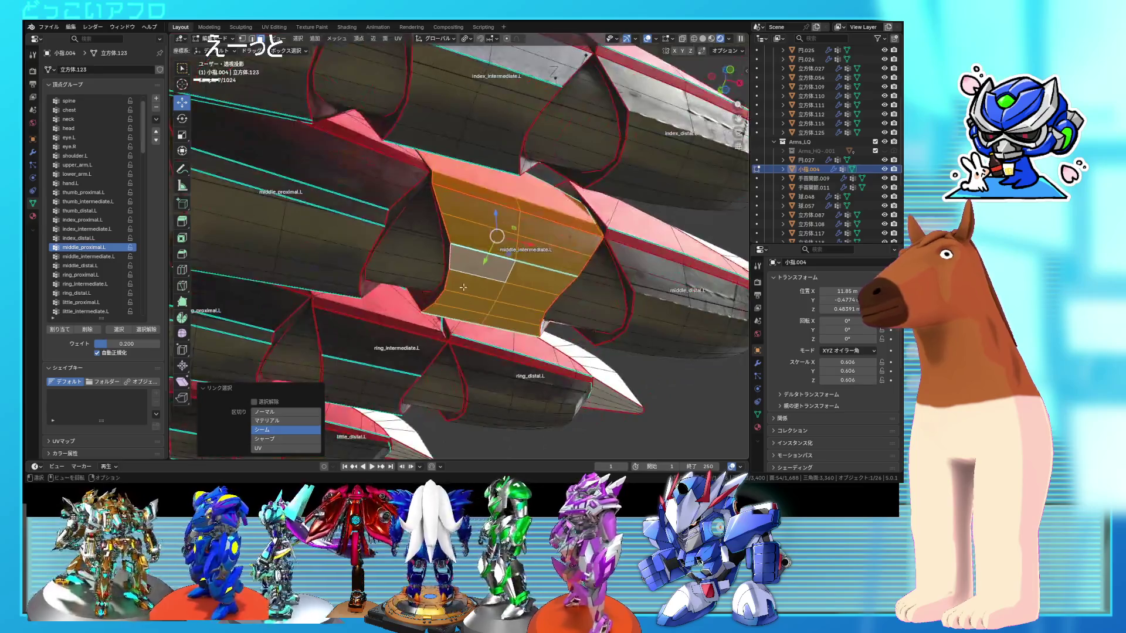
mouse_move(580, 279)
middle_down()
mouse_move(521, 268)
mouse_move(541, 267)
mouse_move(509, 287)
middle_up()
key(alt+z)
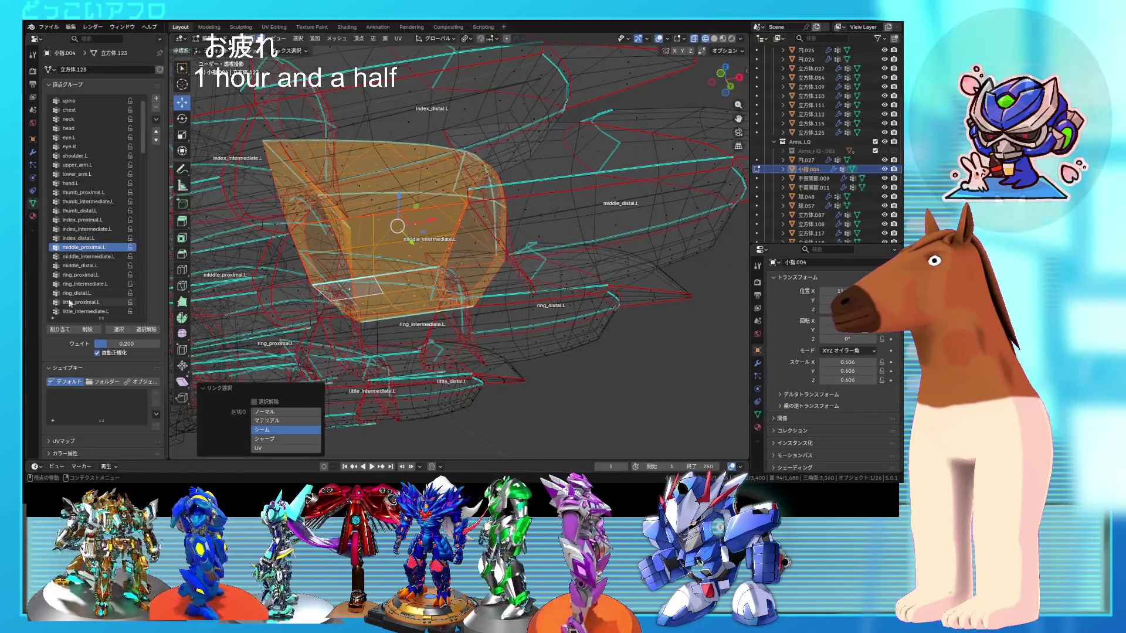
- Assign the selected piece to middle_intermediate.L and verify the group's faces
click(110, 265)
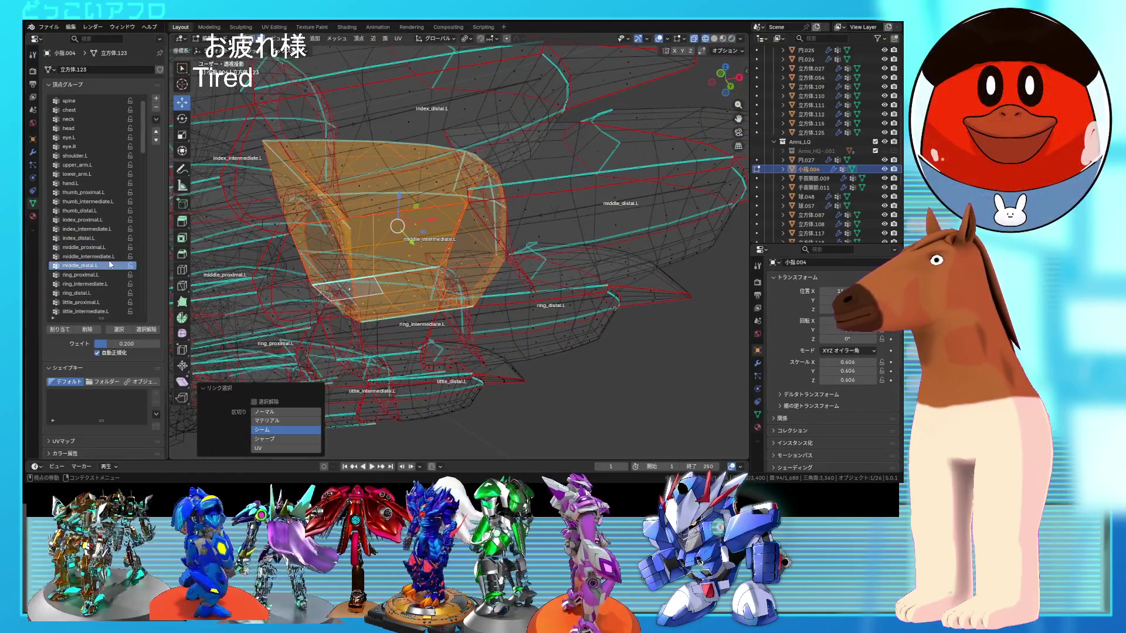
click(66, 329)
click(146, 329)
click(120, 329)
mouse_move(469, 264)
middle_down()
mouse_move(493, 243)
mouse_move(468, 284)
middle_up()
key(alt+z)
- Select the middle fingertip armor piece, activate middle_distal.L, and return to Object Mode
click(494, 243)
key(ctrl+l)
scroll(474, 289, down, 5)
key(KP_Decimal)
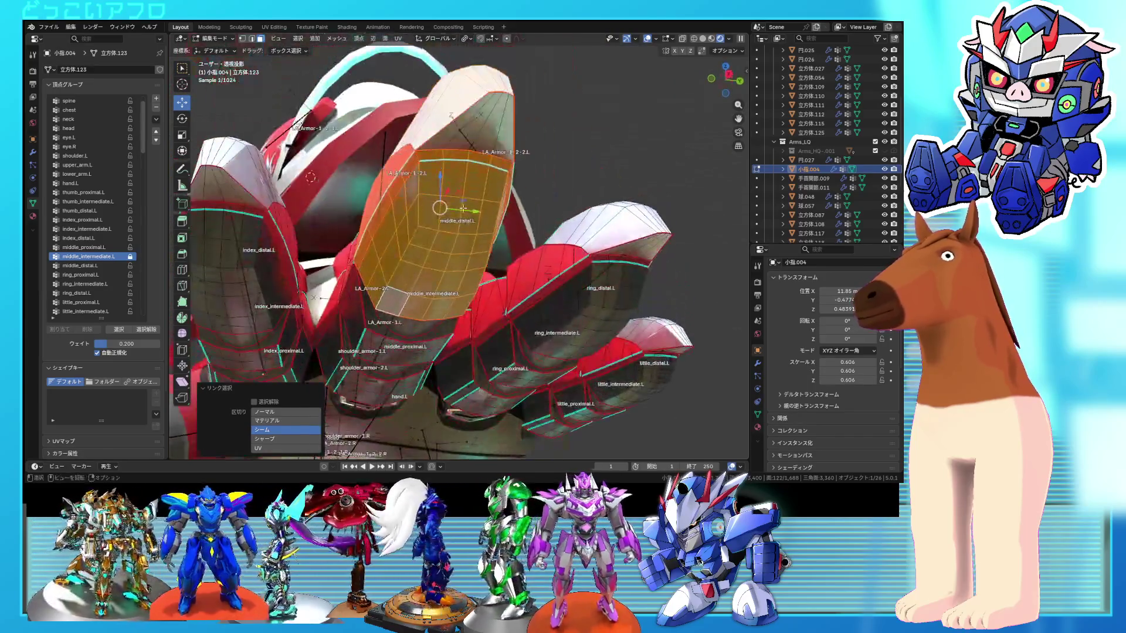
middle_drag(457, 152, 546, 261)
click(101, 265)
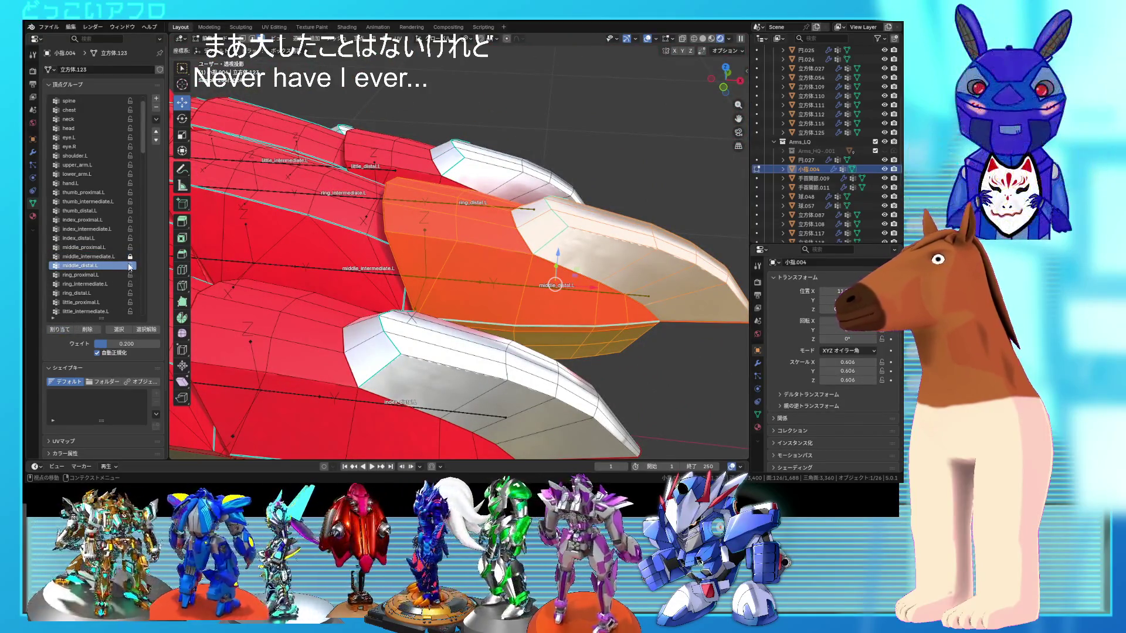
key(Tab)
scroll(444, 267, down, 5)
middle_drag(411, 247, 444, 267)
scroll(426, 290, up, 2)
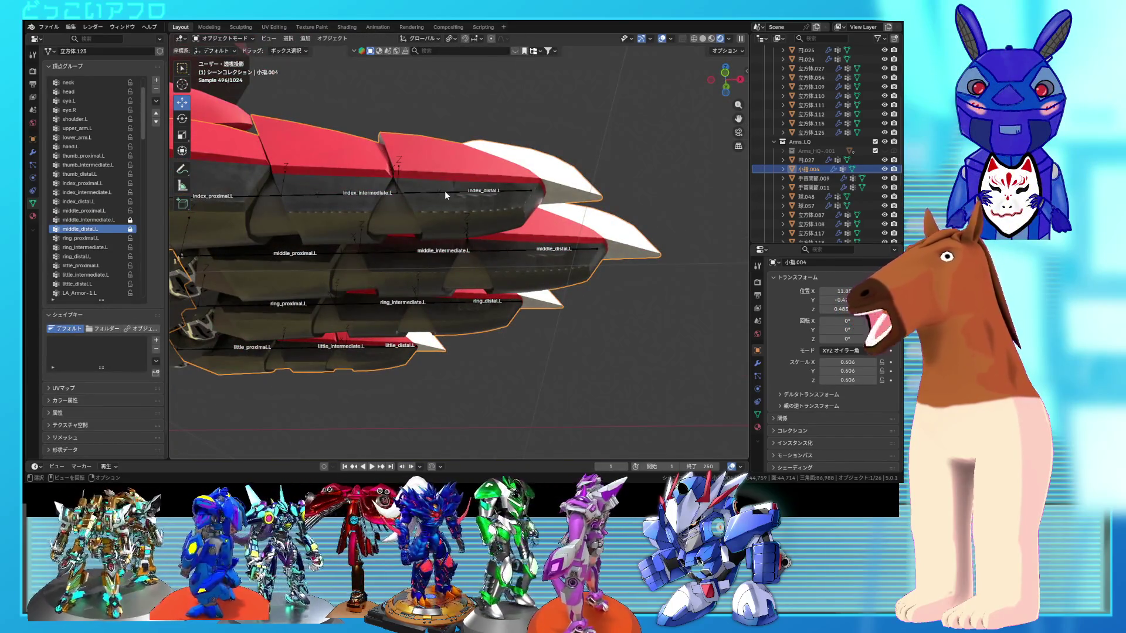
- Put the armature in Pose Mode and bend the middle finger down 55.9°
click(445, 191)
key(ctrl+Tab)
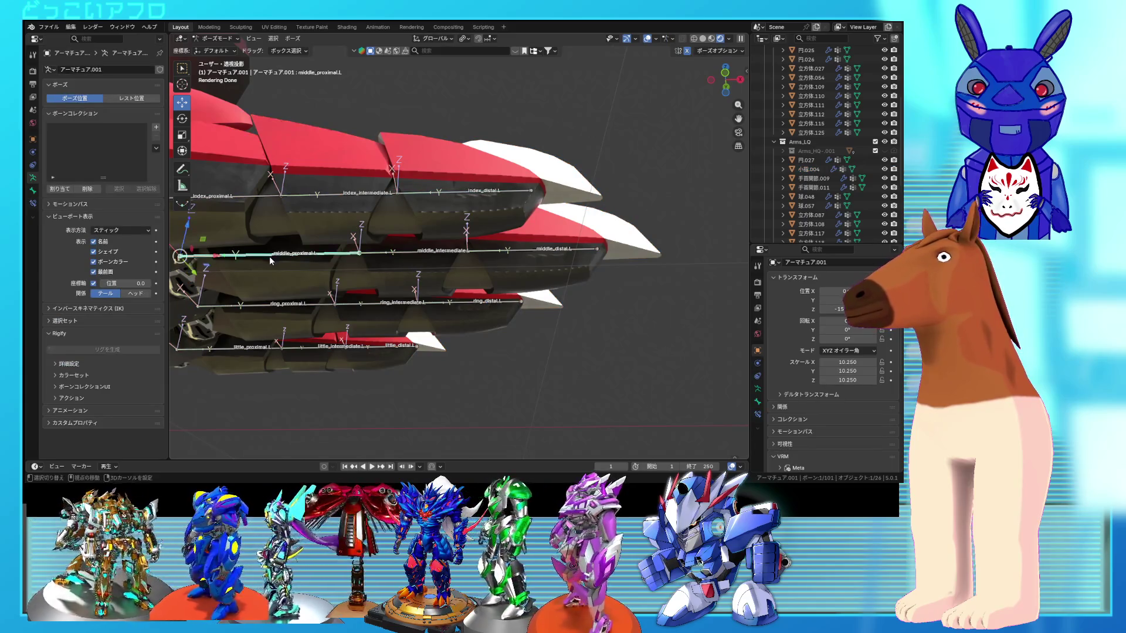
scroll(400, 251, up, 2)
key(r)
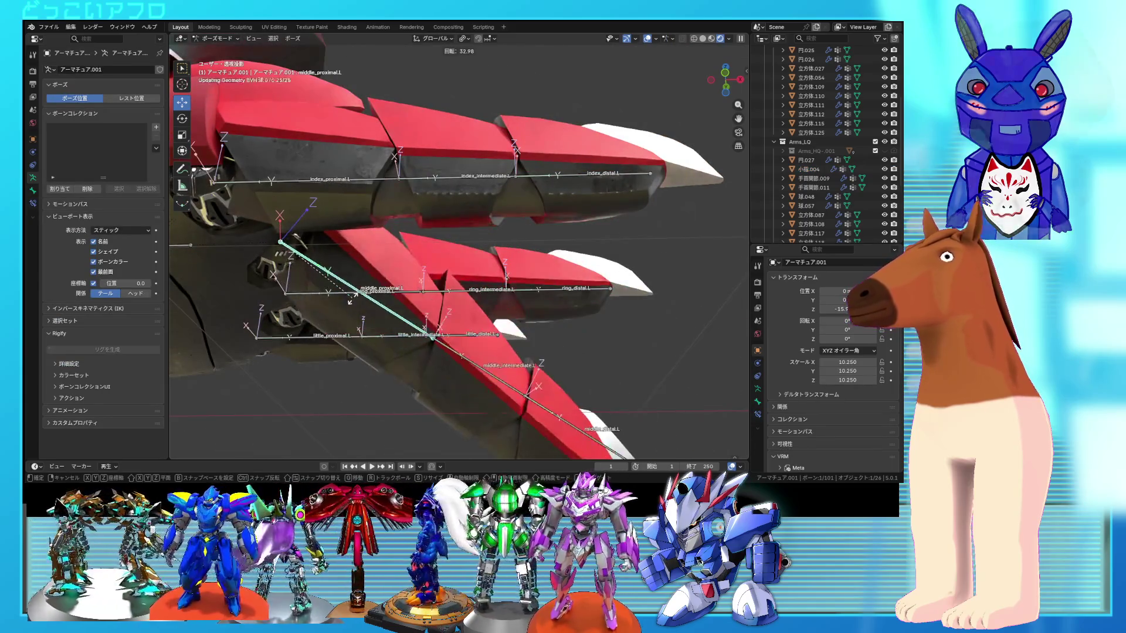
right_click(352, 298)
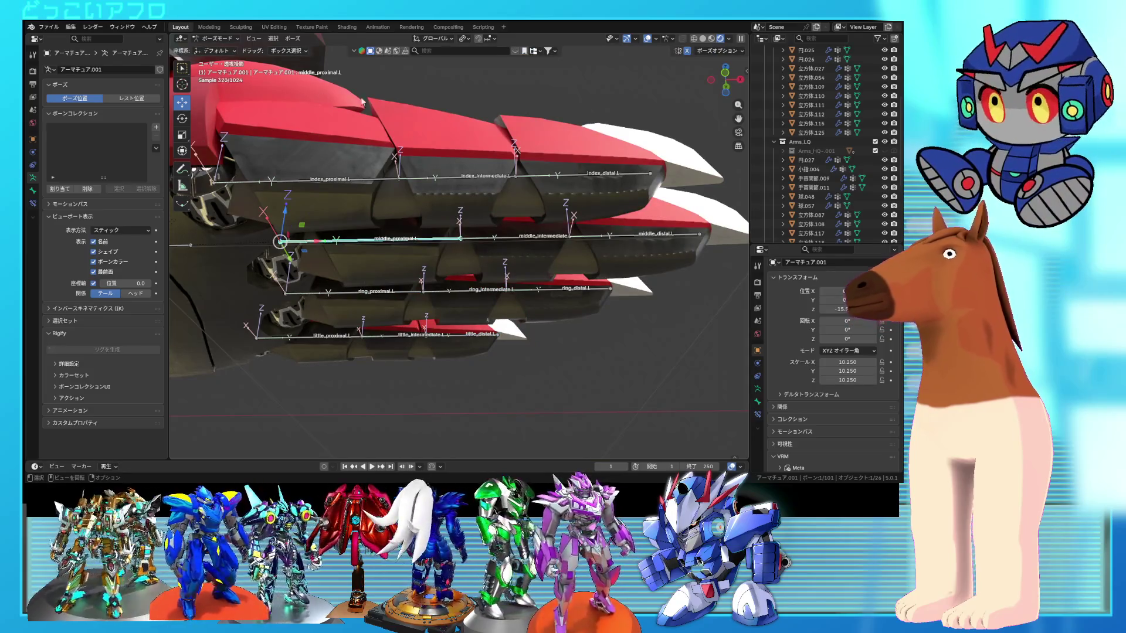
click(182, 118)
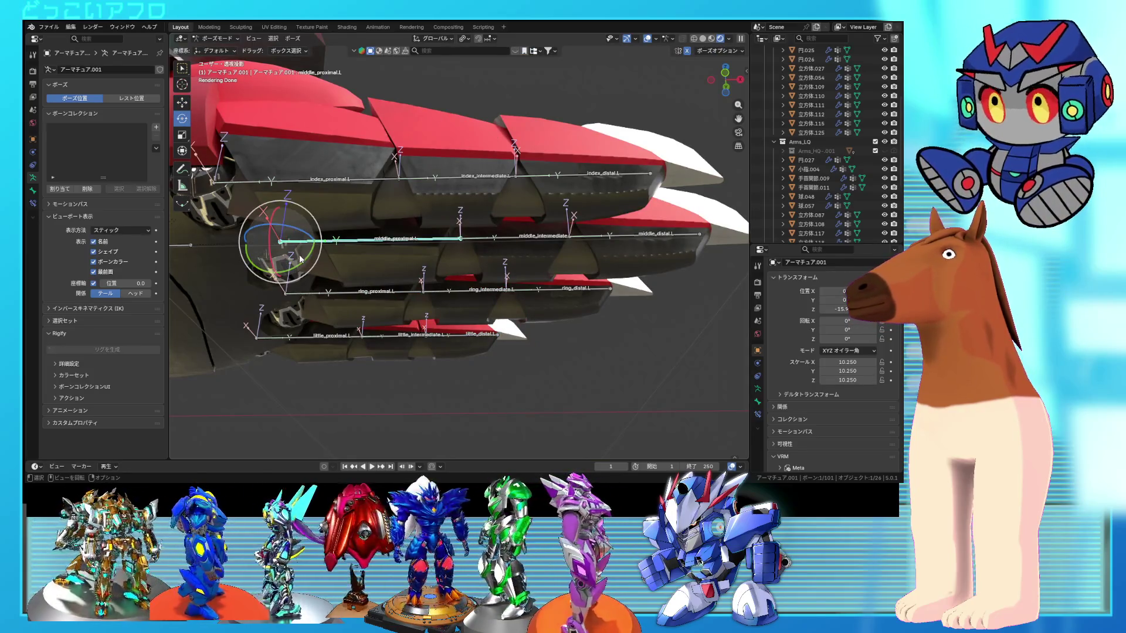
drag(300, 259, 303, 303)
- Rotate middle_intermediate.L and middle_distal.L on the Y axis to test the finger bend
middle_drag(304, 303, 428, 305)
click(420, 332)
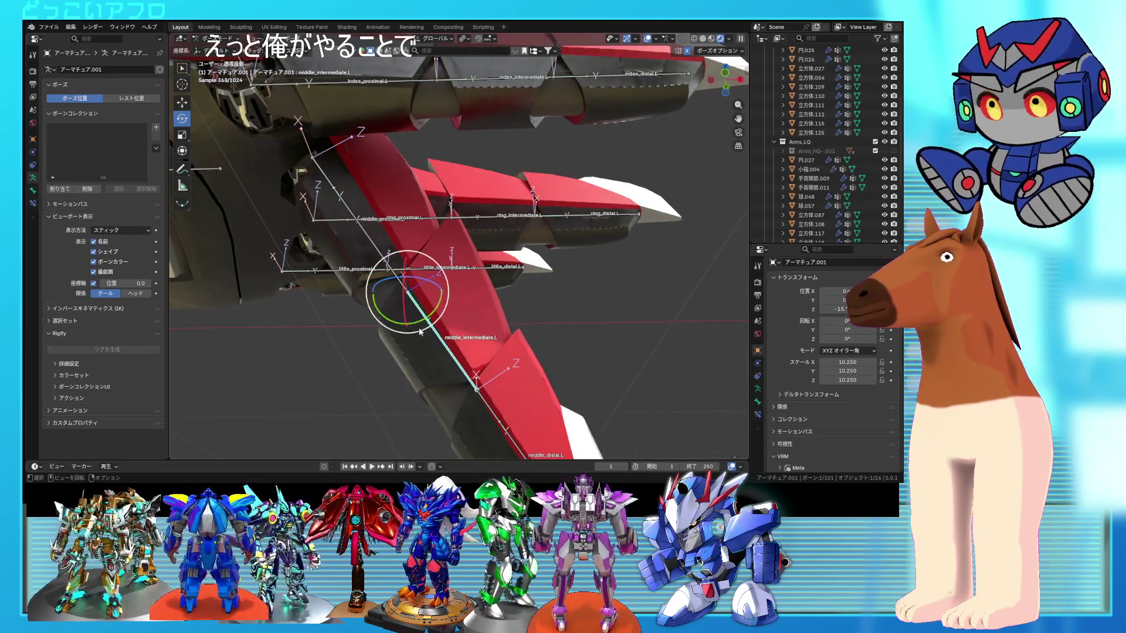
key(r)
key(y)
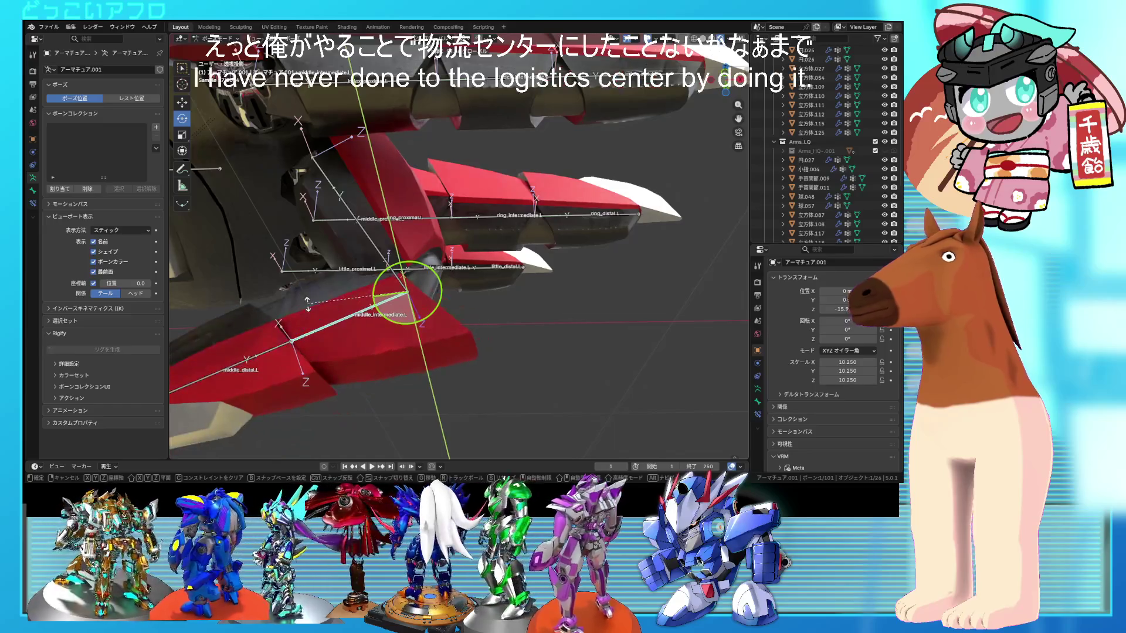
click(308, 302)
middle_drag(311, 313, 362, 317)
click(362, 317)
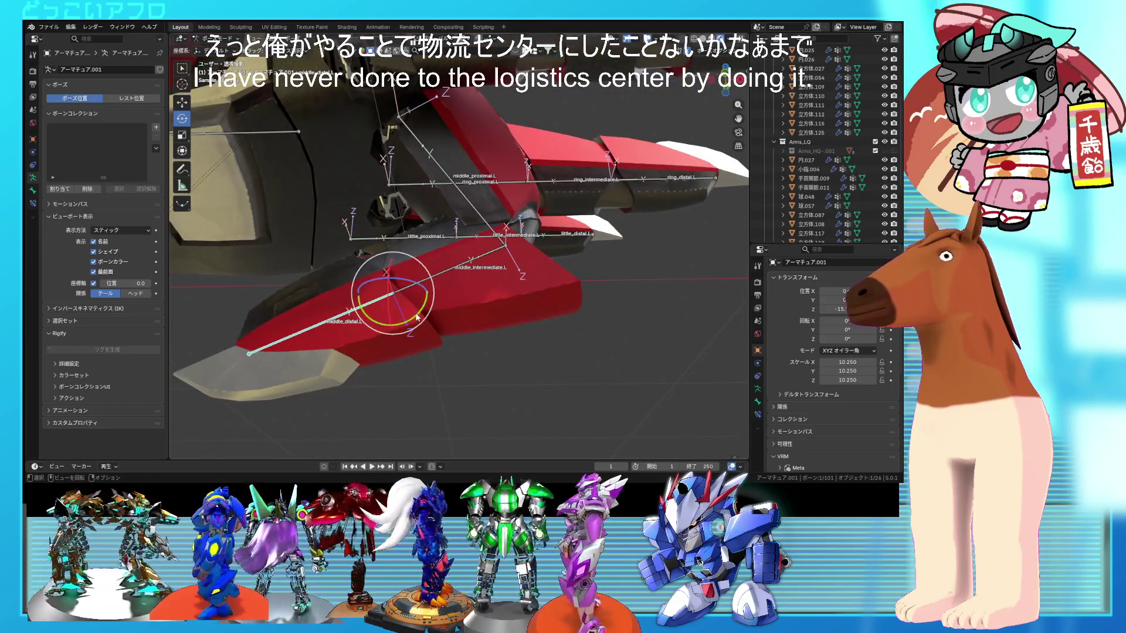
key(r)
key(y)
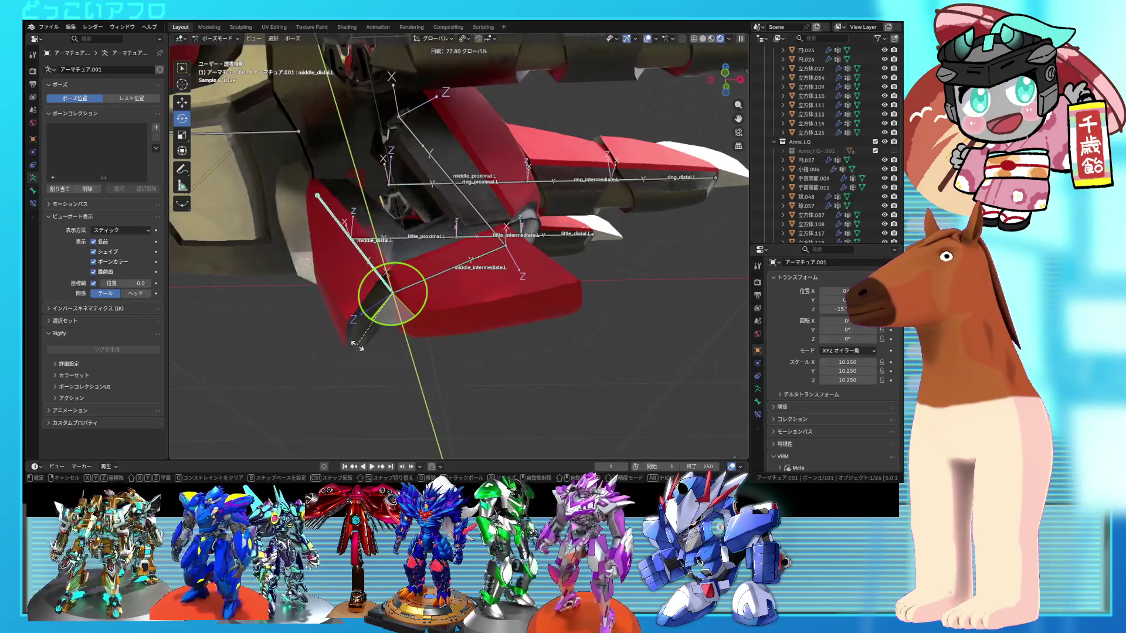
click(376, 320)
mouse_move(375, 319)
middle_down()
mouse_move(415, 342)
mouse_move(368, 381)
mouse_move(525, 328)
mouse_move(493, 332)
mouse_move(498, 322)
mouse_move(466, 309)
mouse_move(498, 316)
mouse_move(488, 295)
mouse_move(371, 265)
mouse_move(257, 294)
mouse_move(554, 191)
middle_up()
- Undo the bend to restore the rest pose, save 80.blend, and select the finger armor mesh
key(ctrl+z)
key(ctrl+z)
key(ctrl+z)
key(ctrl+s)
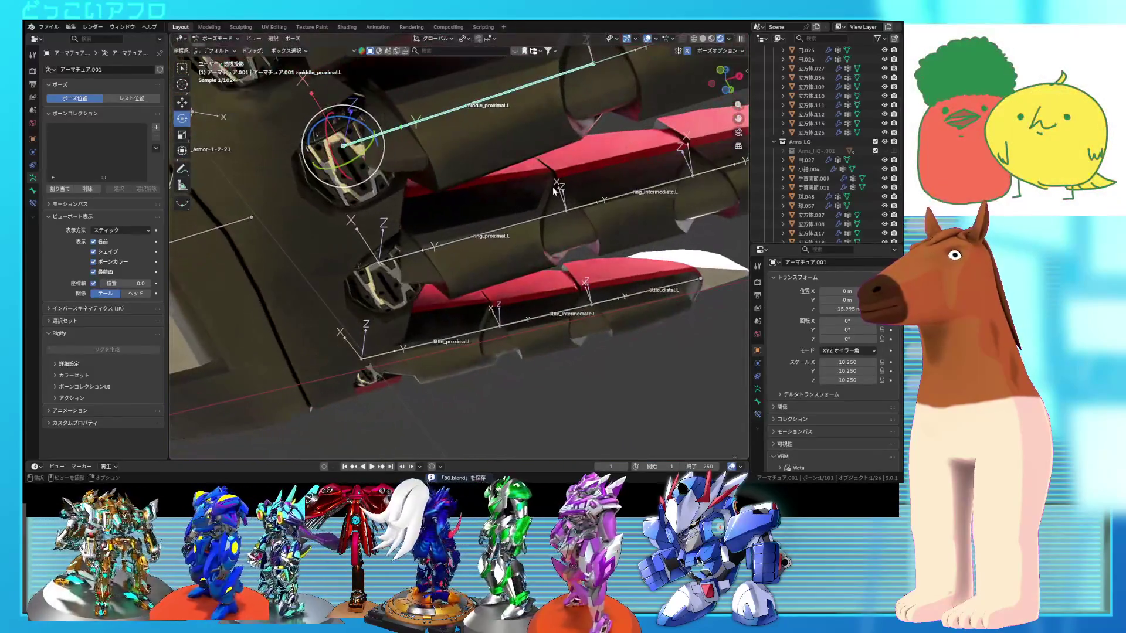
click(227, 49)
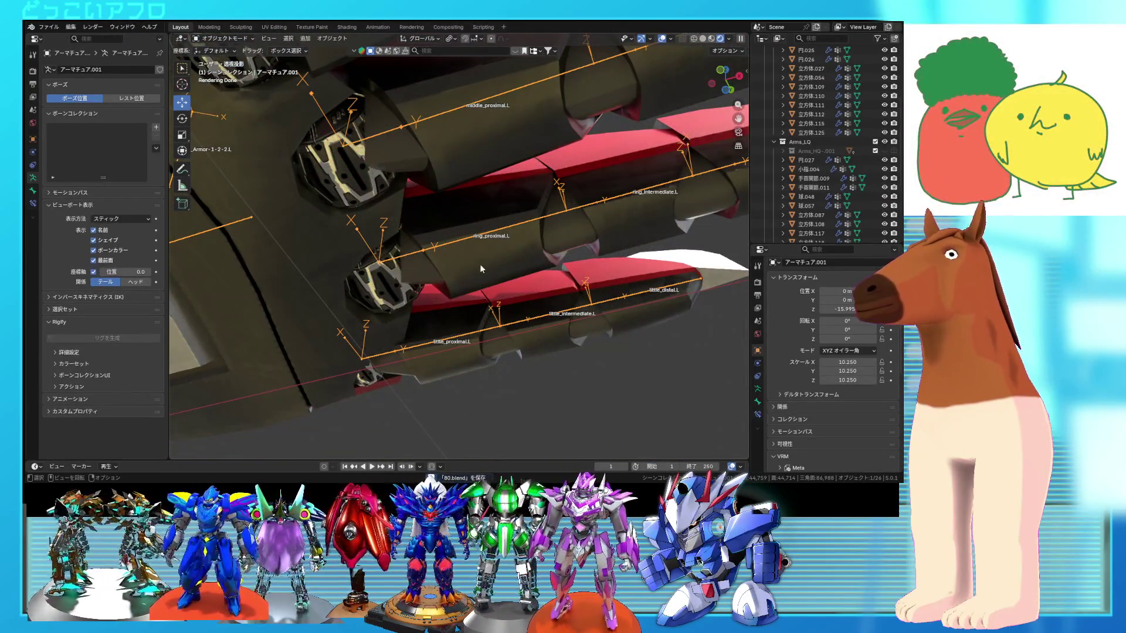
- Enter Edit Mode on the finger armor mesh and select linked armor pieces in X-ray view
click(480, 264)
key(Tab)
middle_drag(479, 265, 430, 249)
key(l)
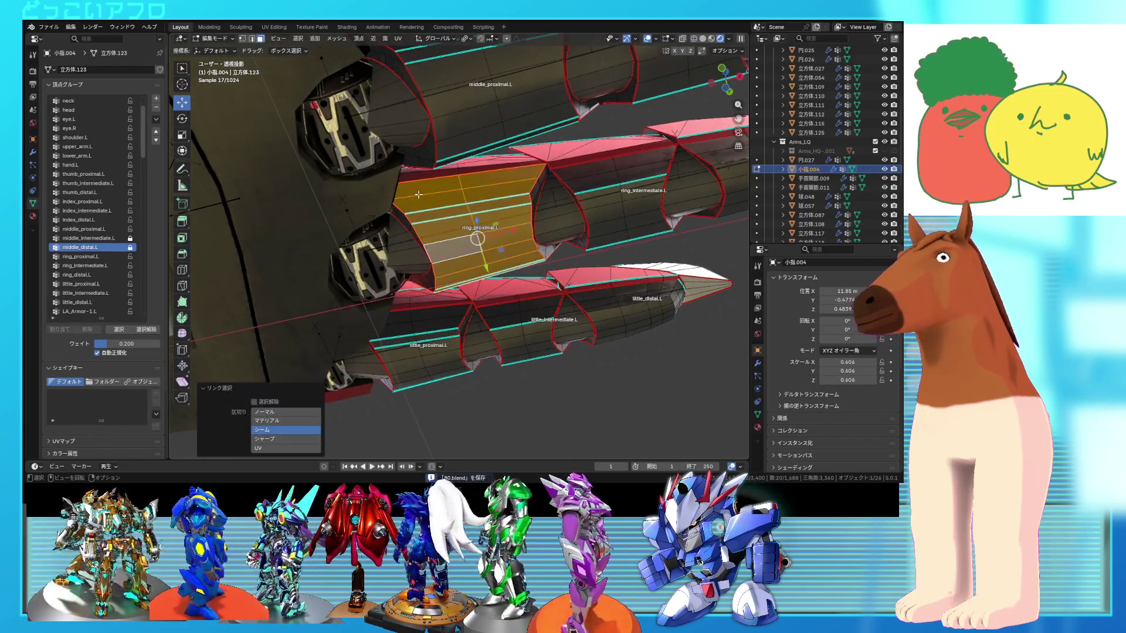
key(l)
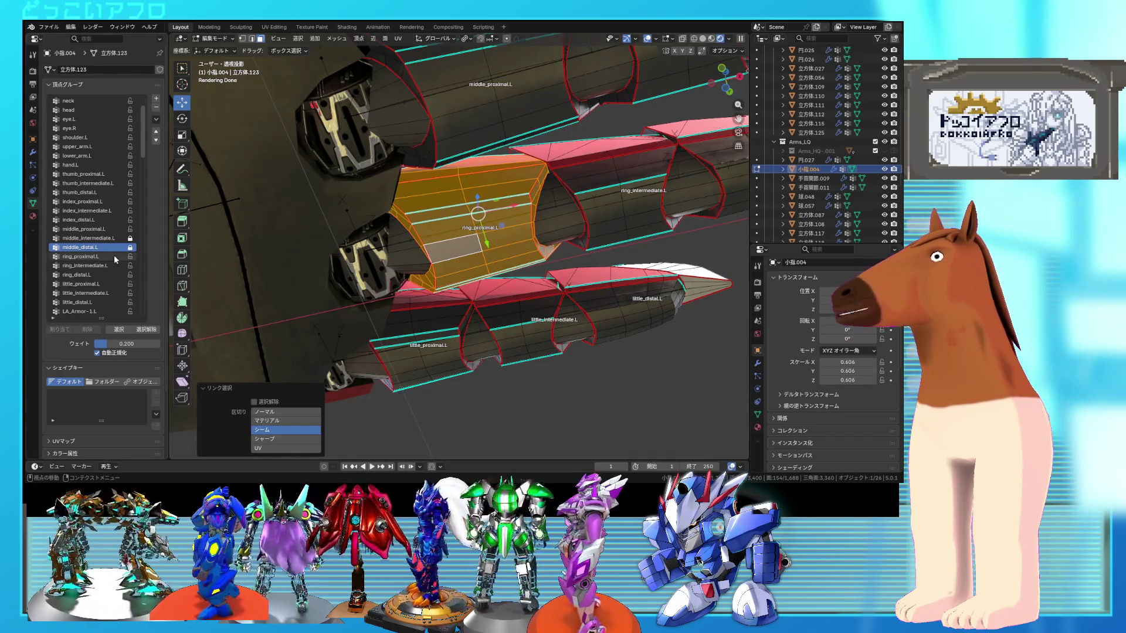
middle_drag(352, 246, 371, 252)
key(shift+z)
- Isolate the ring intermediate armor piece and assign it to ring_intermediate.L
click(146, 330)
click(133, 332)
click(157, 331)
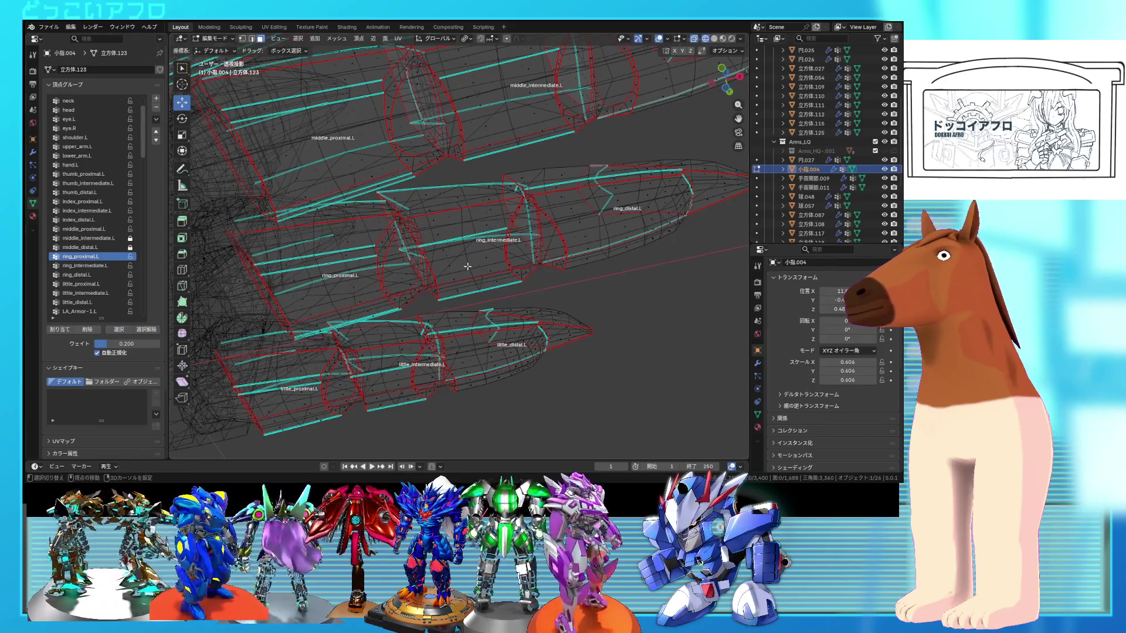
key(l)
key(shift+z)
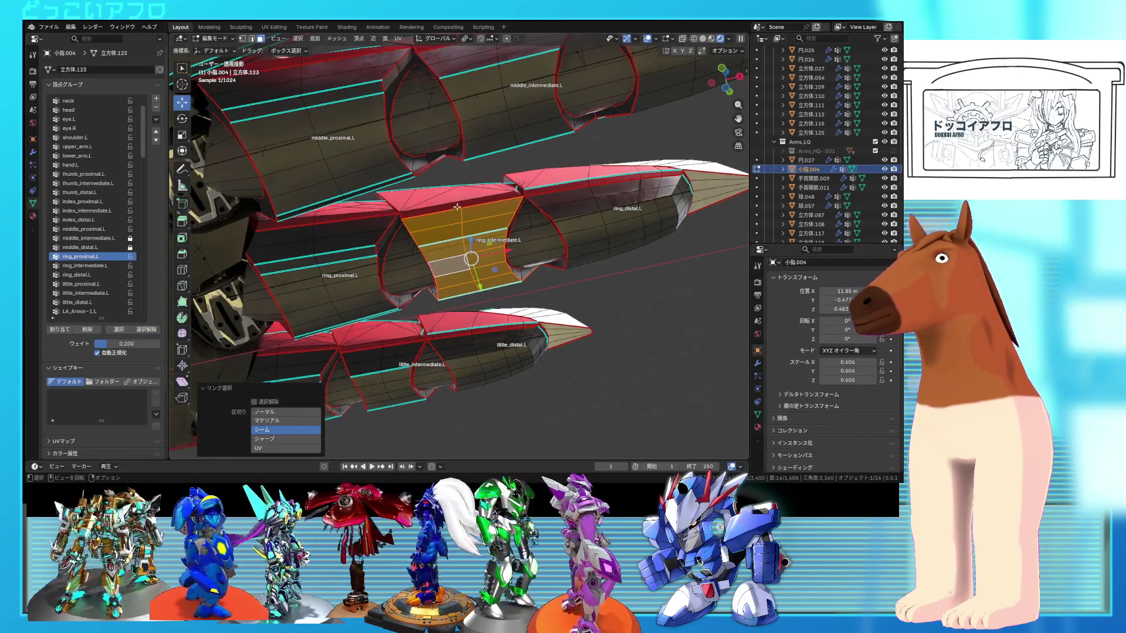
mouse_move(496, 241)
middle_down()
mouse_move(515, 277)
mouse_move(441, 313)
middle_up()
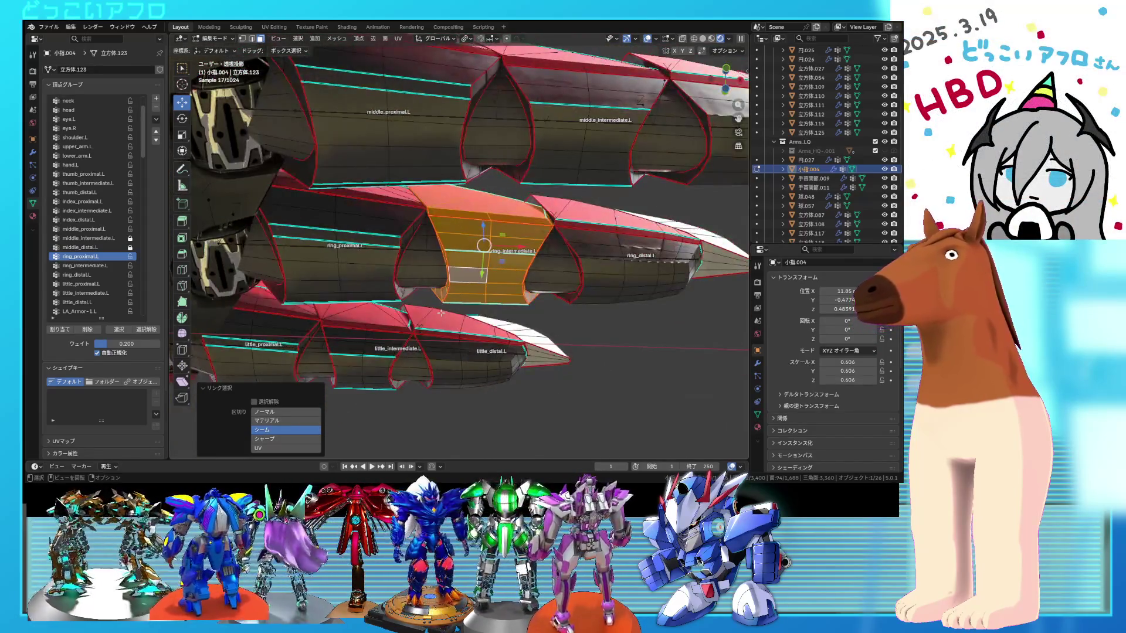
click(88, 266)
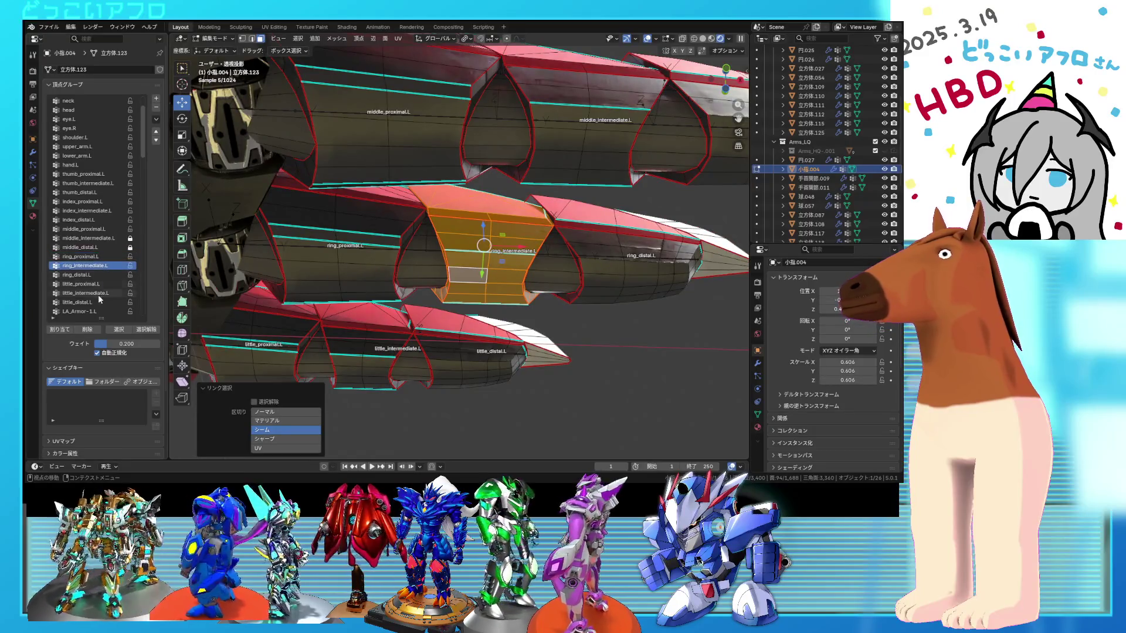
click(63, 330)
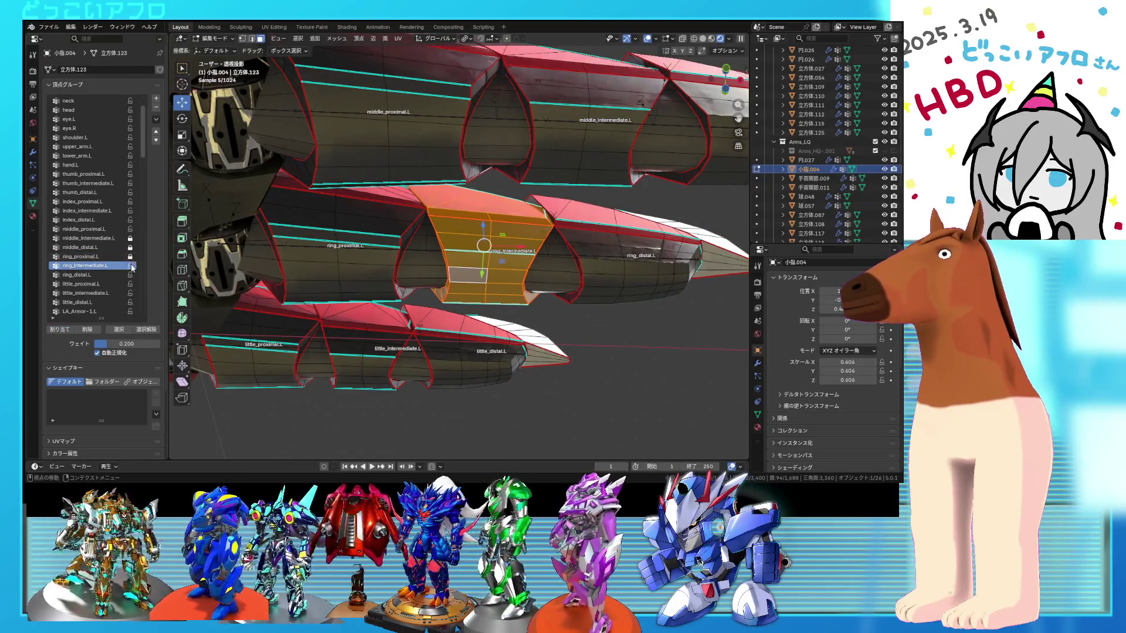
- Verify the ring_intermediate.L assignment by reselecting and framing its faces
click(147, 329)
click(119, 329)
key(KP_Decimal)
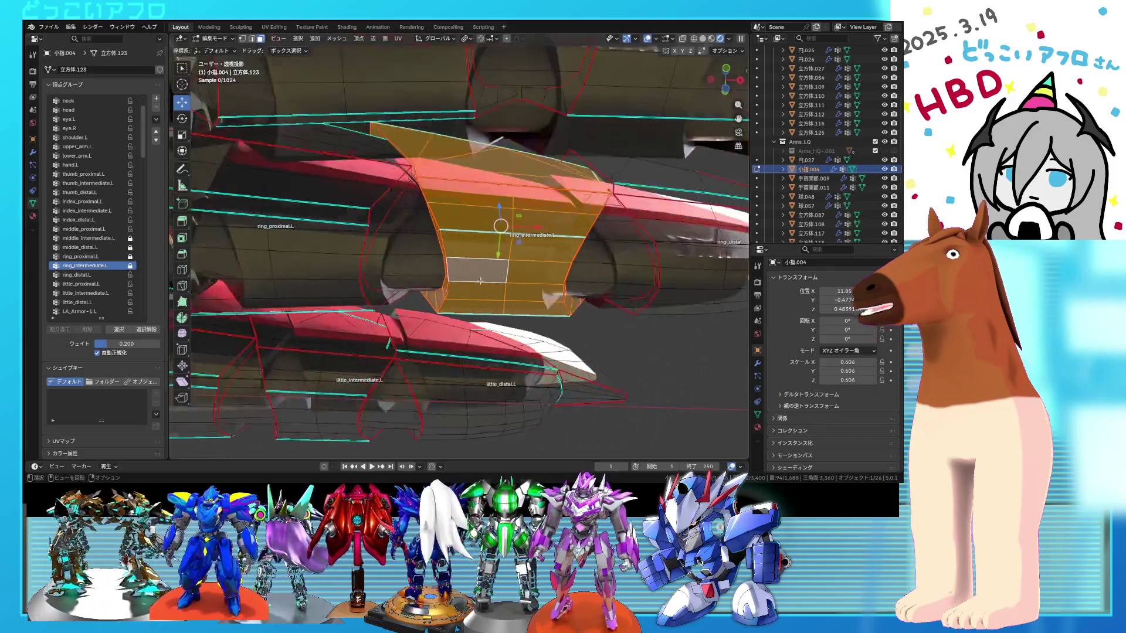
shift+middle_drag(568, 273, 410, 273)
- Select the ring fingertip armor piece and assign it to ring_distal.L
click(530, 249)
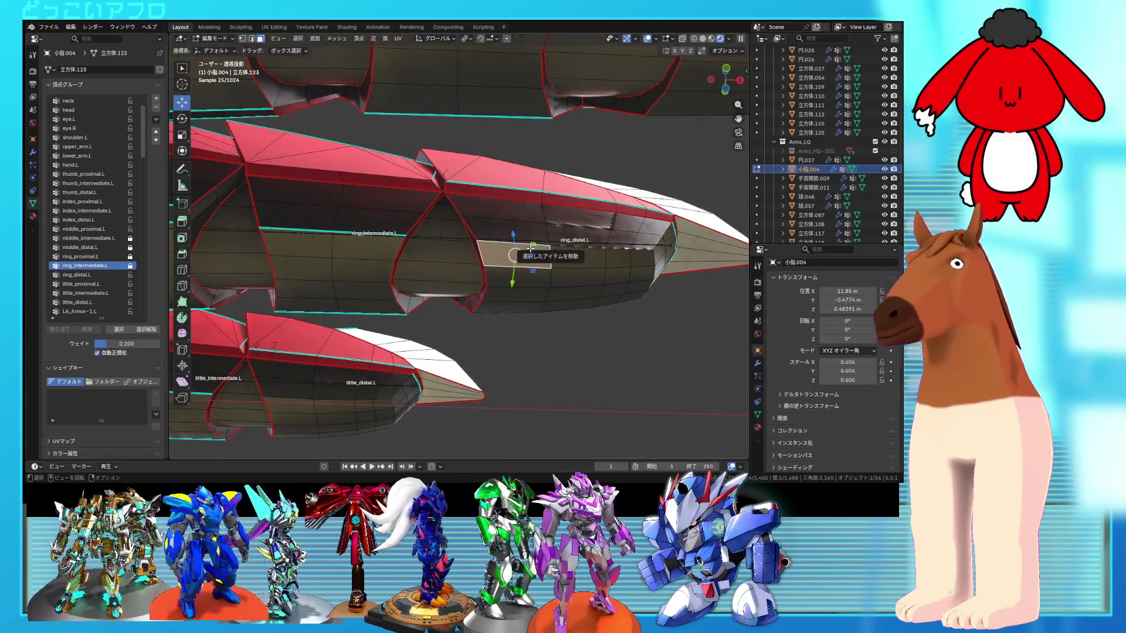
key(l)
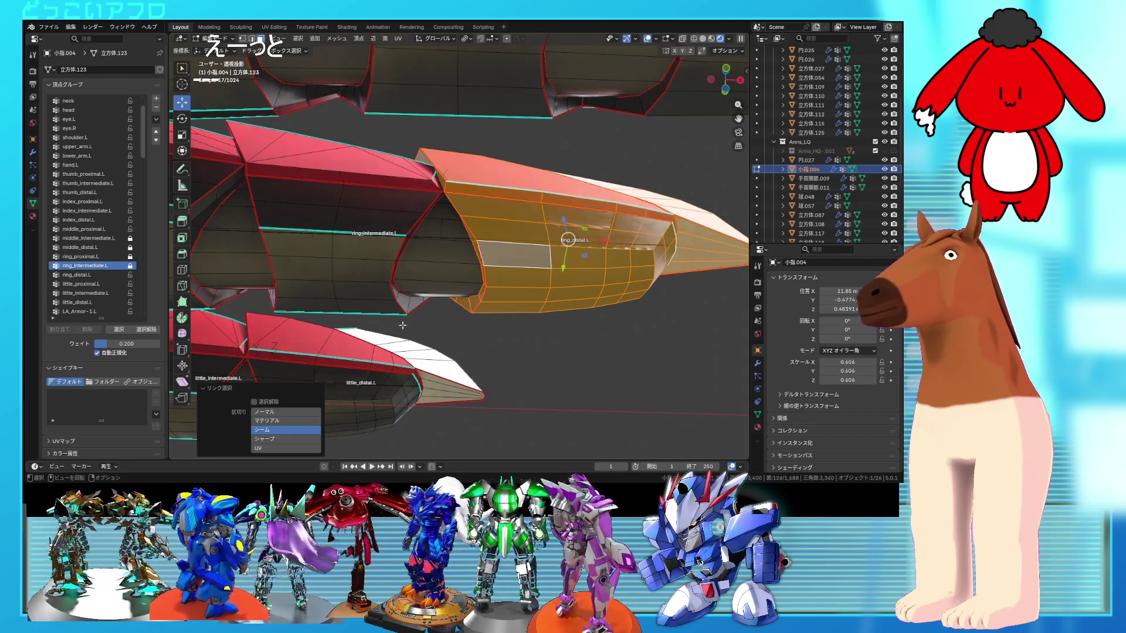
click(53, 331)
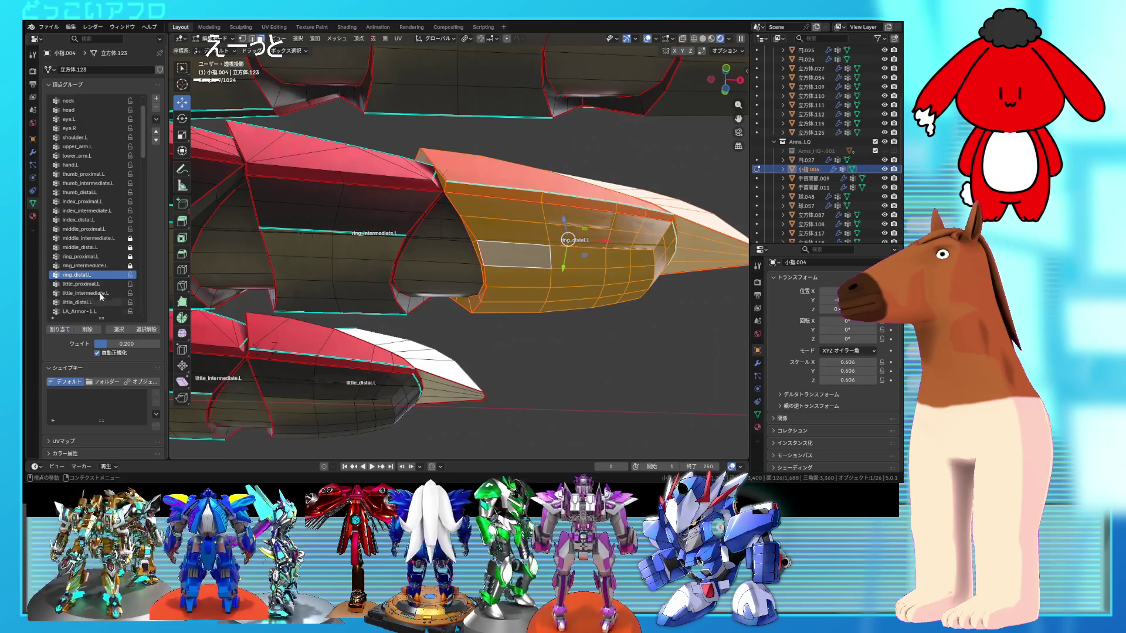
scroll(354, 346, down, 3)
middle_drag(354, 345, 441, 227)
scroll(414, 255, up, 2)
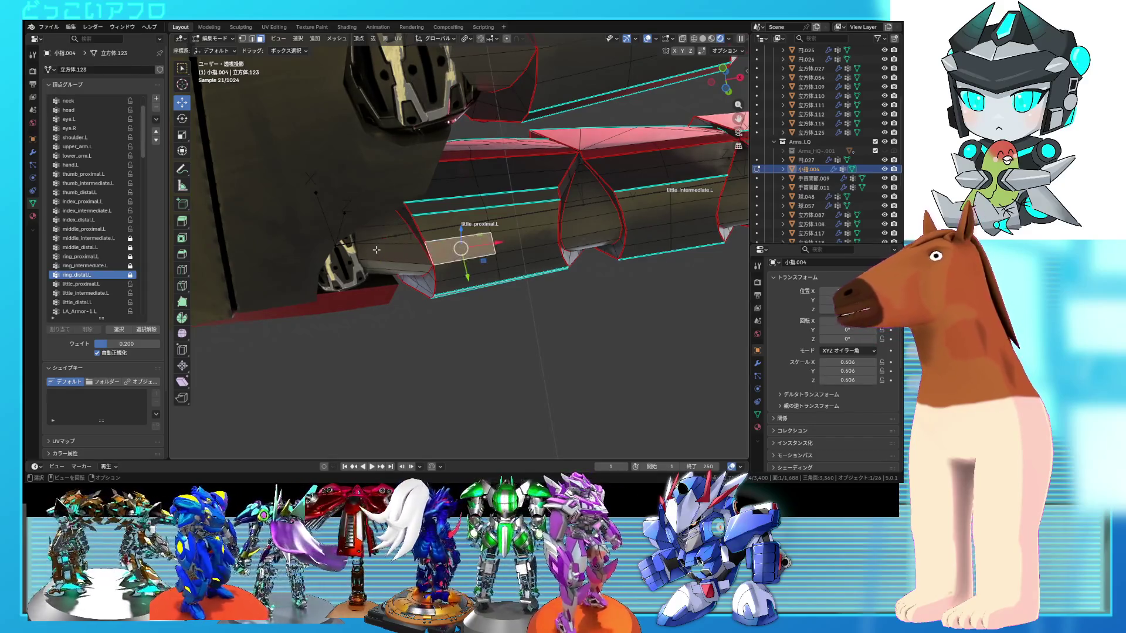
- Assign the little finger's base armor piece to little_proximal.L and verify it
key(l)
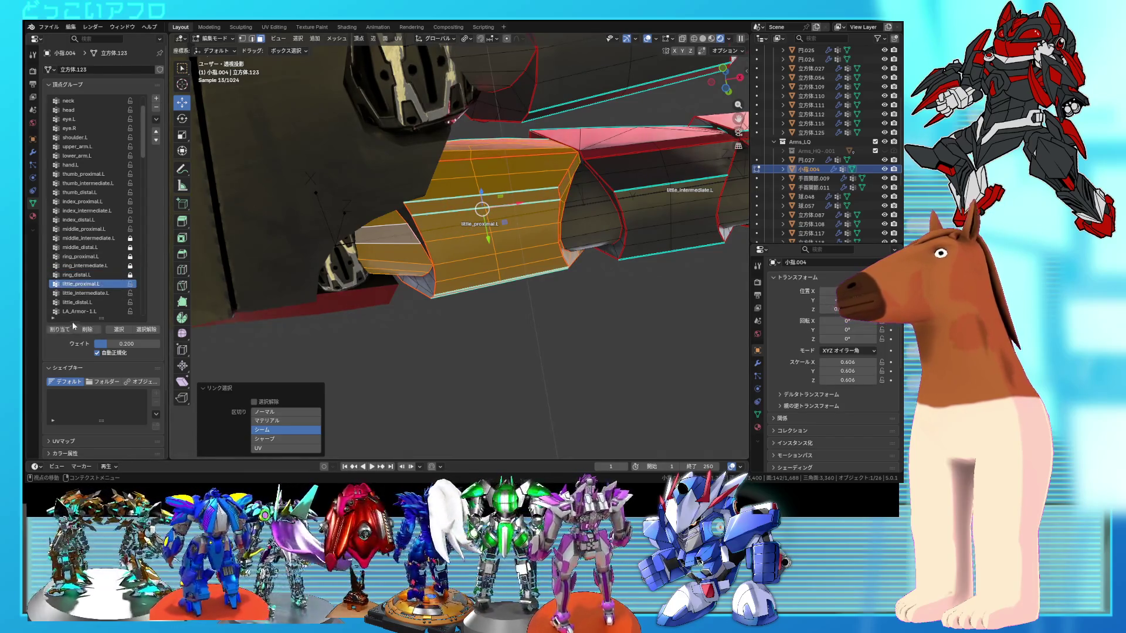
click(62, 330)
click(145, 329)
click(119, 330)
- Select the little finger's middle armor piece and assign it to little_intermediate.L
shift+middle_drag(680, 207, 484, 252)
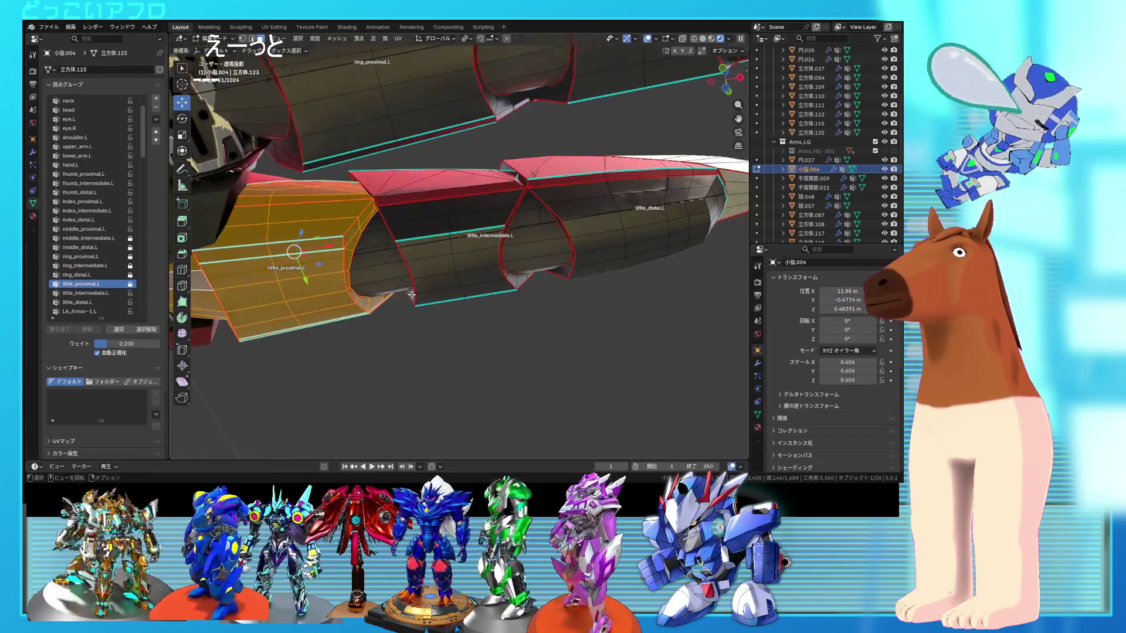
click(410, 296)
key(l)
key(l)
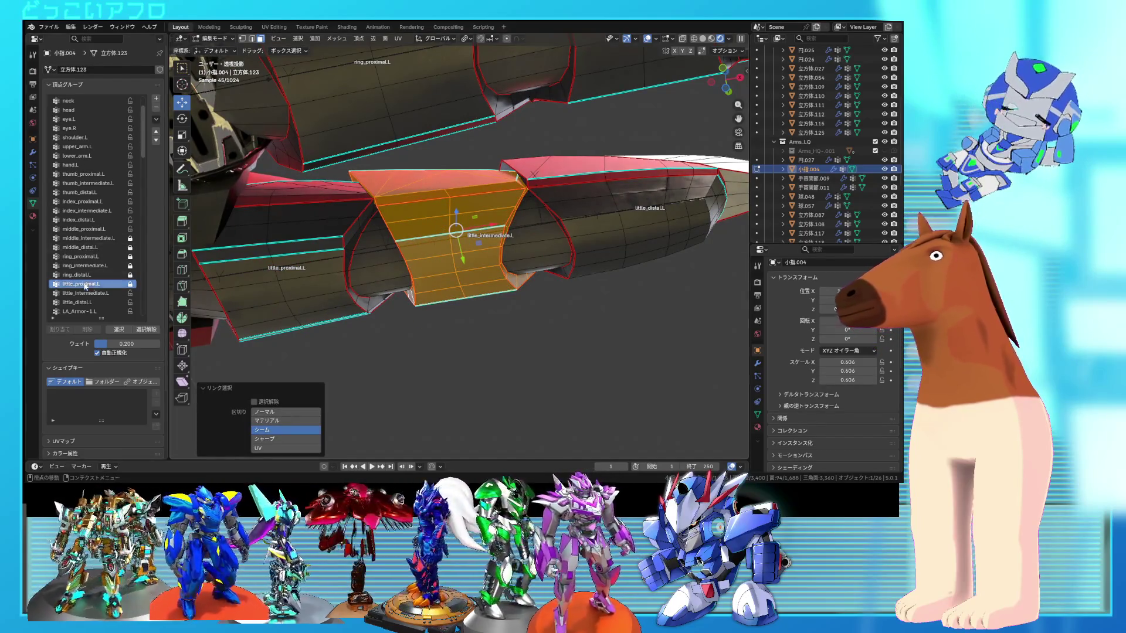
click(56, 330)
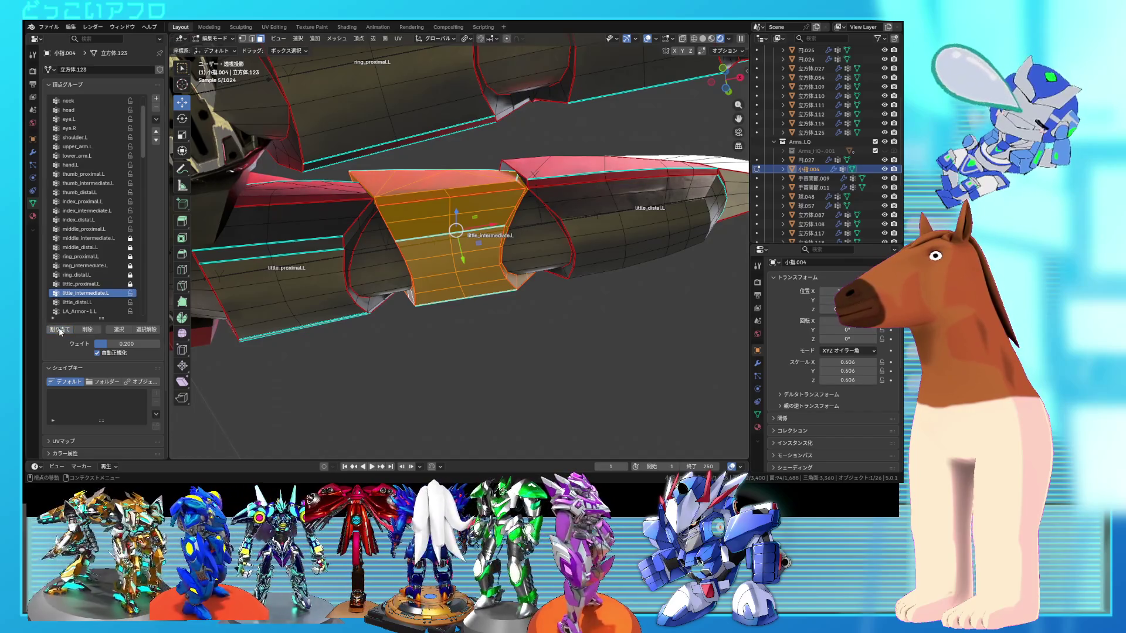
click(131, 293)
click(147, 330)
click(120, 330)
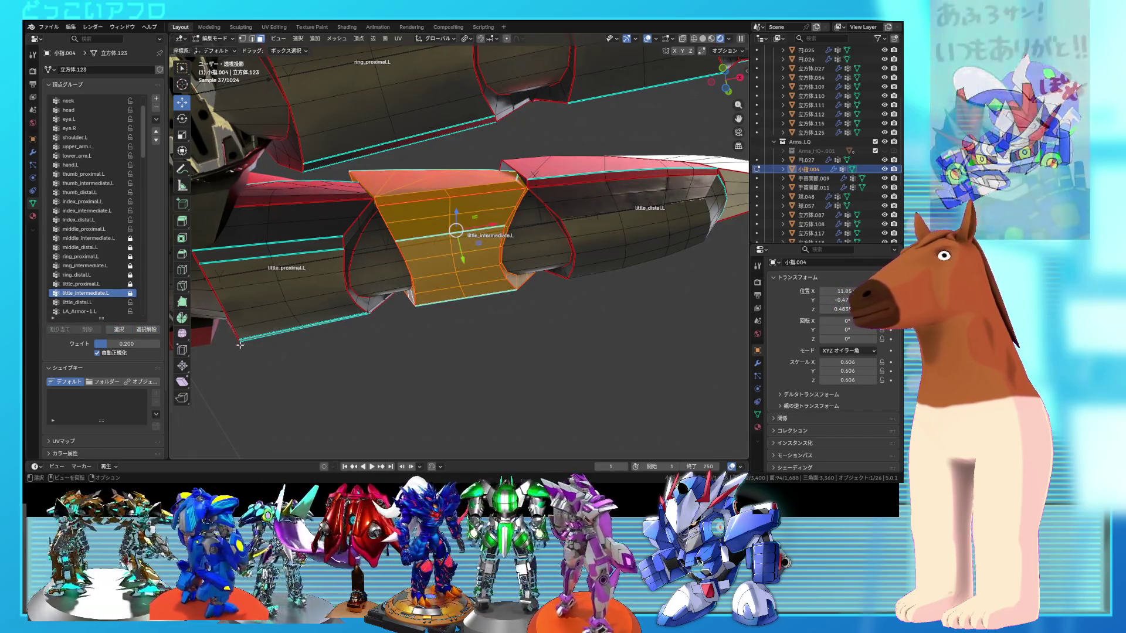
- Check which faces little_proximal.L and little_intermediate.L hold, then clear the selection
click(129, 332)
click(154, 332)
click(441, 364)
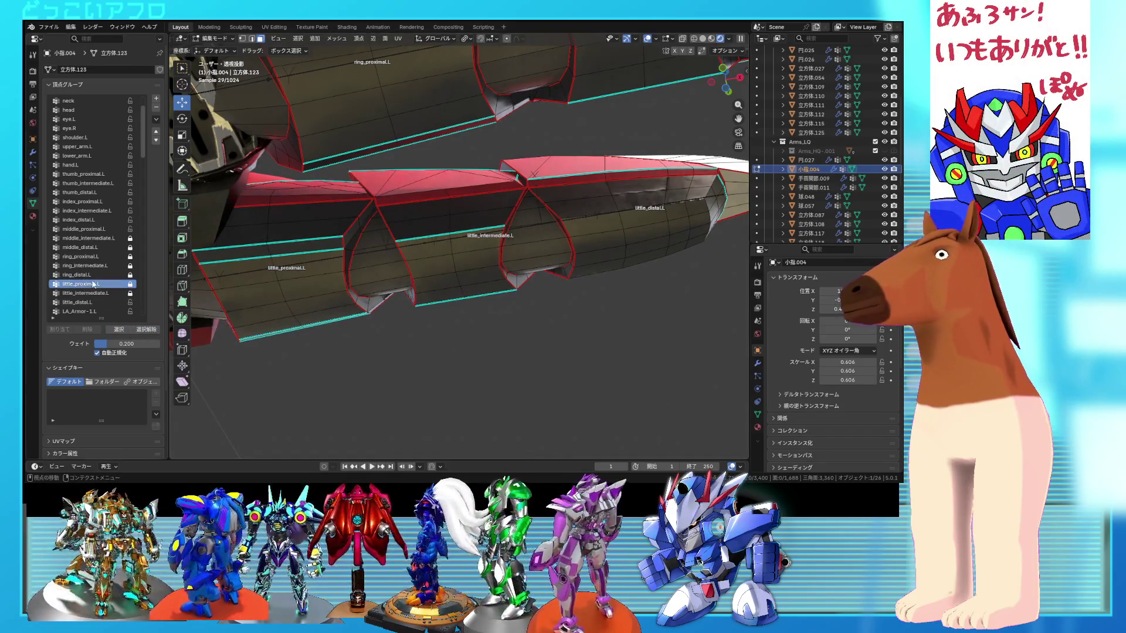
click(114, 330)
click(155, 332)
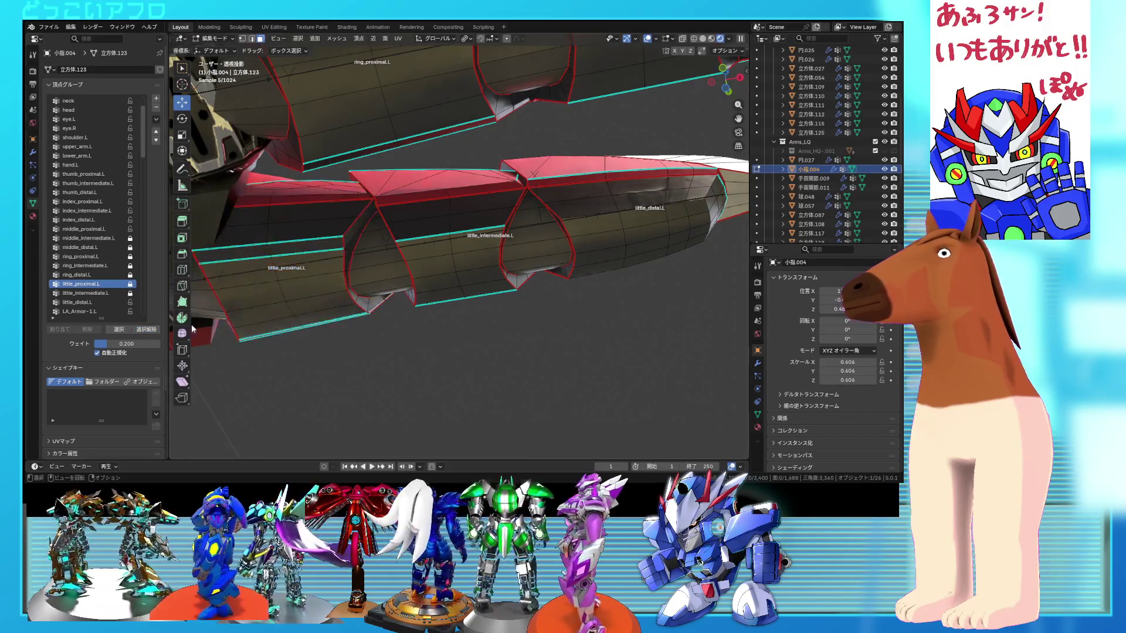
- Assign the little fingertip armor and top strip to little_distal.L, then leave Edit Mode
key(l)
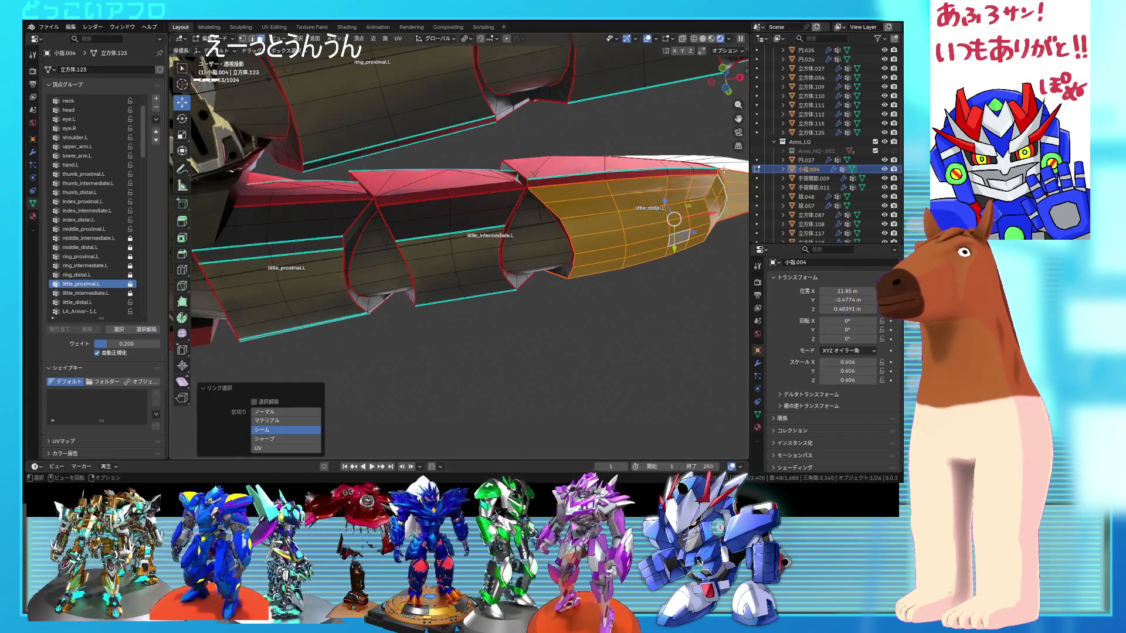
key(l)
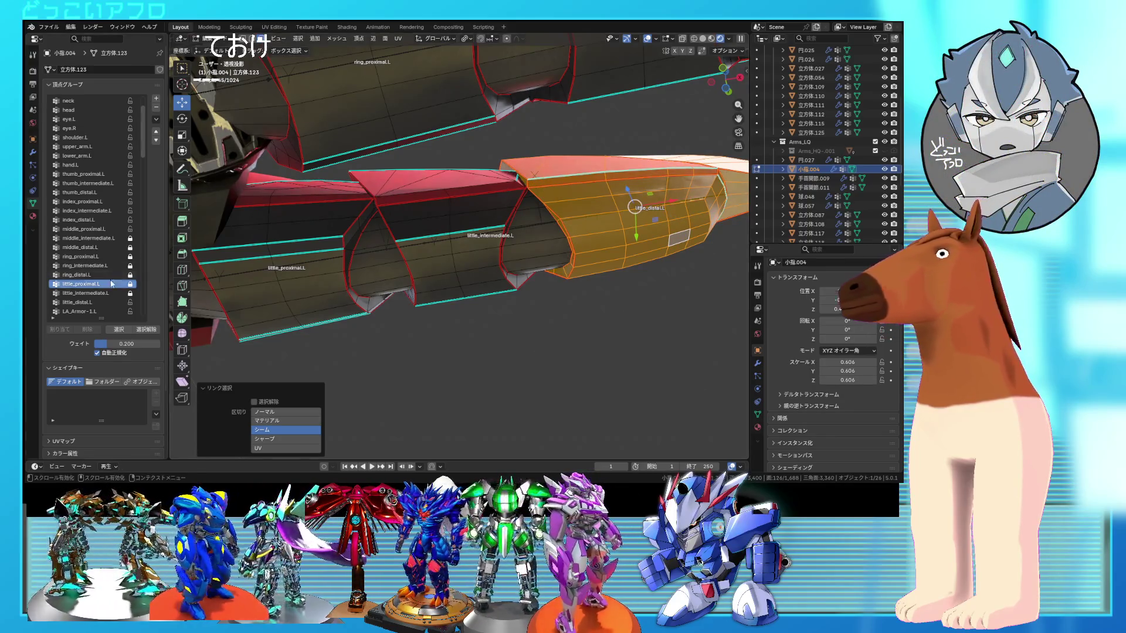
click(66, 331)
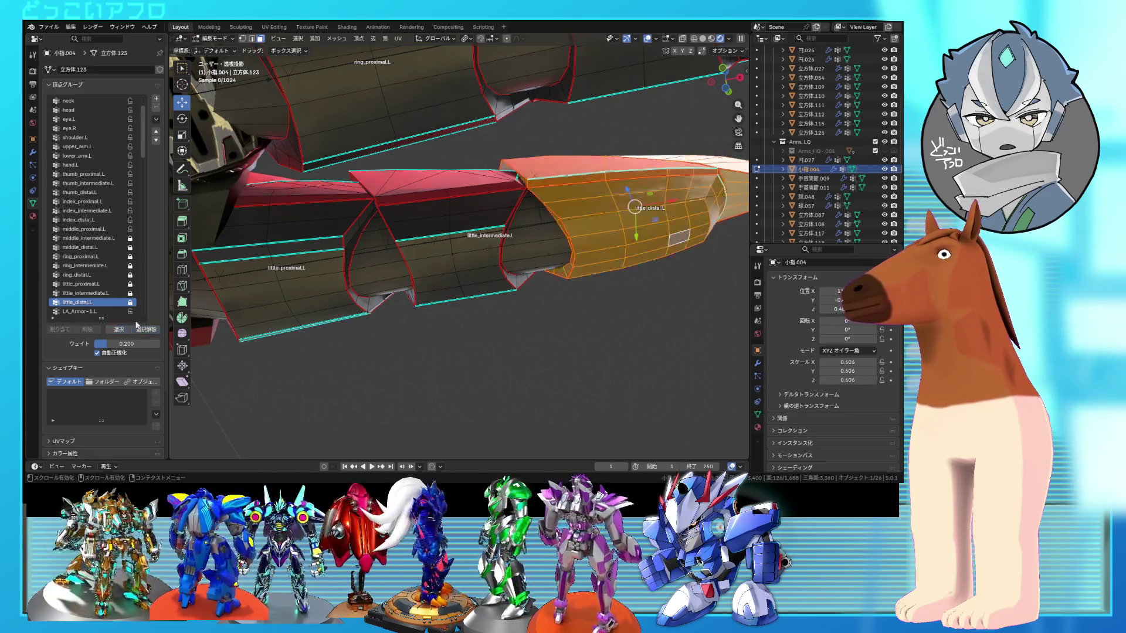
scroll(305, 176, down, 5)
middle_drag(305, 176, 322, 143)
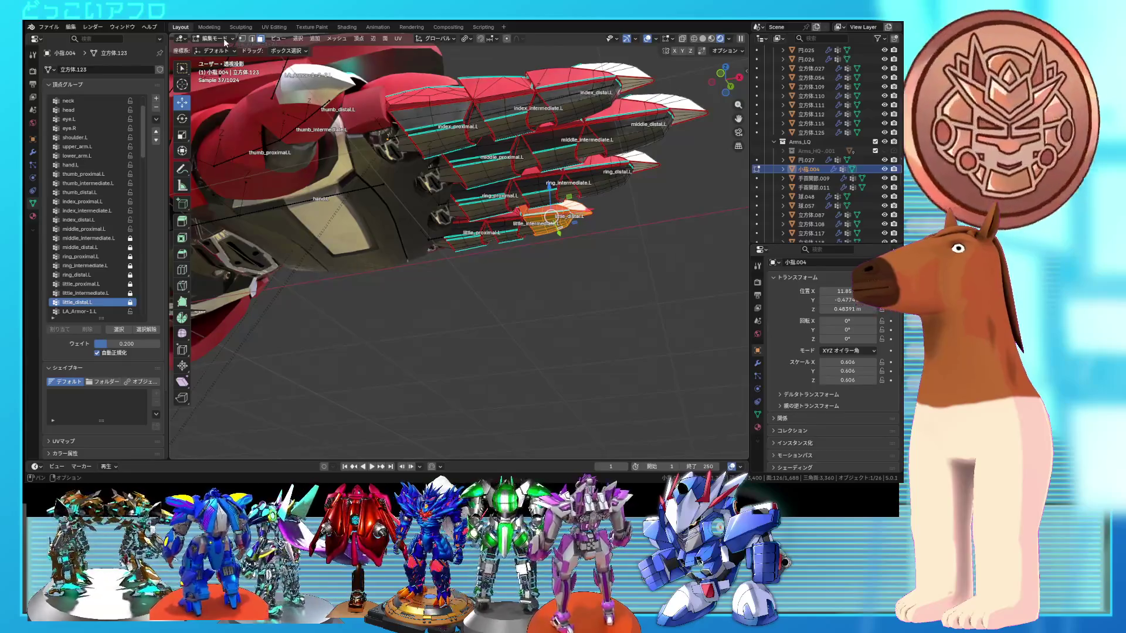
key(Tab)
- Save the file and put the armature into Pose Mode
key(ctrl+s)
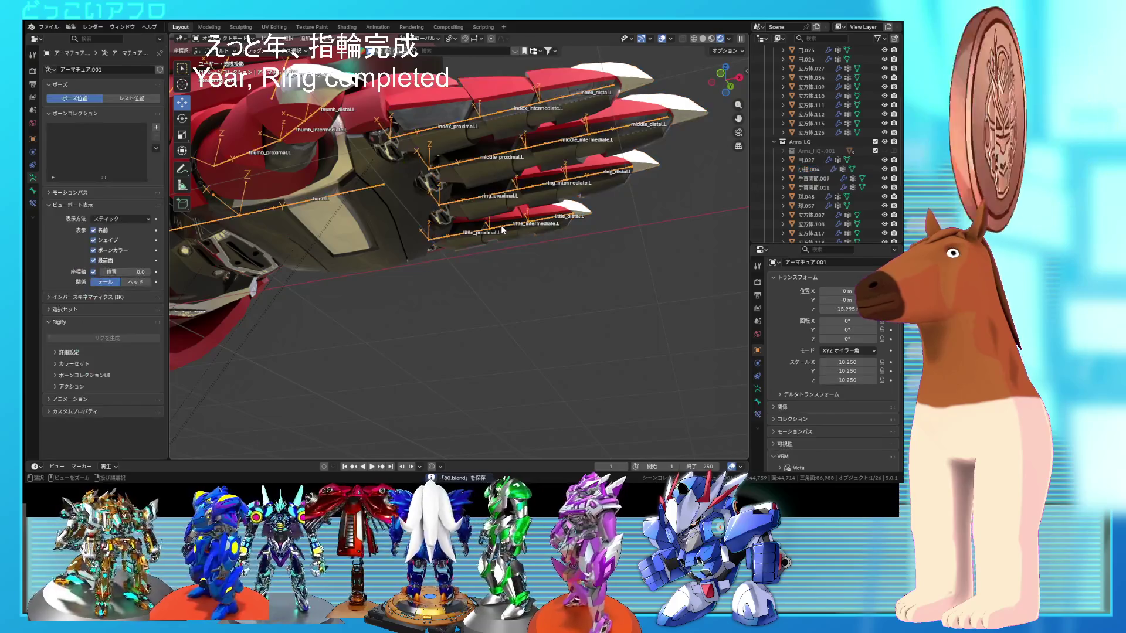
click(463, 202)
key(ctrl+Tab)
scroll(481, 195, up, 3)
- Bend the ring finger at its base and tip about 89° to test the armor
mouse_move(439, 227)
mouse_down()
mouse_move(466, 323)
mouse_move(392, 351)
mouse_move(402, 375)
mouse_move(383, 374)
mouse_up()
click(467, 323)
click(392, 351)
mouse_move(535, 253)
middle_down()
mouse_move(478, 296)
mouse_move(558, 304)
middle_up()
- Bend the little finger's base, middle and tip bones, the tip 52.2°
click(478, 296)
drag(535, 311, 510, 322)
click(417, 248)
drag(392, 264, 375, 226)
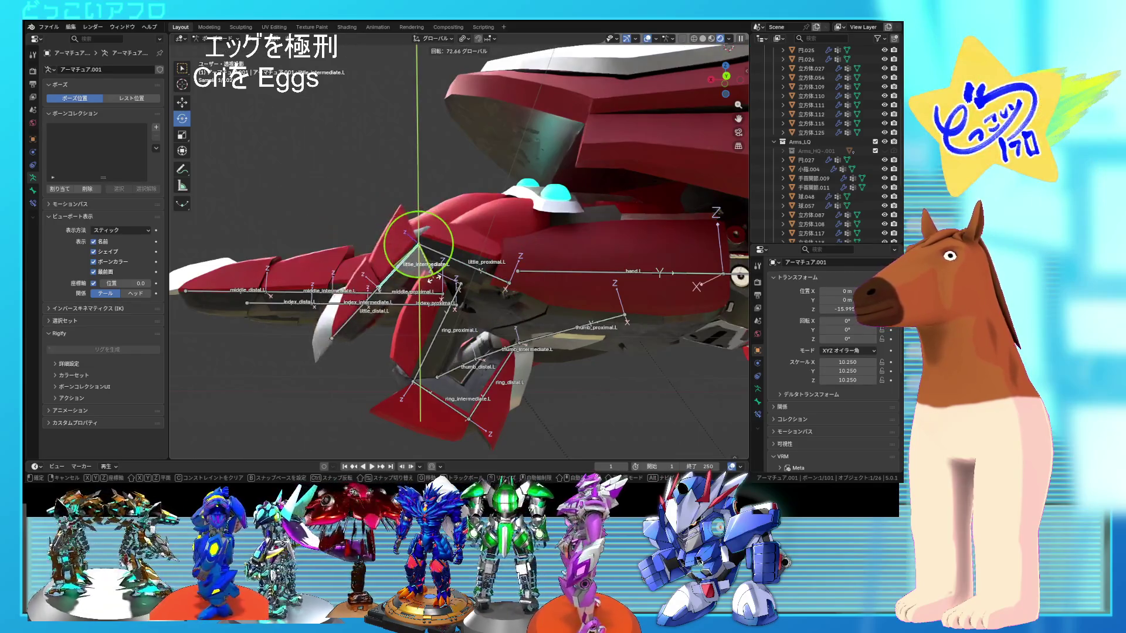
click(362, 303)
click(362, 304)
drag(401, 314, 414, 333)
mouse_move(446, 329)
middle_down()
mouse_move(668, 252)
mouse_move(625, 287)
mouse_move(569, 242)
mouse_move(479, 204)
middle_up()
- Select all bones, clear their transforms back to rest, and switch to Object Mode
key(a)
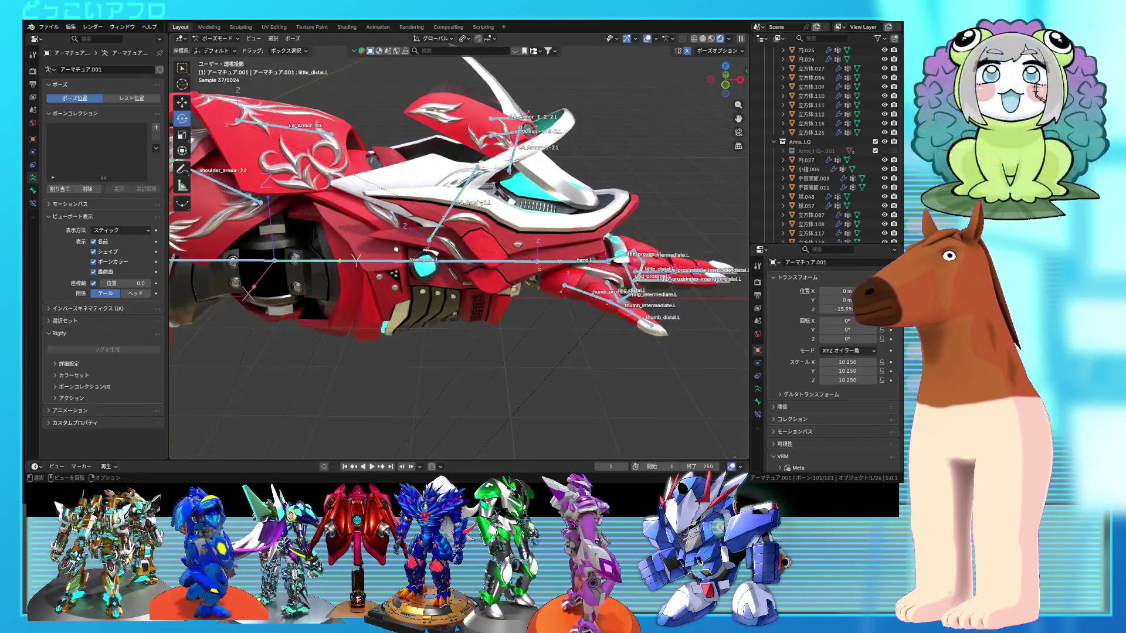
click(292, 38)
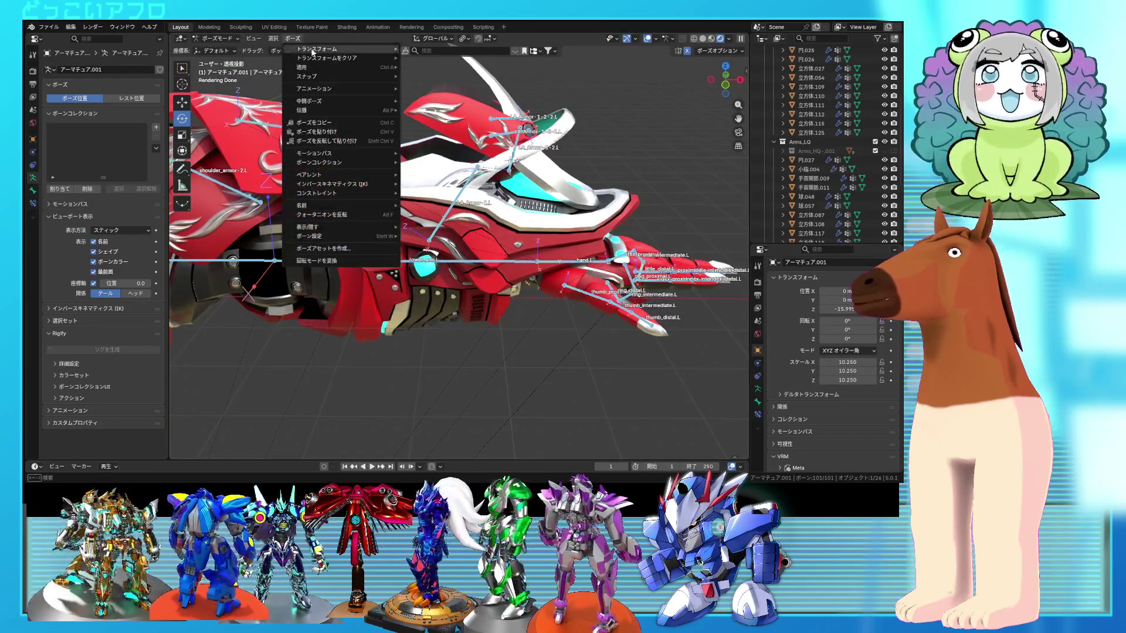
mouse_move(380, 59)
click(434, 61)
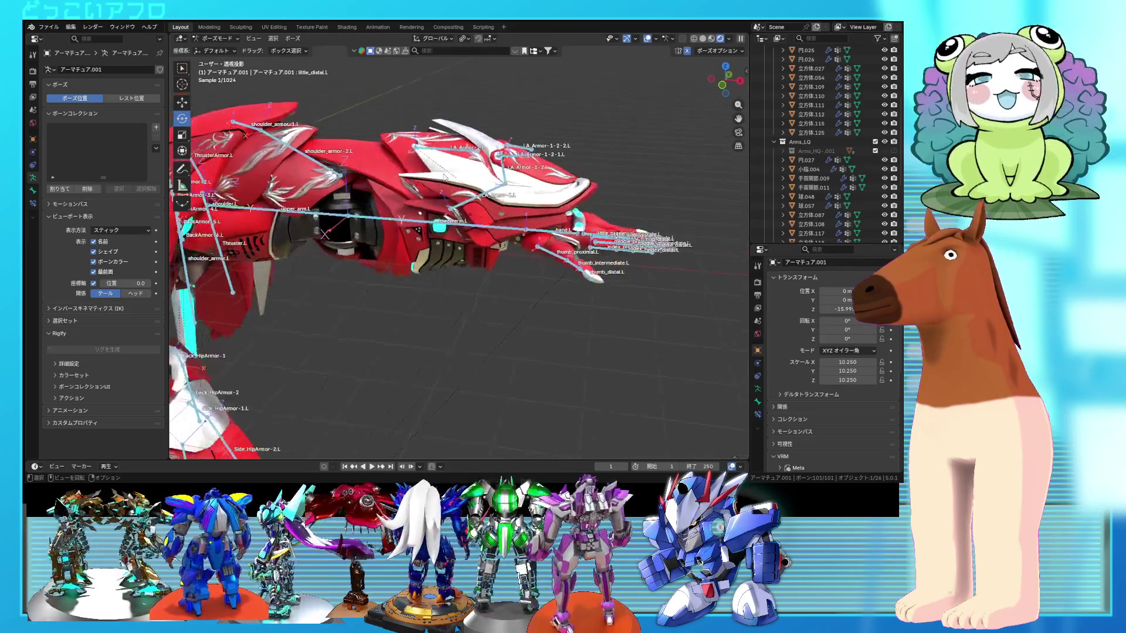
click(229, 50)
mouse_move(512, 187)
middle_down()
mouse_move(517, 238)
mouse_move(463, 238)
mouse_move(368, 207)
mouse_move(441, 206)
middle_up()
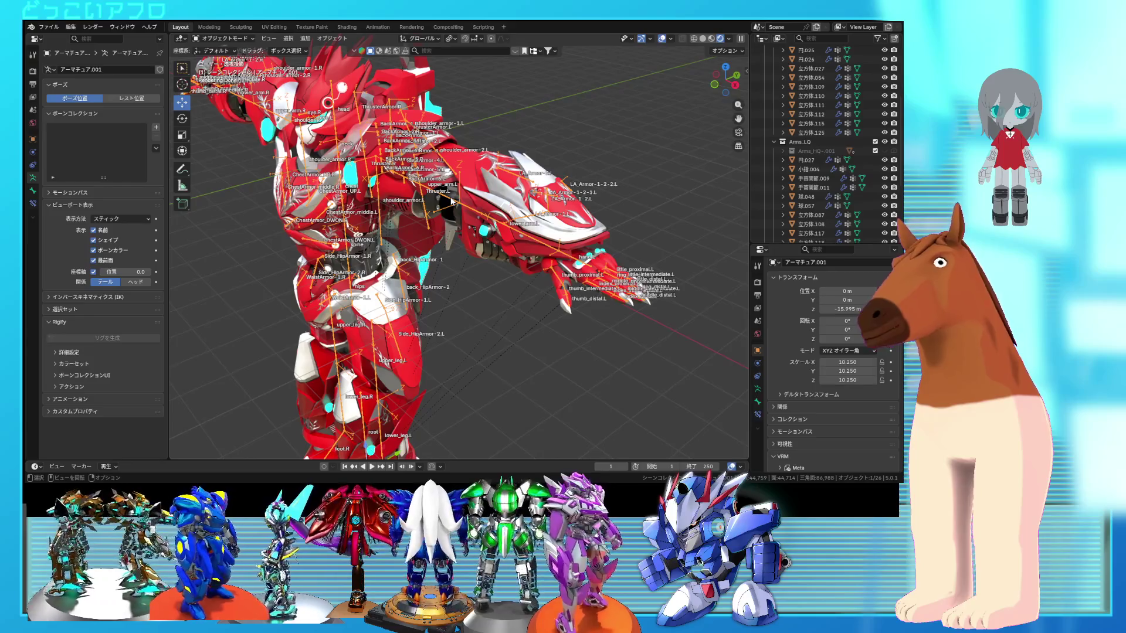
- In Pose Mode, move the root bone to test whether the armour follows the rig
middle_drag(463, 189, 508, 198)
key(ctrl+Tab)
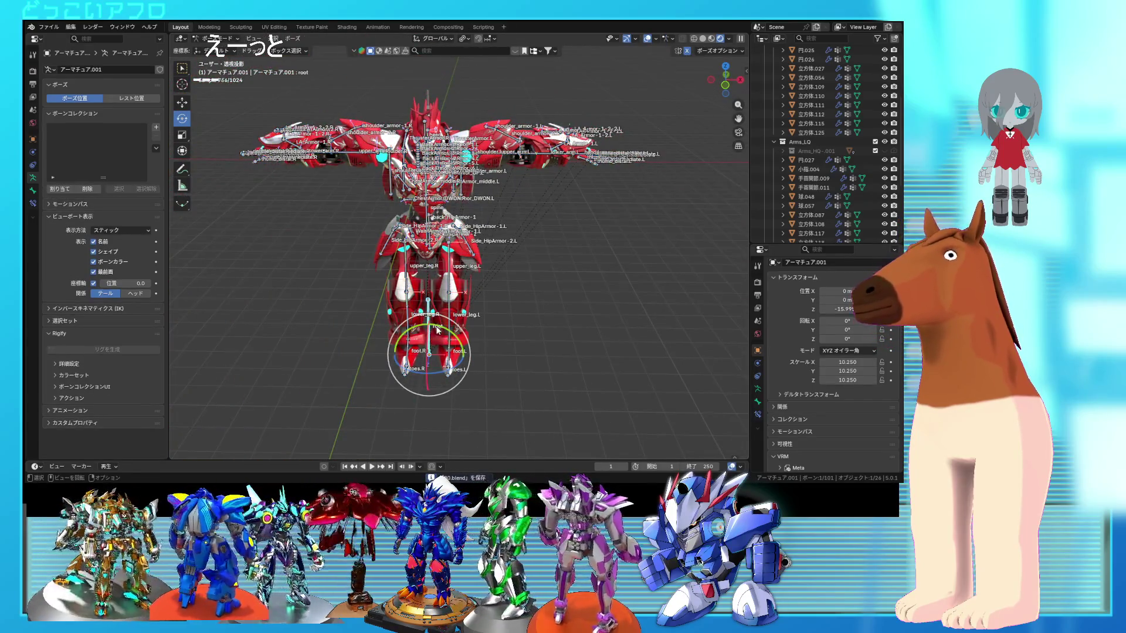
key(g)
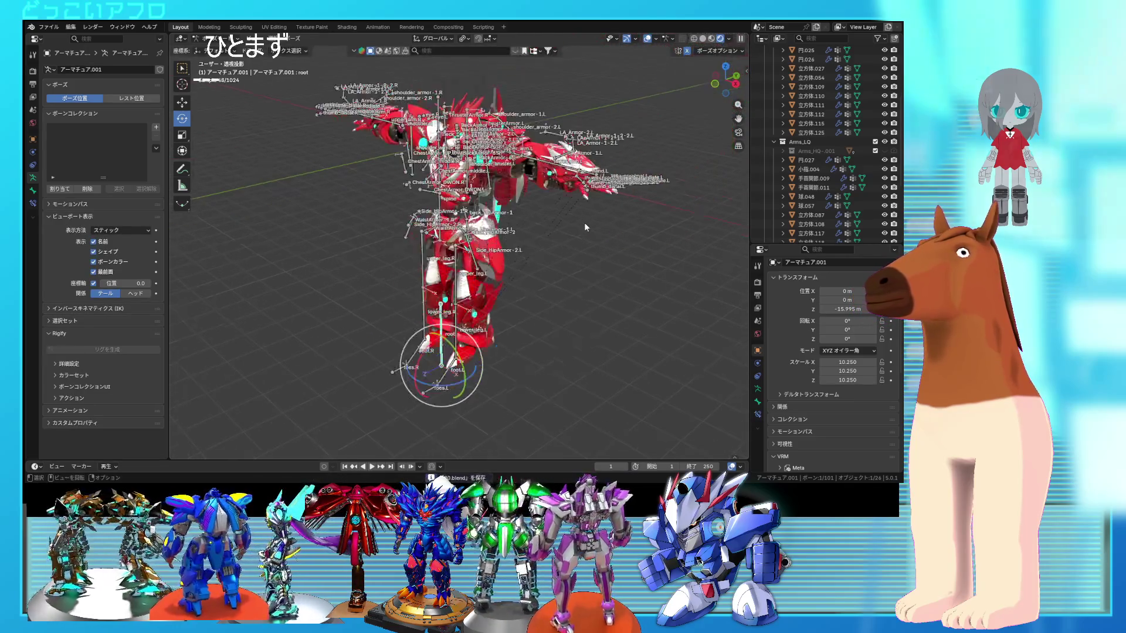
click(617, 150)
scroll(618, 150, up, 6)
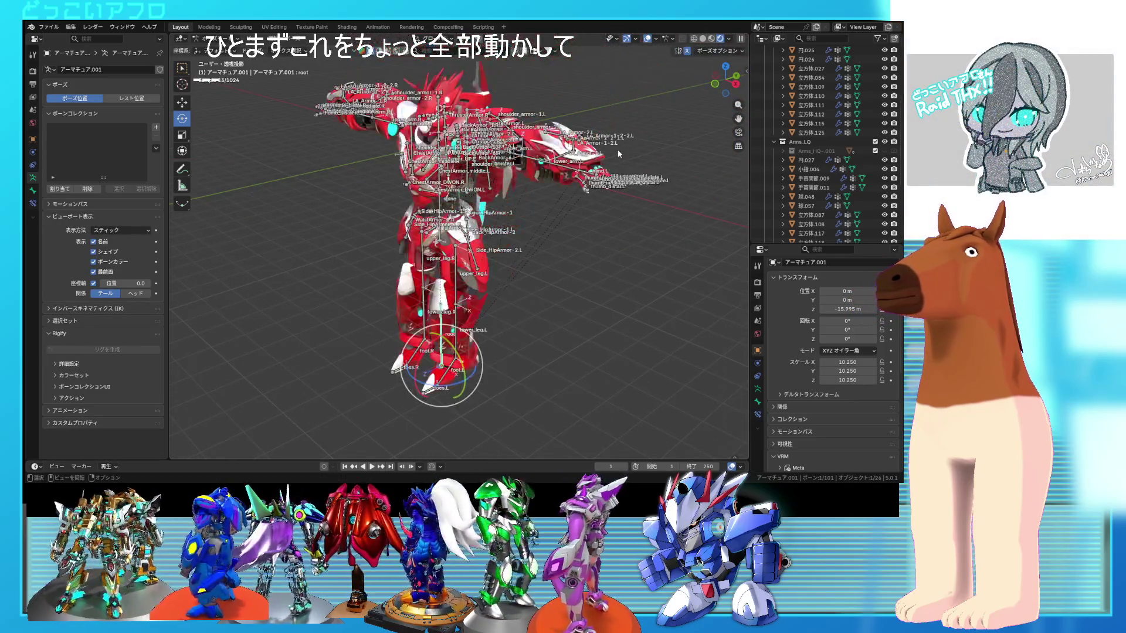
key(g)
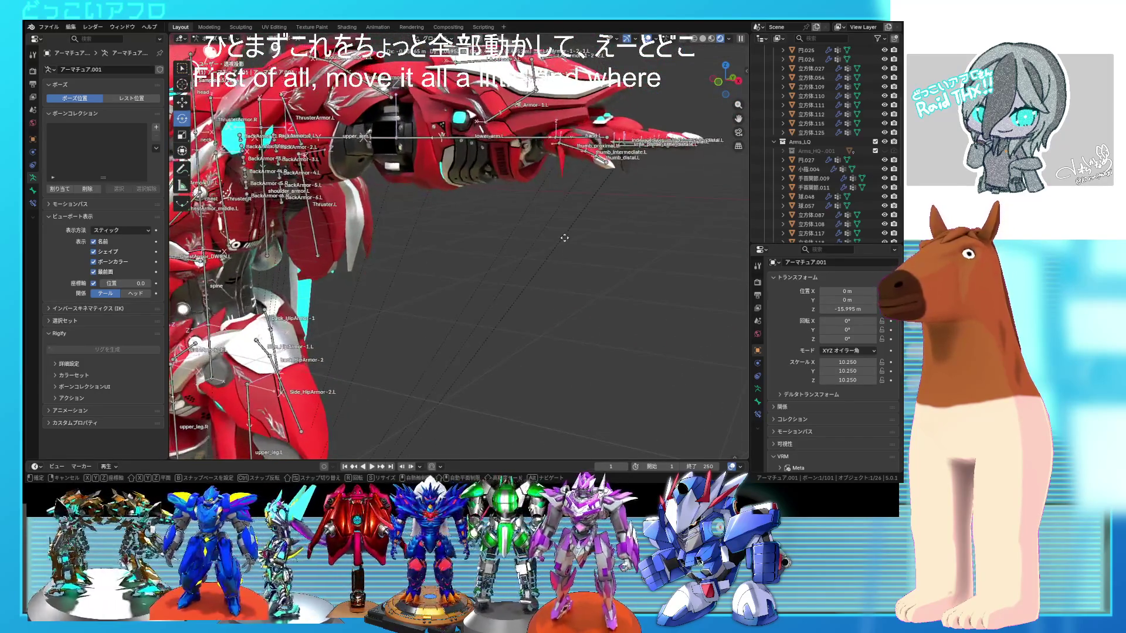
click(548, 231)
mouse_move(530, 232)
middle_down()
mouse_move(530, 189)
mouse_move(507, 237)
middle_up()
- Test-move the hand bone twice from below, cancelling each move
mouse_move(301, 268)
middle_down()
mouse_move(446, 271)
mouse_move(560, 290)
mouse_move(392, 248)
mouse_move(430, 275)
mouse_move(392, 263)
mouse_move(429, 266)
mouse_move(477, 341)
mouse_move(490, 241)
mouse_move(531, 181)
mouse_move(463, 213)
mouse_move(471, 228)
middle_up()
key(g)
key(Escape)
key(g)
key(Escape)
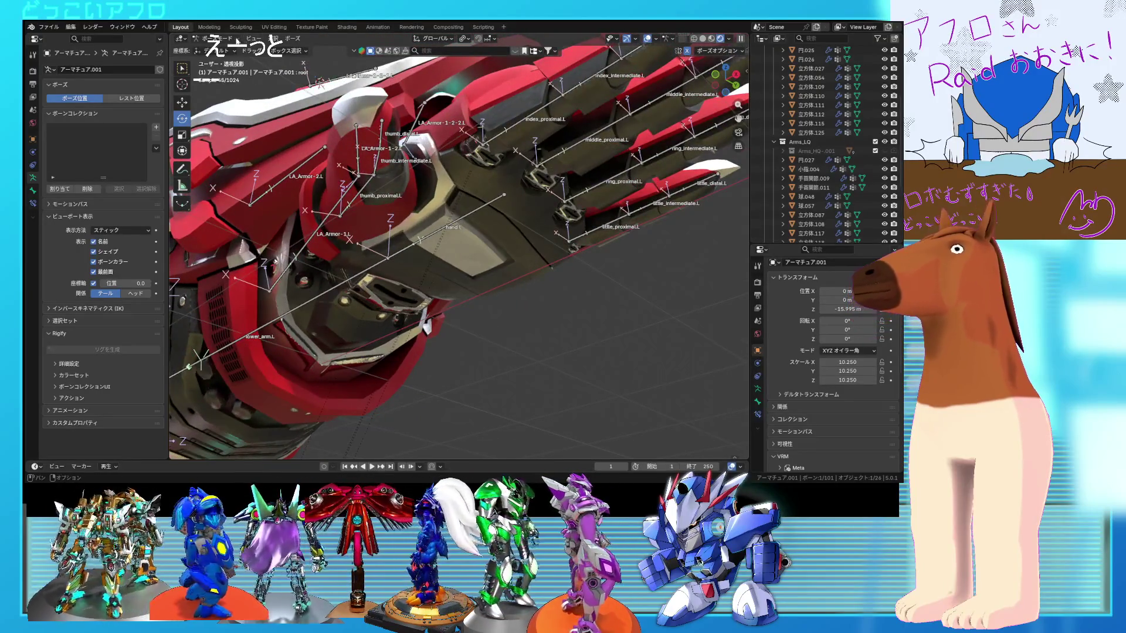
- Edit hand armour mesh 立方体.119 and select one linked armour piece
mouse_move(410, 246)
middle_down()
mouse_move(370, 227)
mouse_move(446, 191)
mouse_move(594, 213)
middle_up()
click(370, 228)
key(Tab)
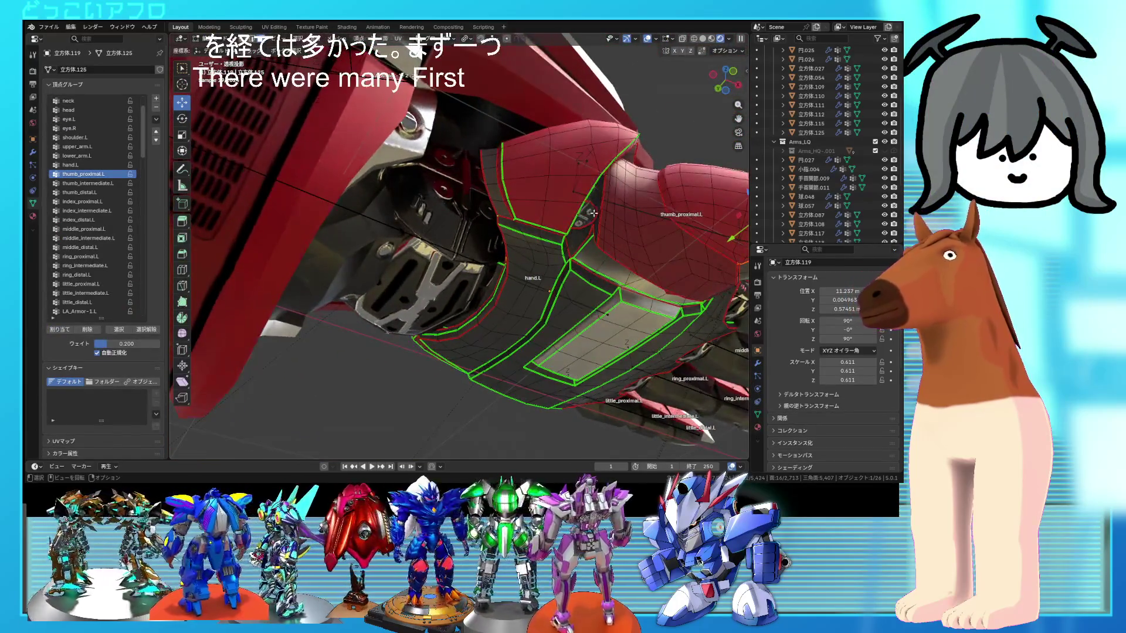
key(l)
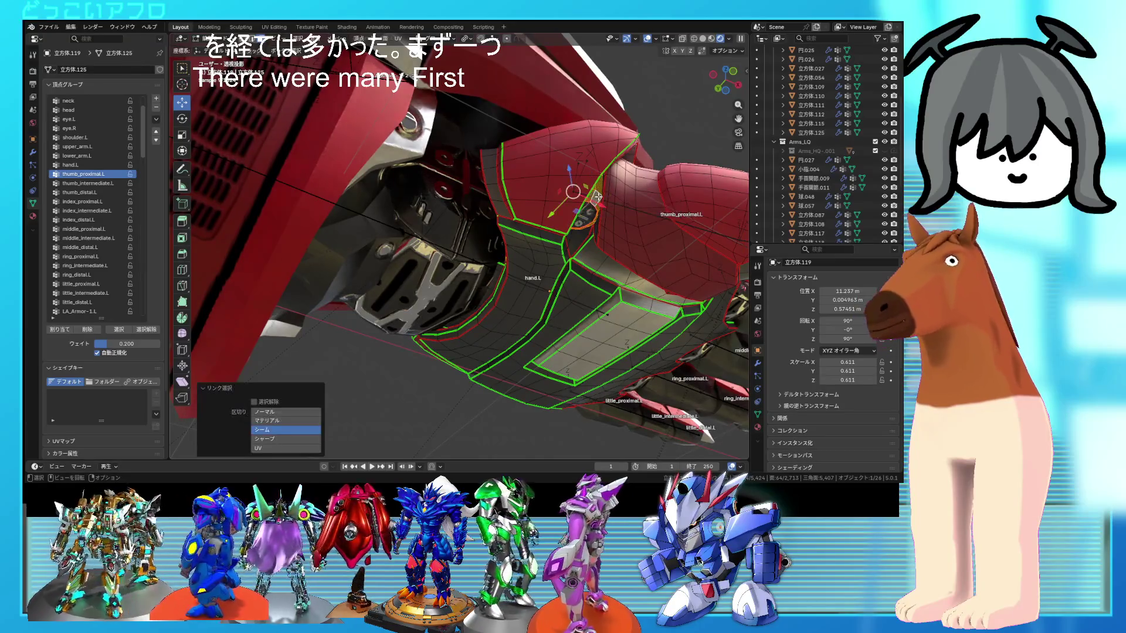
click(595, 235)
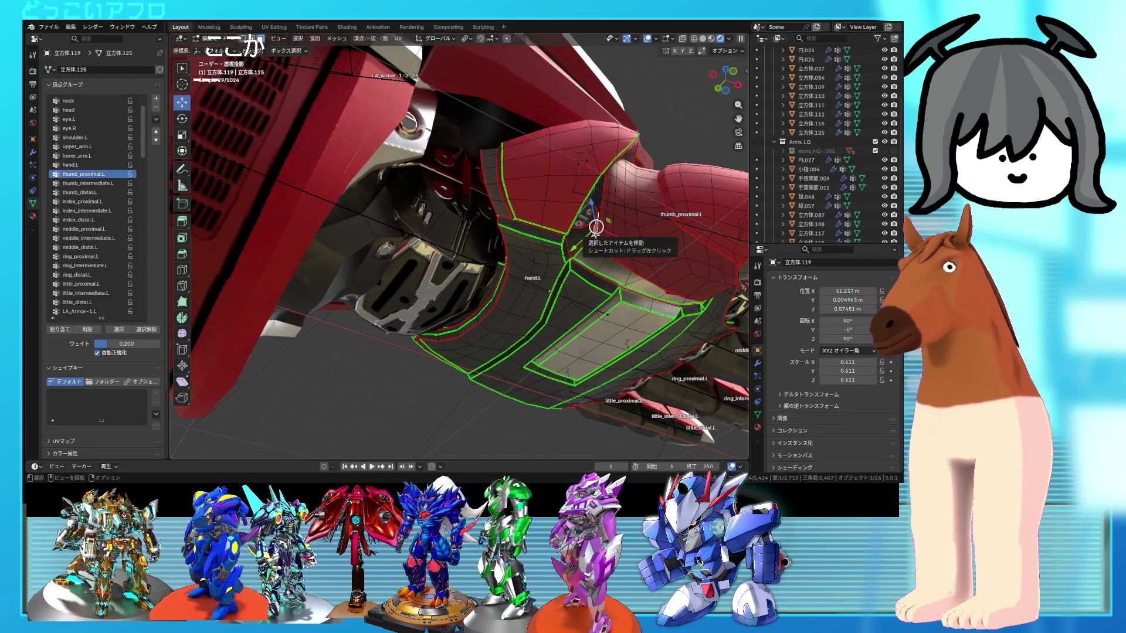
key(l)
middle_drag(595, 227, 573, 225)
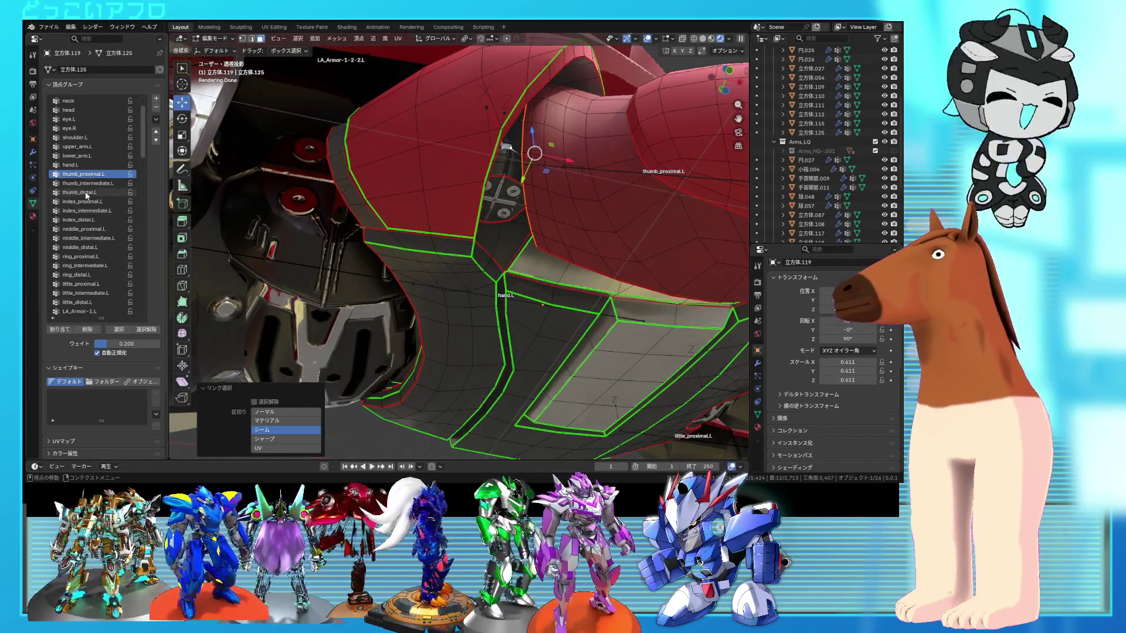
scroll(87, 195, up, 1)
- Assign the piece to thumb_proximal.L and return the armature to Pose Mode
click(57, 331)
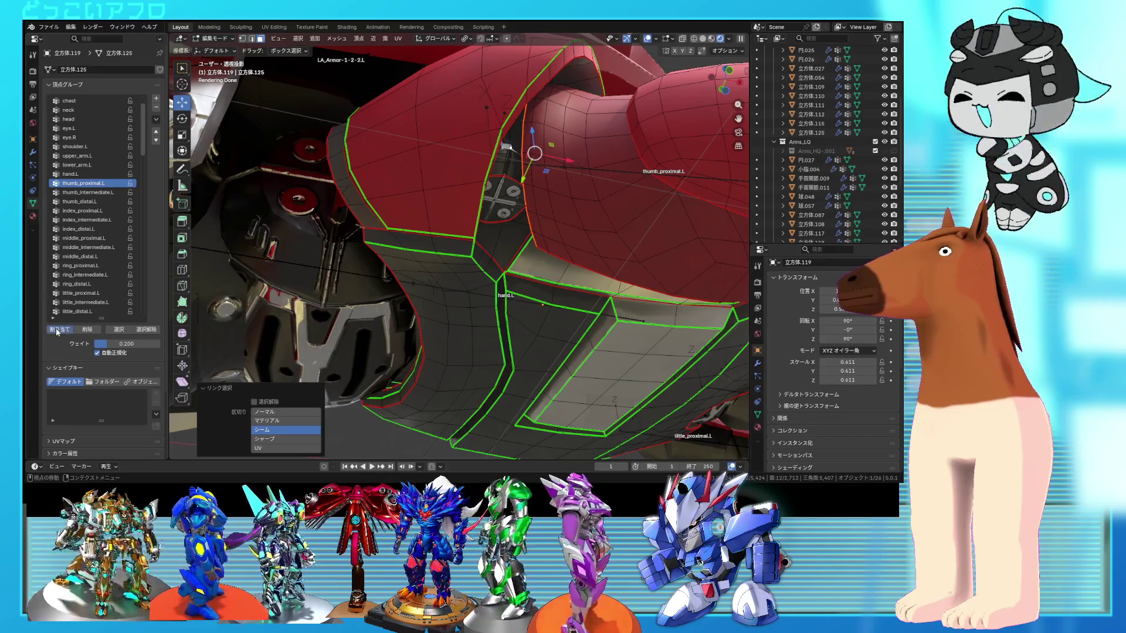
scroll(422, 264, down, 5)
mouse_move(422, 264)
middle_down()
mouse_move(448, 267)
mouse_move(363, 299)
middle_up()
key(Tab)
click(287, 328)
key(ctrl+Tab)
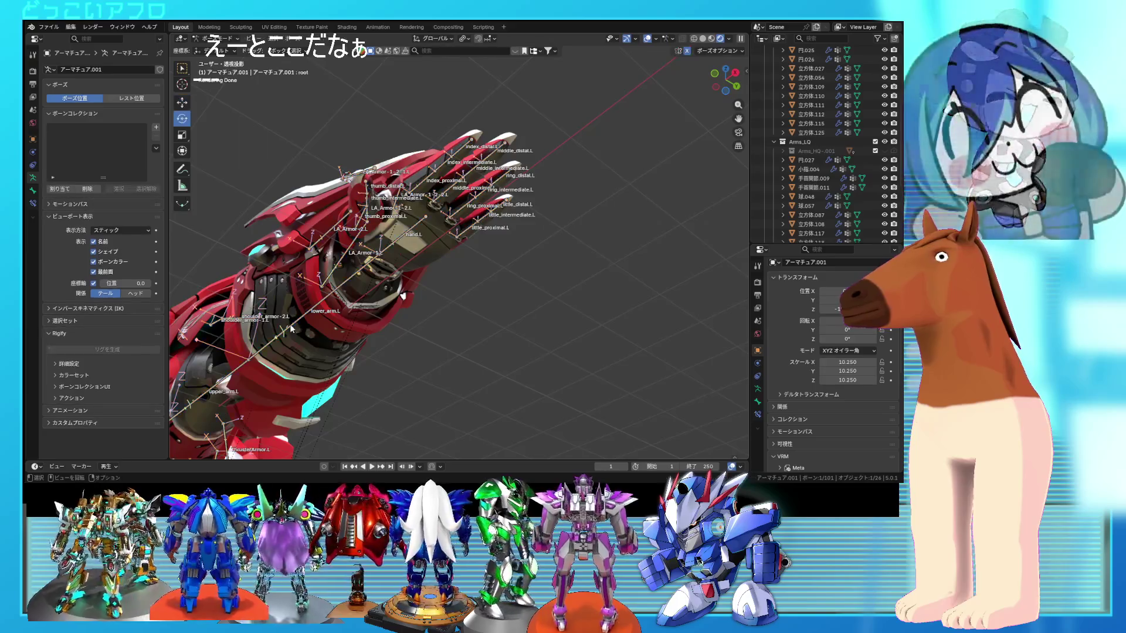
- Rotate the hand.L bone about -15.7° to test the hand armour
click(392, 257)
key(r)
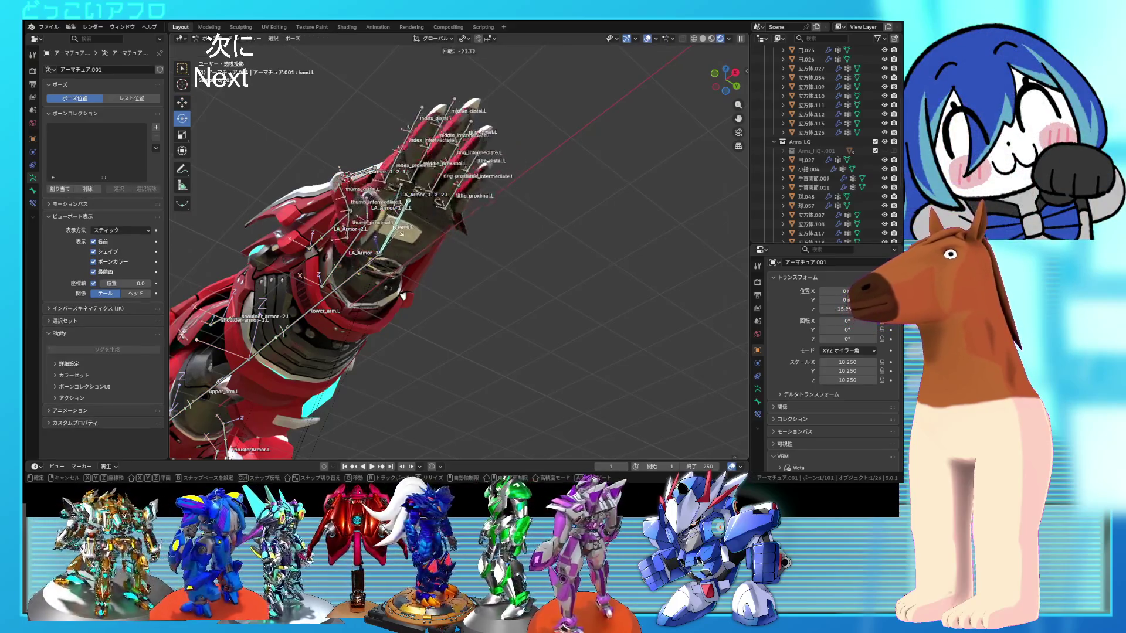
click(406, 233)
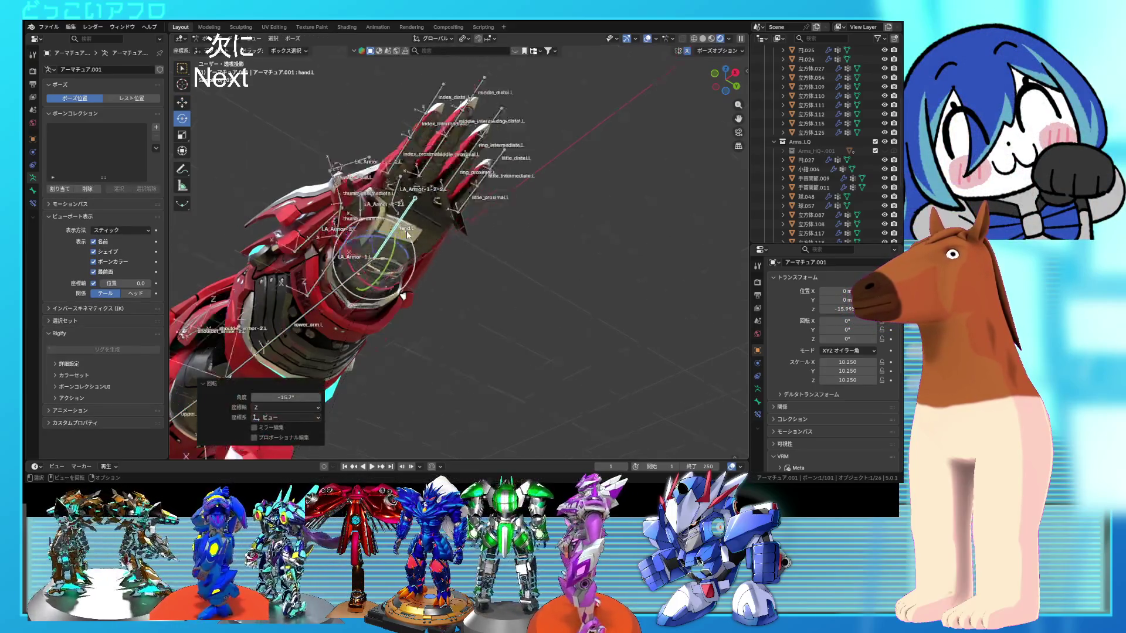
scroll(406, 231, up, 2)
scroll(448, 237, up, 3)
mouse_move(448, 237)
middle_down()
mouse_move(488, 237)
mouse_move(477, 237)
mouse_move(578, 200)
mouse_move(512, 204)
middle_up()
- Return to Object Mode and open little-finger mesh 小指.004 in Edit Mode
key(ctrl+Tab)
click(512, 204)
key(Tab)
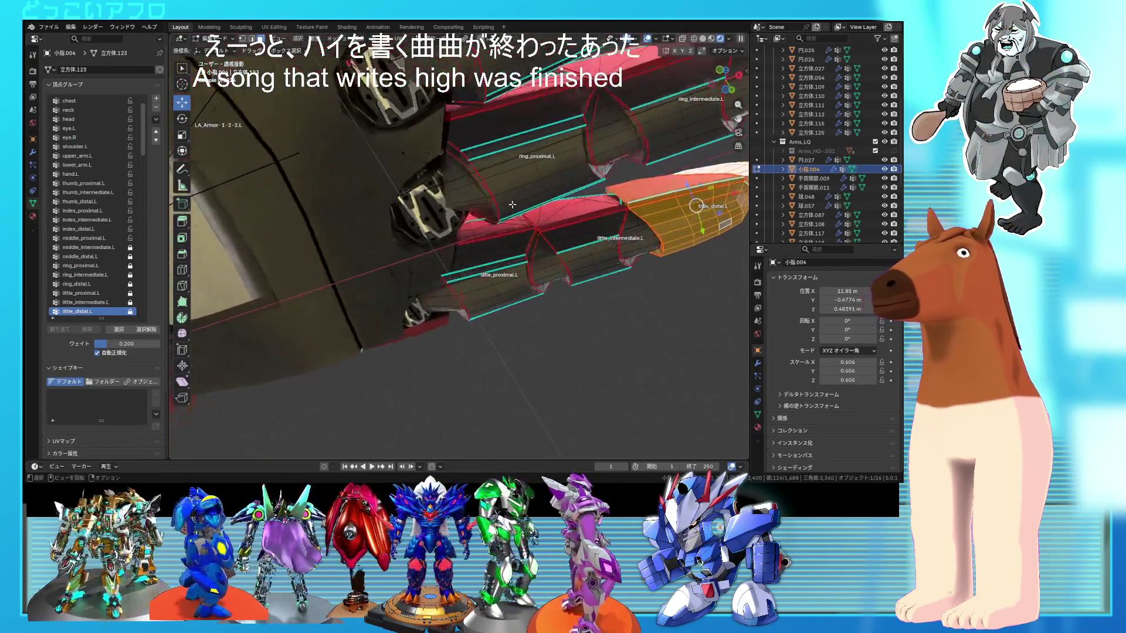
- Select a linked little-finger armour piece and assign it to the chosen vertex group
click(468, 202)
key(ctrl+l)
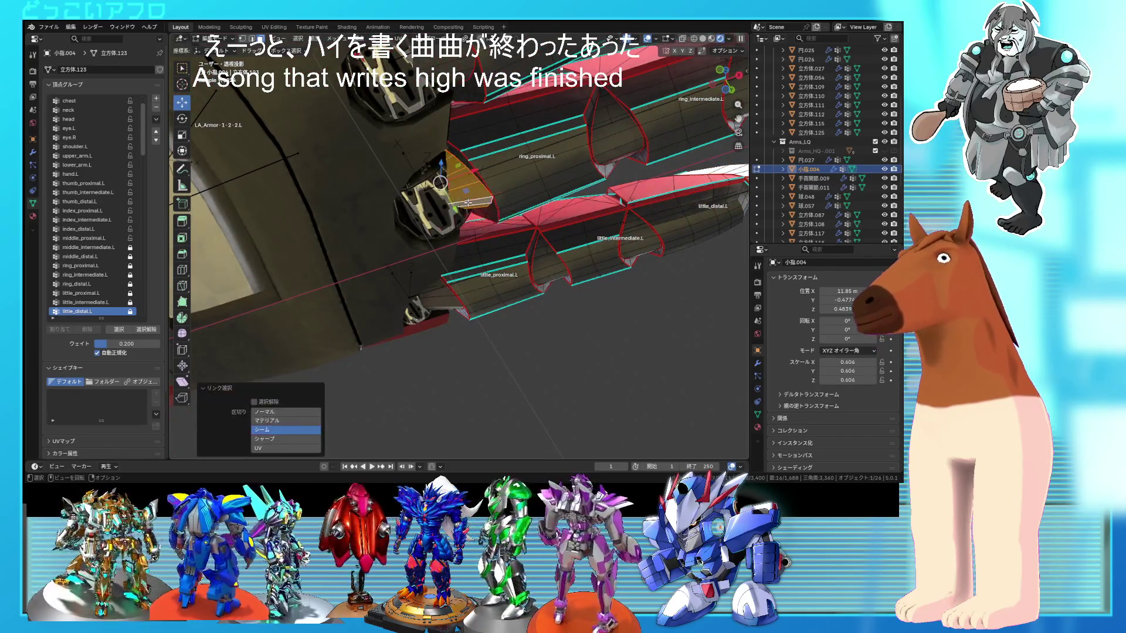
scroll(465, 203, up, 3)
key(shift+z)
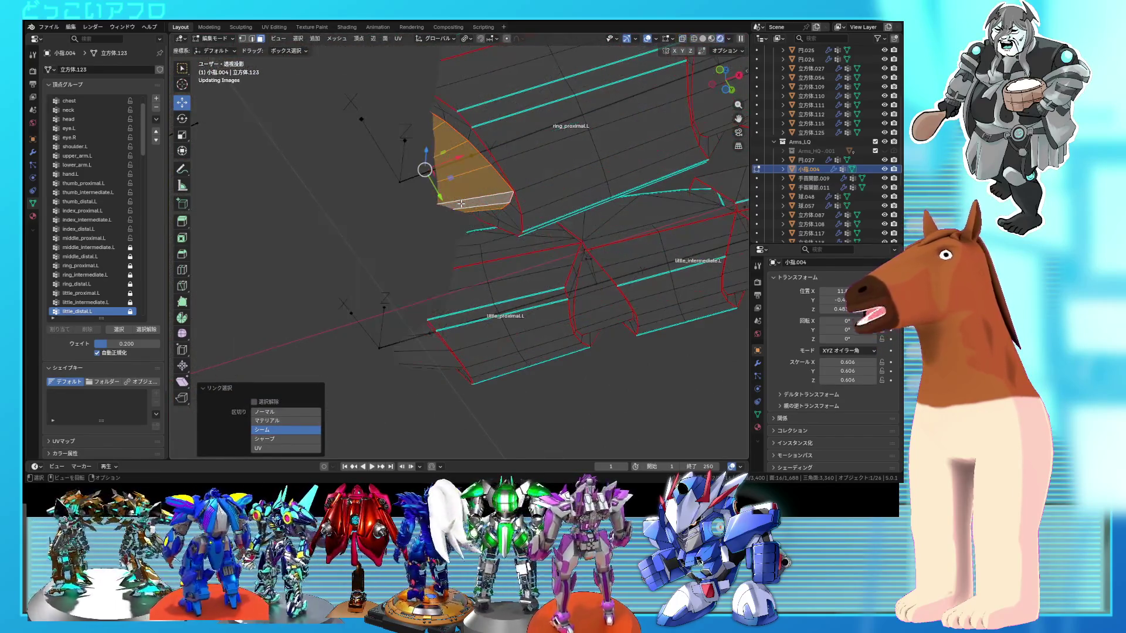
key(shift+z)
scroll(113, 281, down, 1)
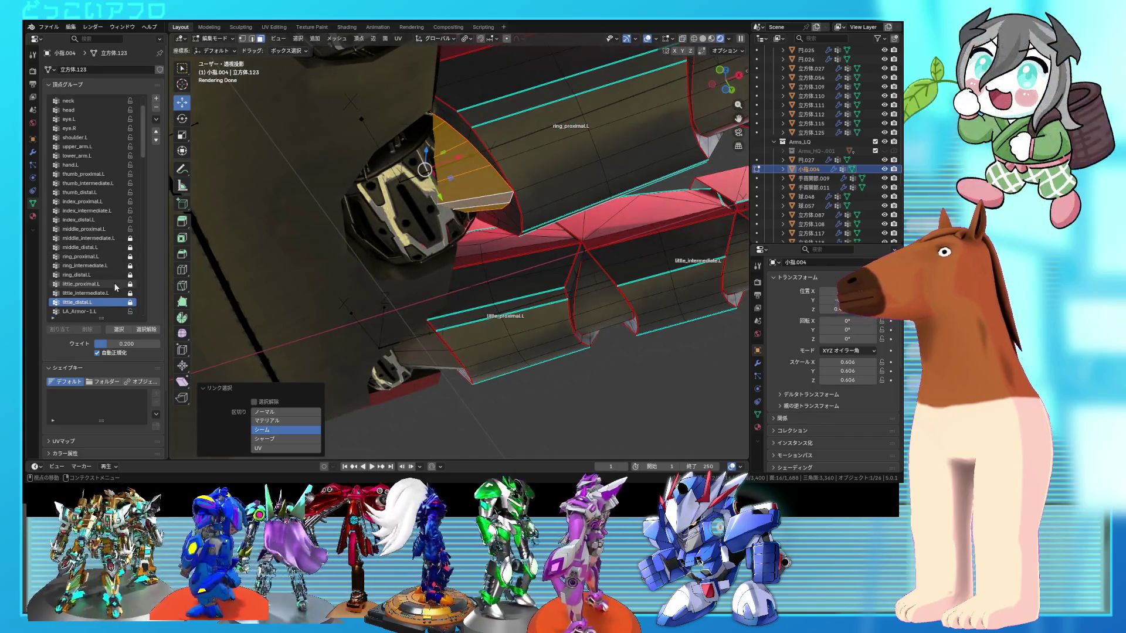
click(130, 267)
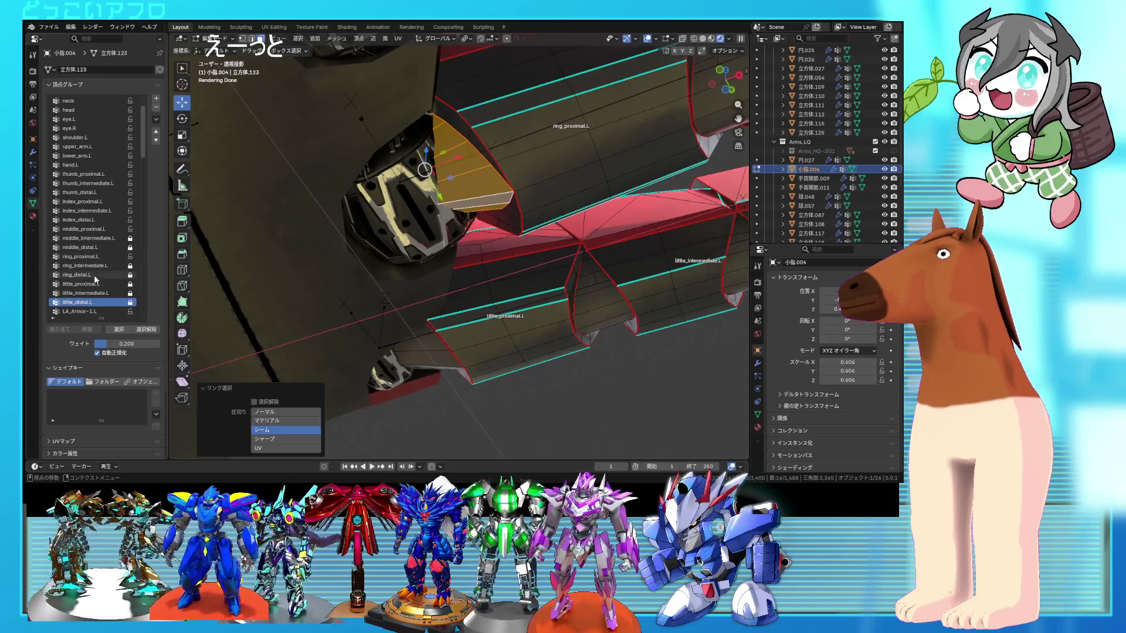
click(69, 330)
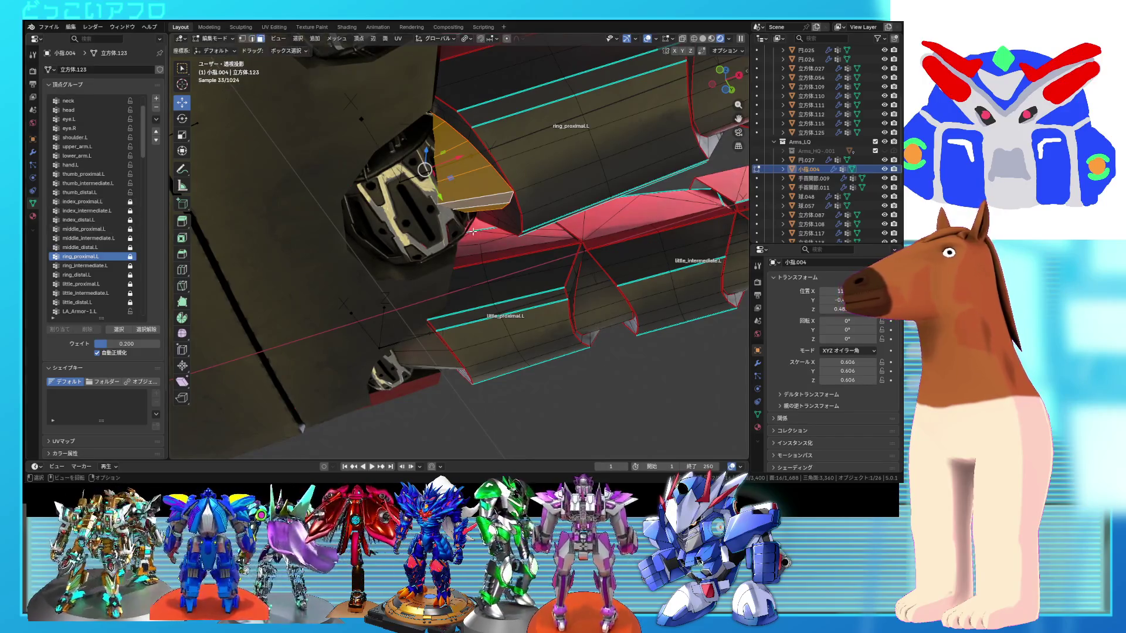
- Select the lowest little-finger armour plate and assign it to little_proximal.L
click(428, 356)
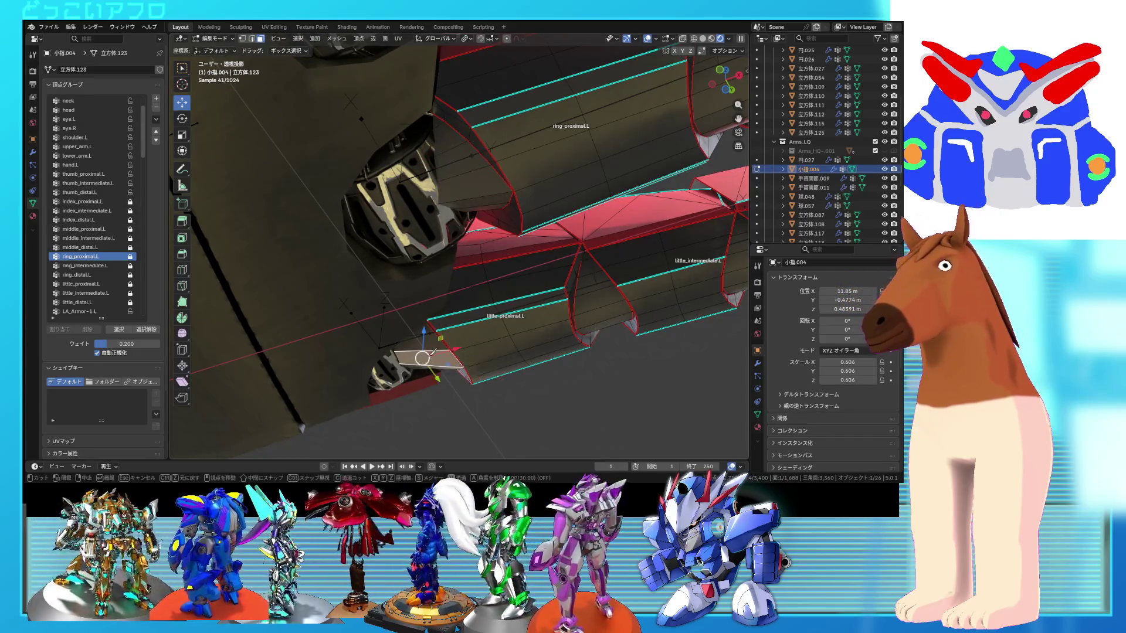
key(l)
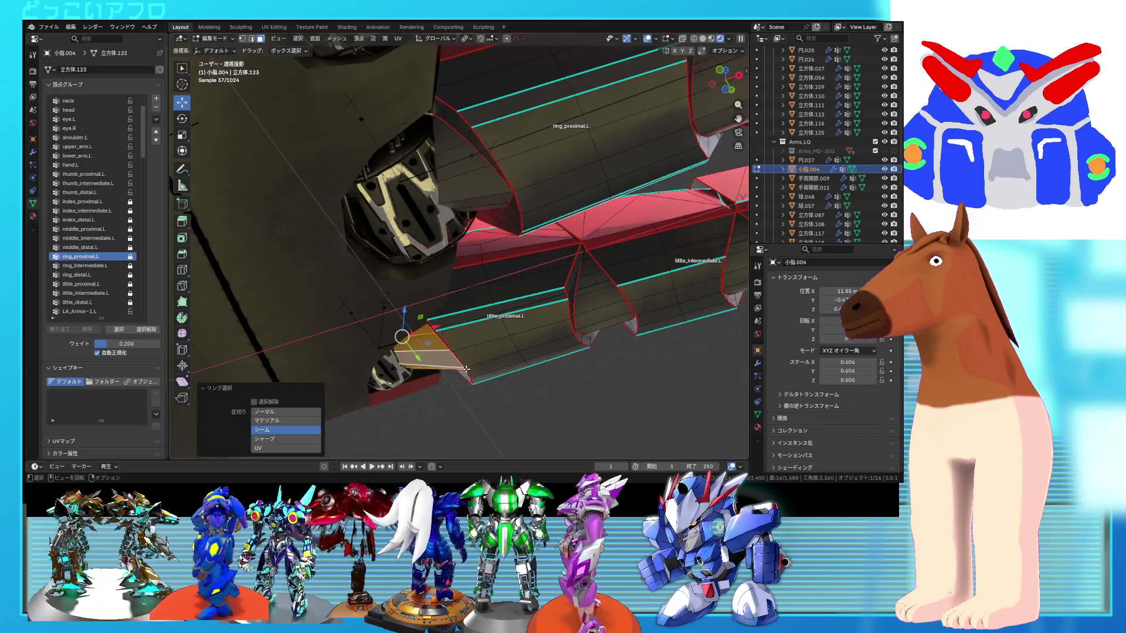
click(476, 362)
key(l)
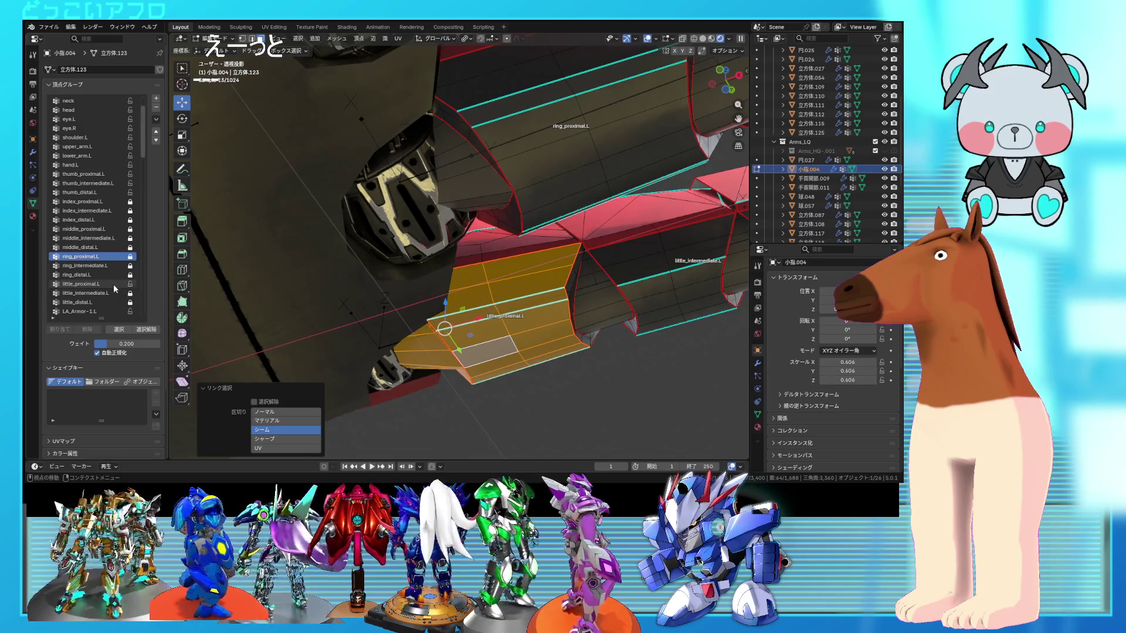
click(51, 332)
scroll(396, 305, down, 4)
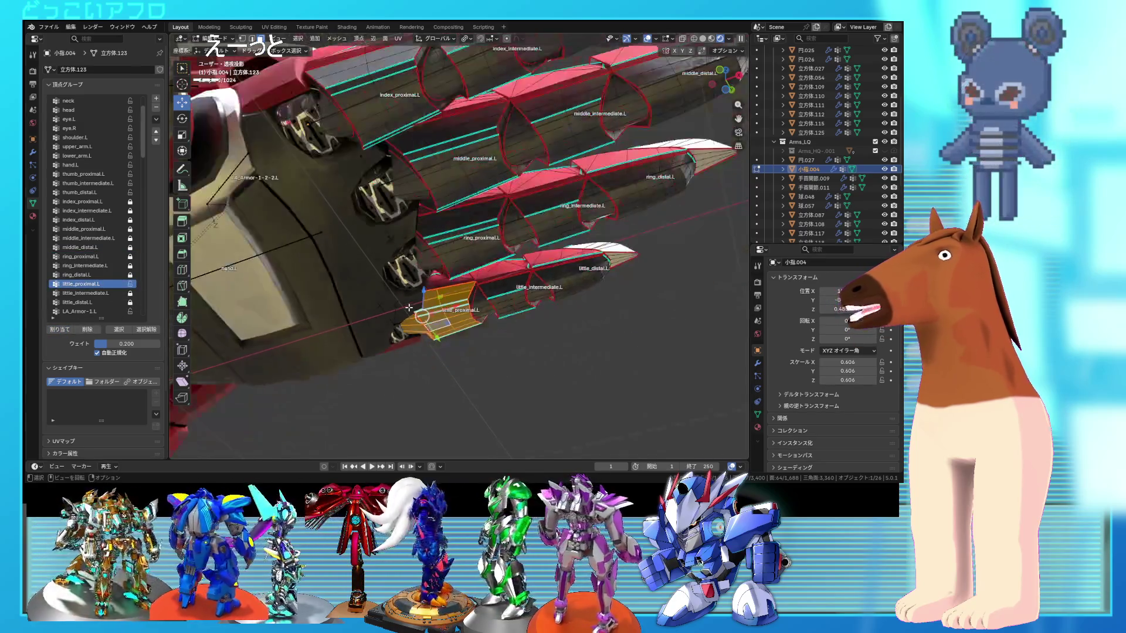
- Leave mesh editing and test-rotate the hand.L bone in pose mode to check the fingers
key(Tab)
click(281, 248)
key(ctrl+Tab)
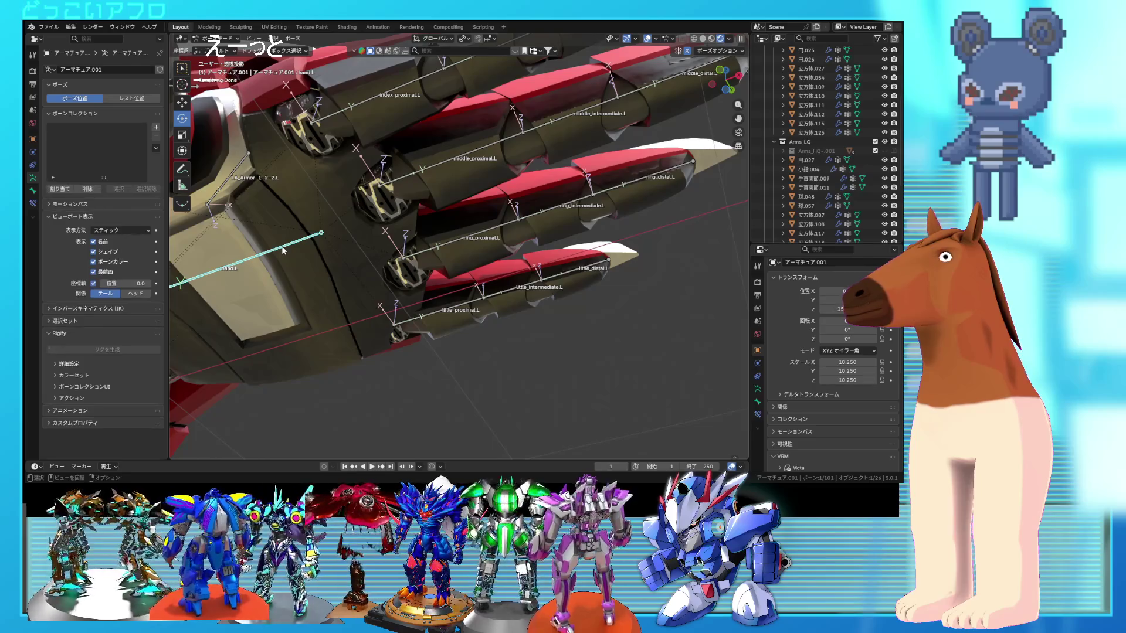
key(r)
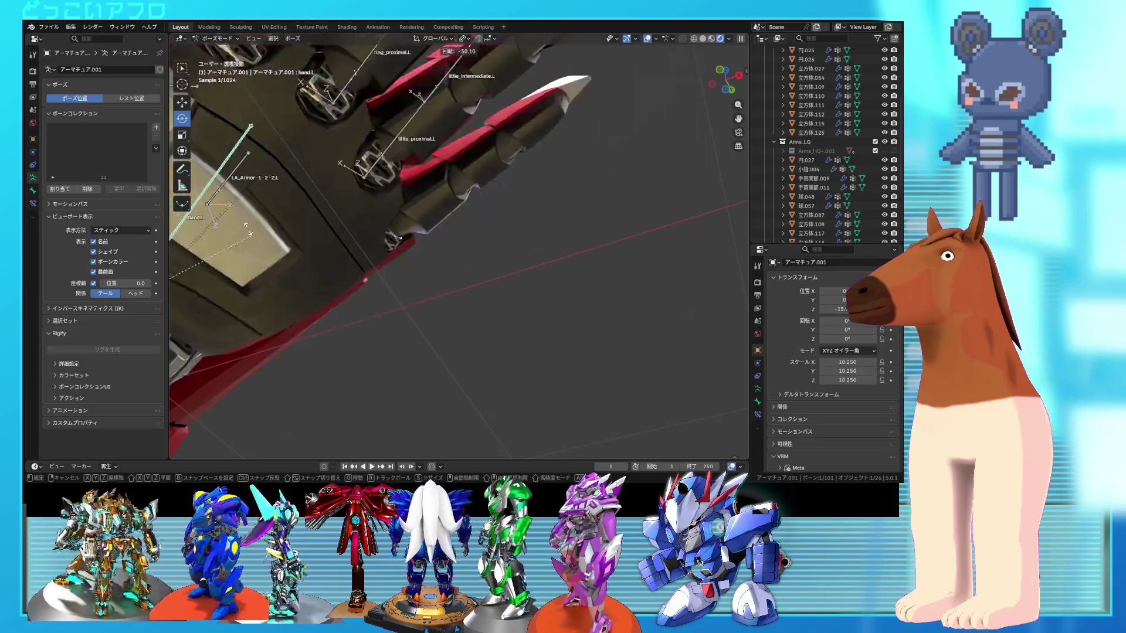
click(405, 292)
middle_drag(405, 292, 410, 360)
scroll(409, 297, down, 5)
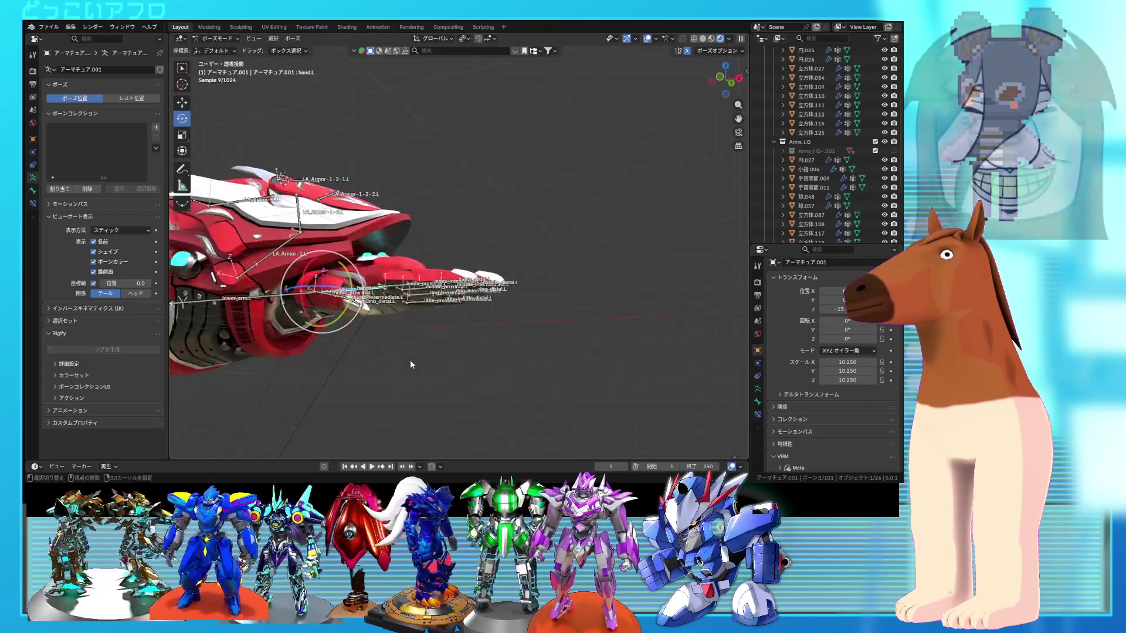
- Return the armature to object mode and save the robot .blend file
key(ctrl+Tab)
key(ctrl+s)
mouse_move(407, 281)
middle_down()
mouse_move(350, 349)
mouse_move(420, 220)
middle_up()
scroll(420, 221, down, 5)
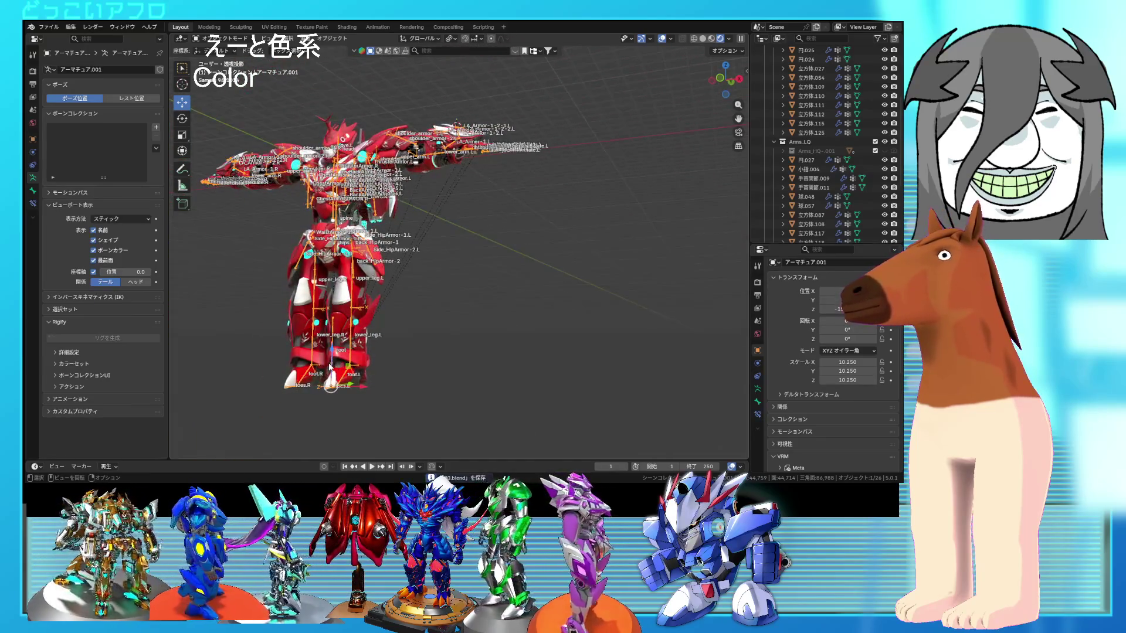
- In pose mode, try moving the root bone, cancel it, and switch to wireframe shading
key(ctrl+Tab)
key(g)
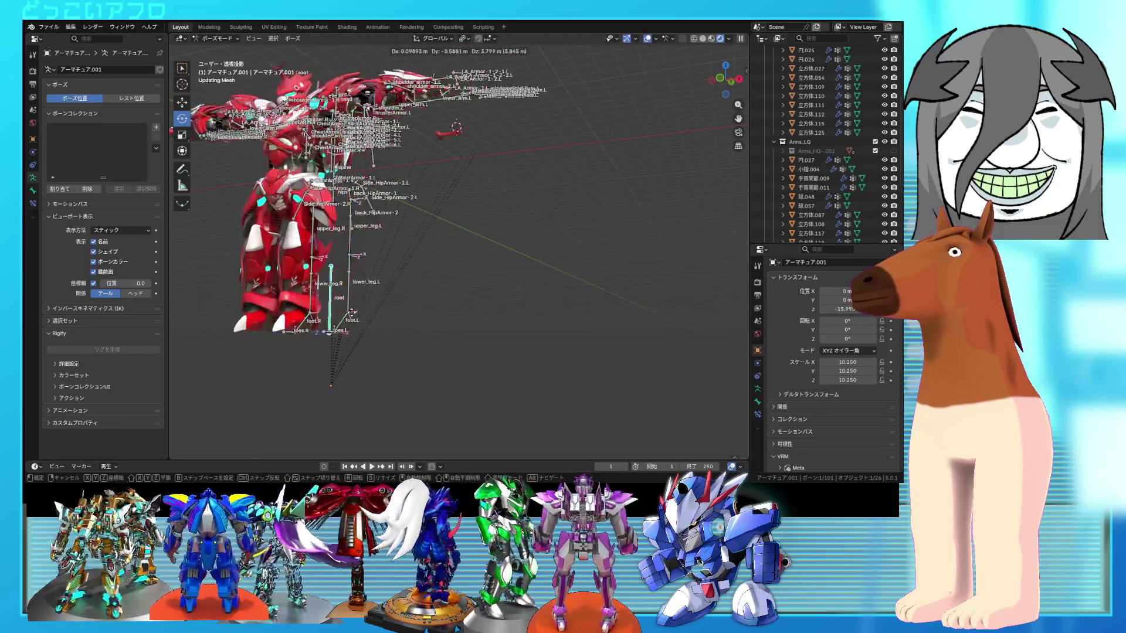
key(Escape)
middle_drag(353, 317, 405, 265)
key(shift+z)
- Switch to object mode from the mode menu and select armor piece 円027
click(409, 214)
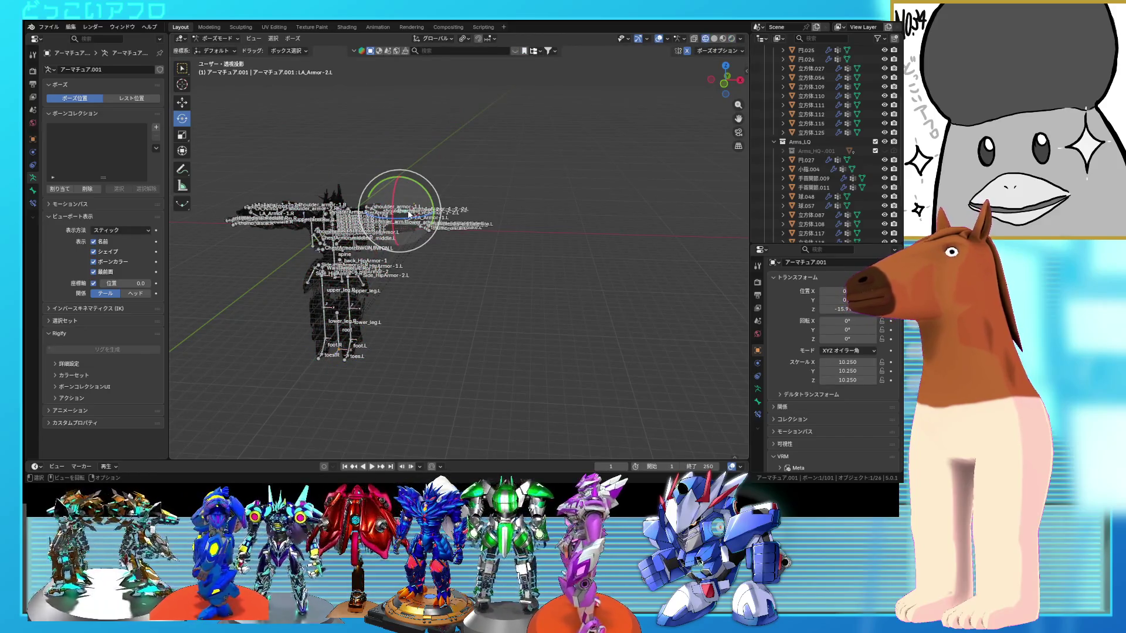
scroll(448, 265, up, 5)
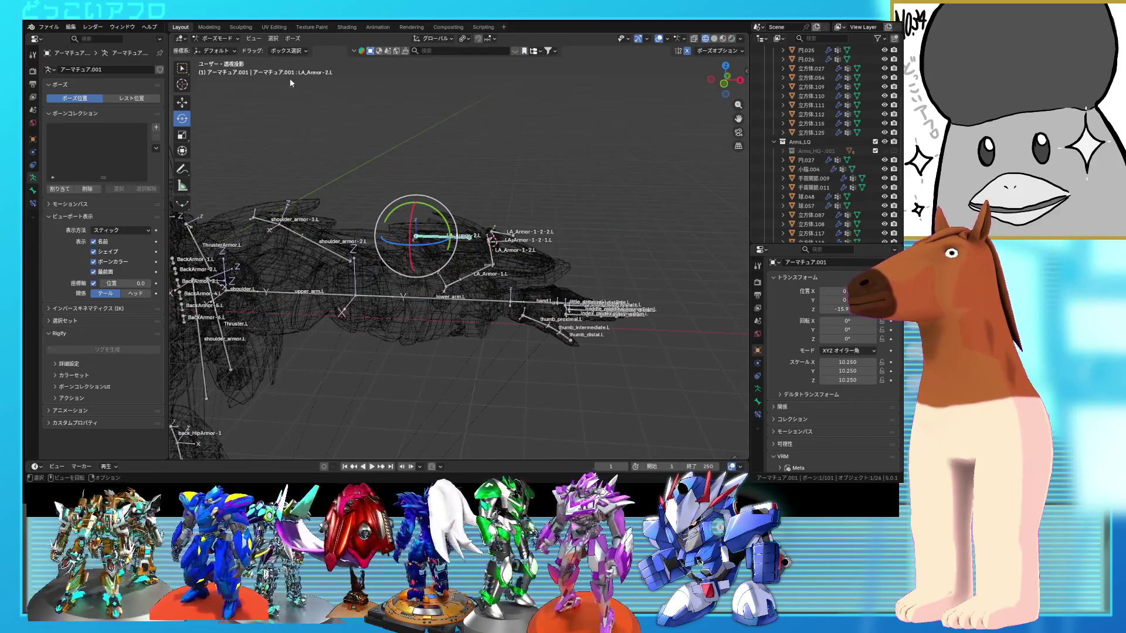
click(225, 40)
click(222, 49)
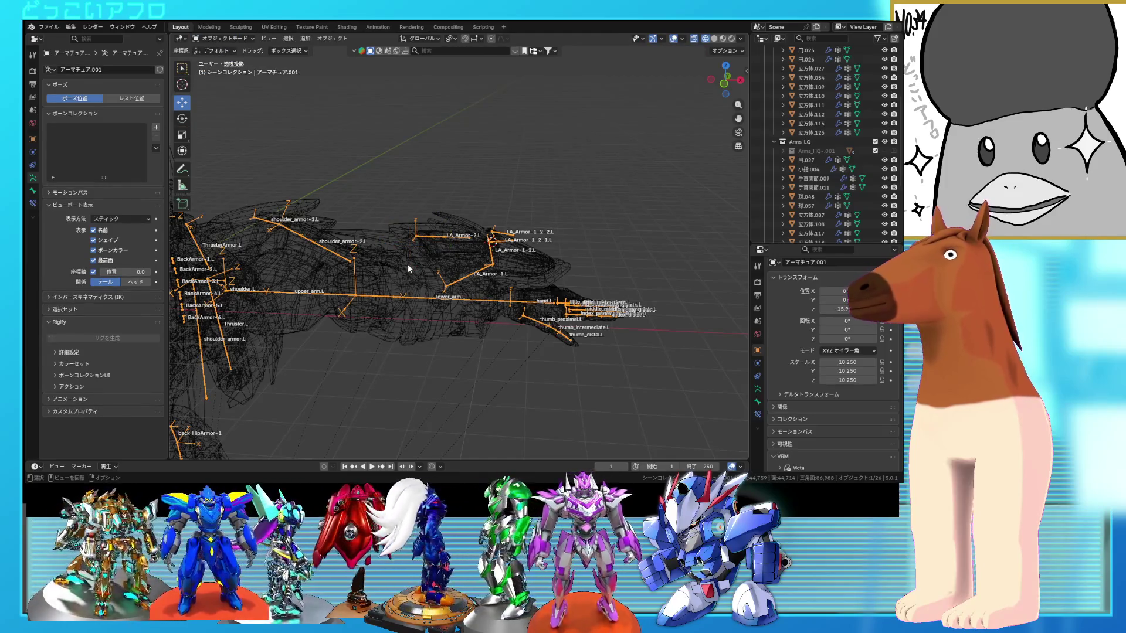
click(441, 262)
click(441, 262)
middle_drag(441, 262, 528, 255)
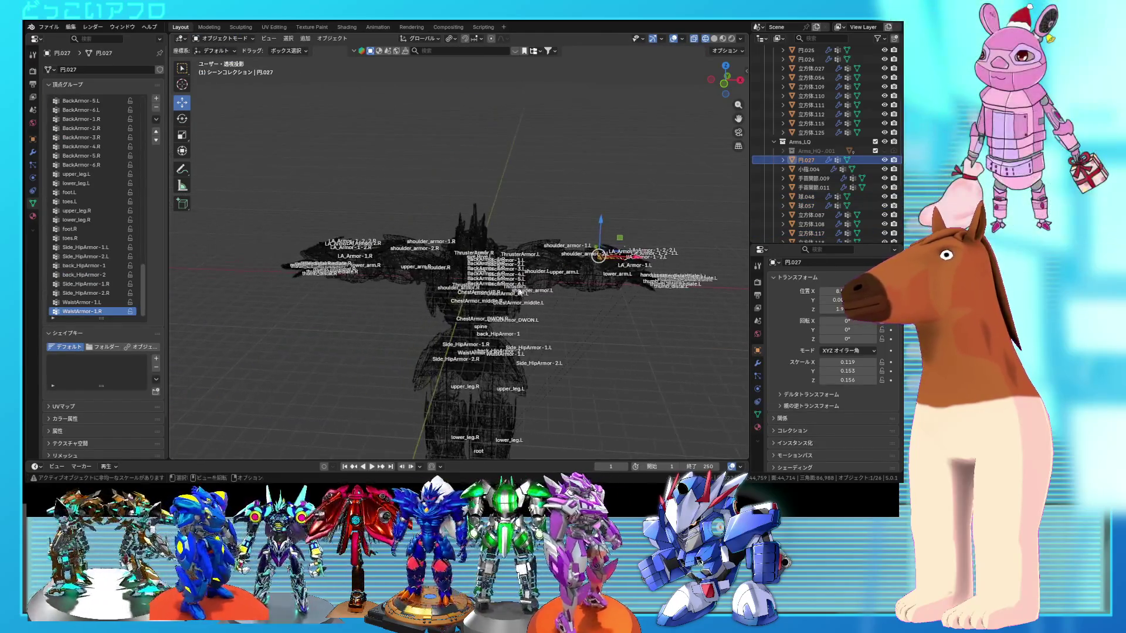
- Show 円027's modifiers, then inspect arm armor part 球057's Mirror modifier
click(34, 152)
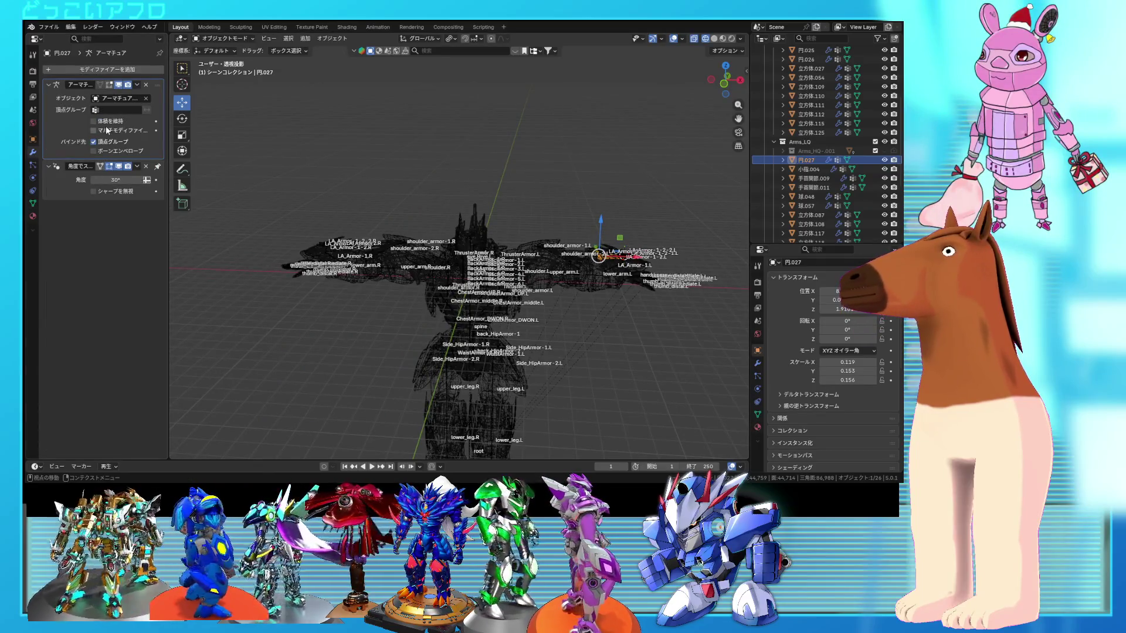
scroll(346, 265, up, 5)
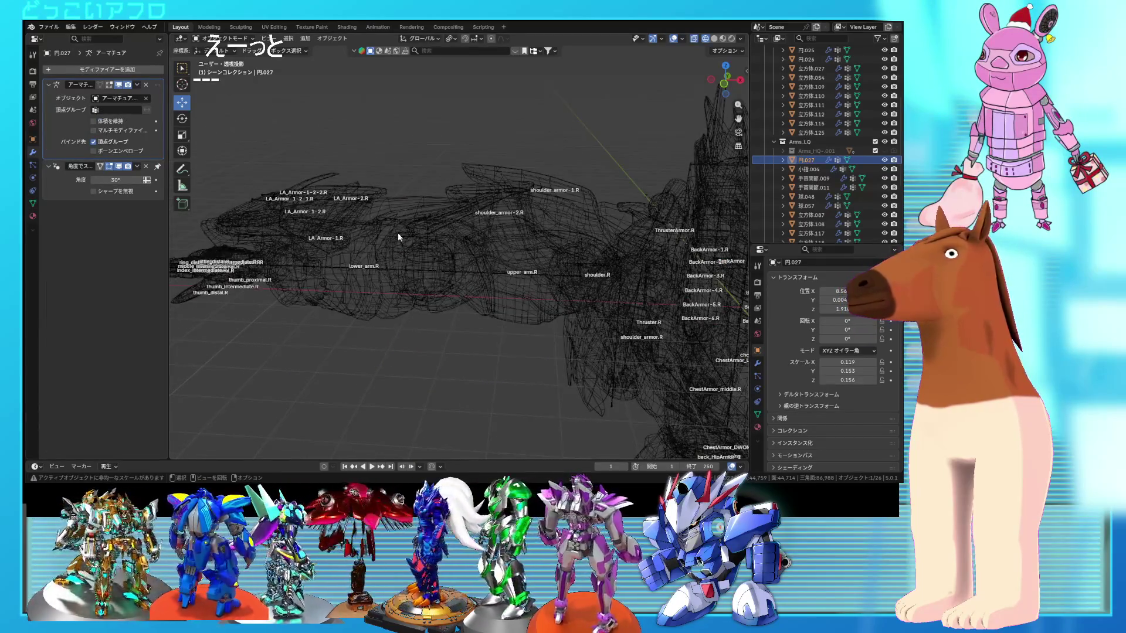
click(397, 232)
click(333, 220)
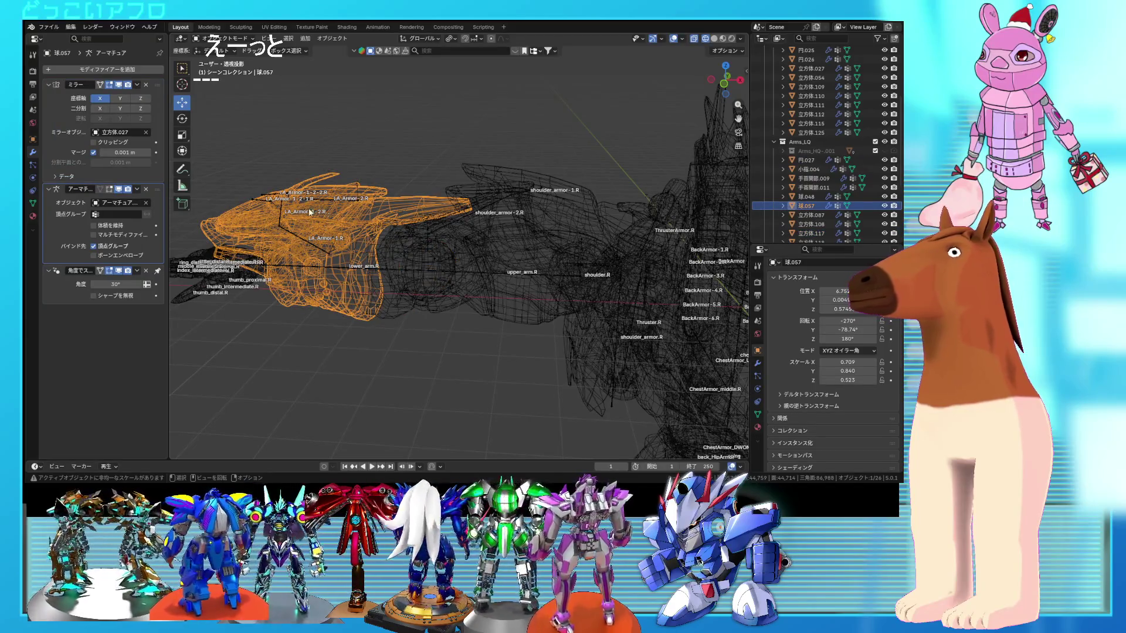
scroll(381, 248, down, 5)
mouse_move(381, 248)
middle_down()
mouse_move(421, 285)
mouse_move(452, 294)
middle_up()
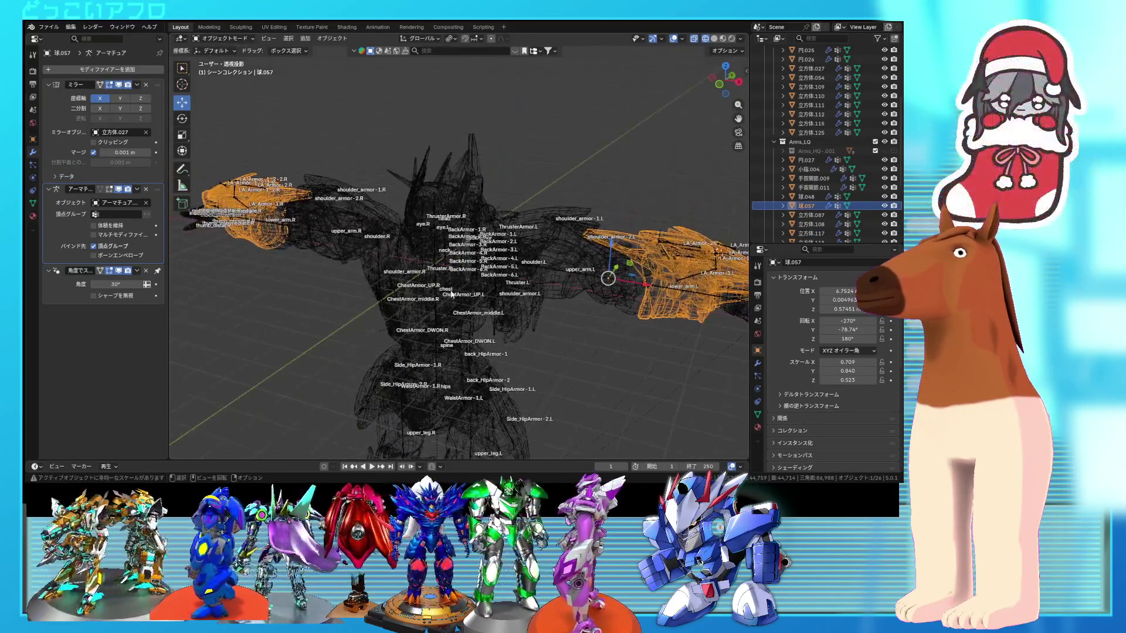
- Reselect armor piece 円027 and save the file as 80.blend
click(494, 300)
click(494, 301)
key(ctrl+s)
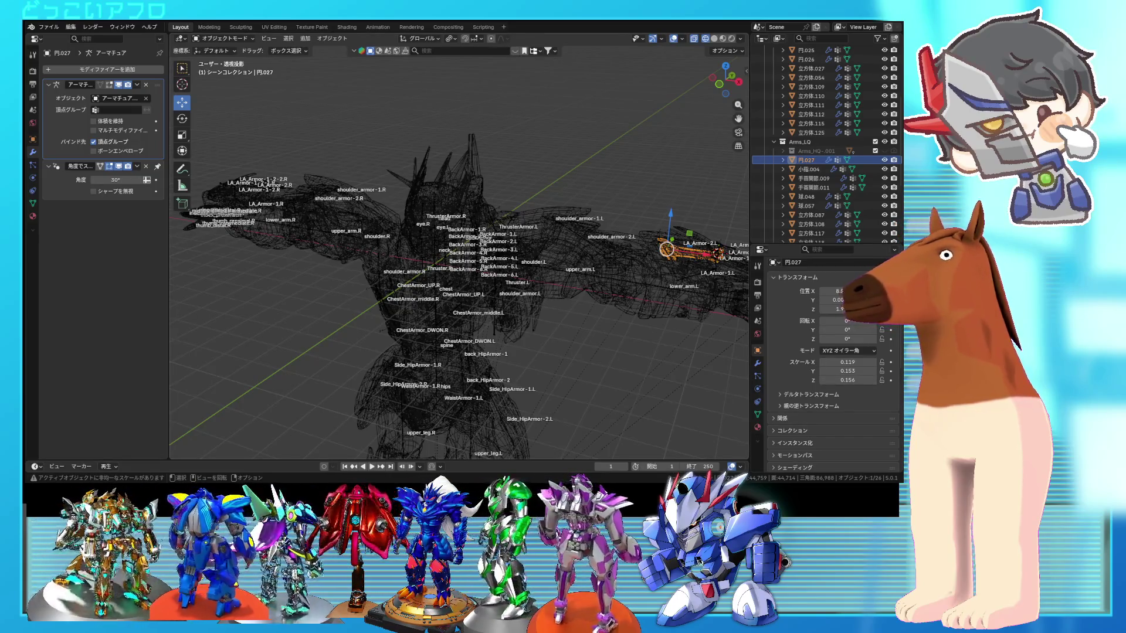
- Add a Mirror modifier to 円027 and set 立方体.027 as its mirror object
scroll(224, 205, up, 2)
key(shift+z)
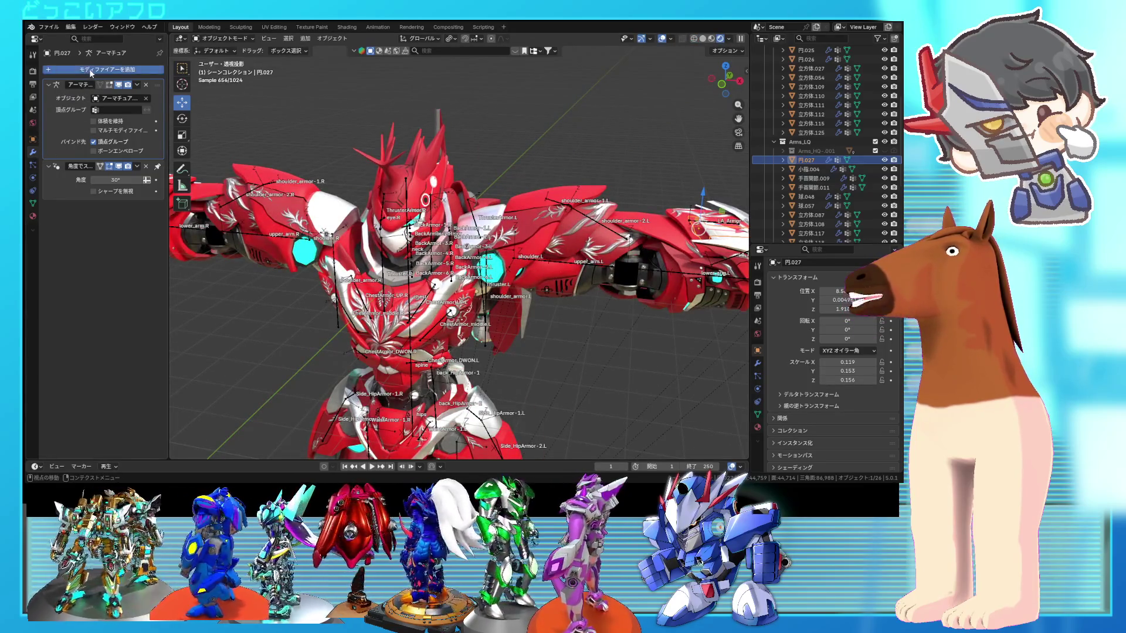
click(91, 73)
mouse_move(72, 94)
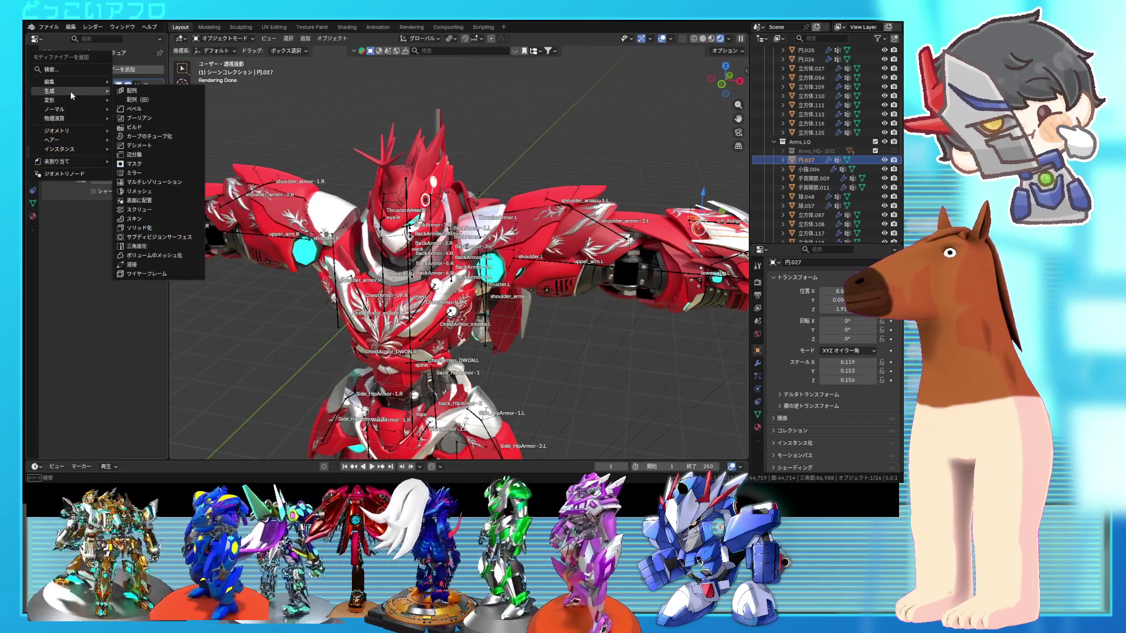
click(150, 173)
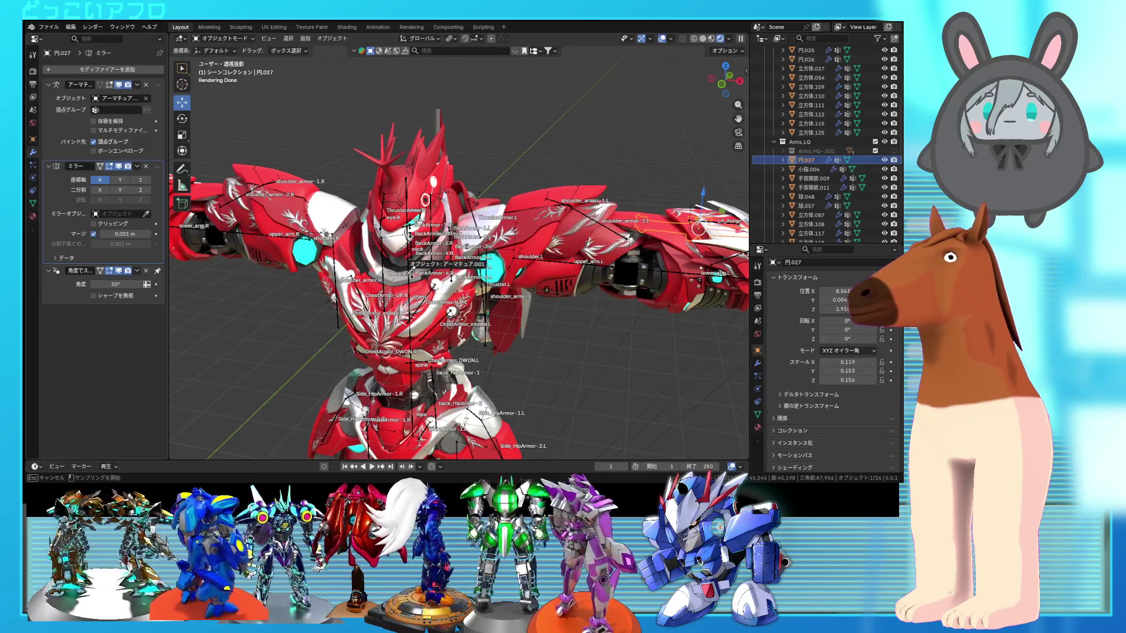
click(394, 271)
middle_drag(394, 271, 364, 275)
key(shift+z)
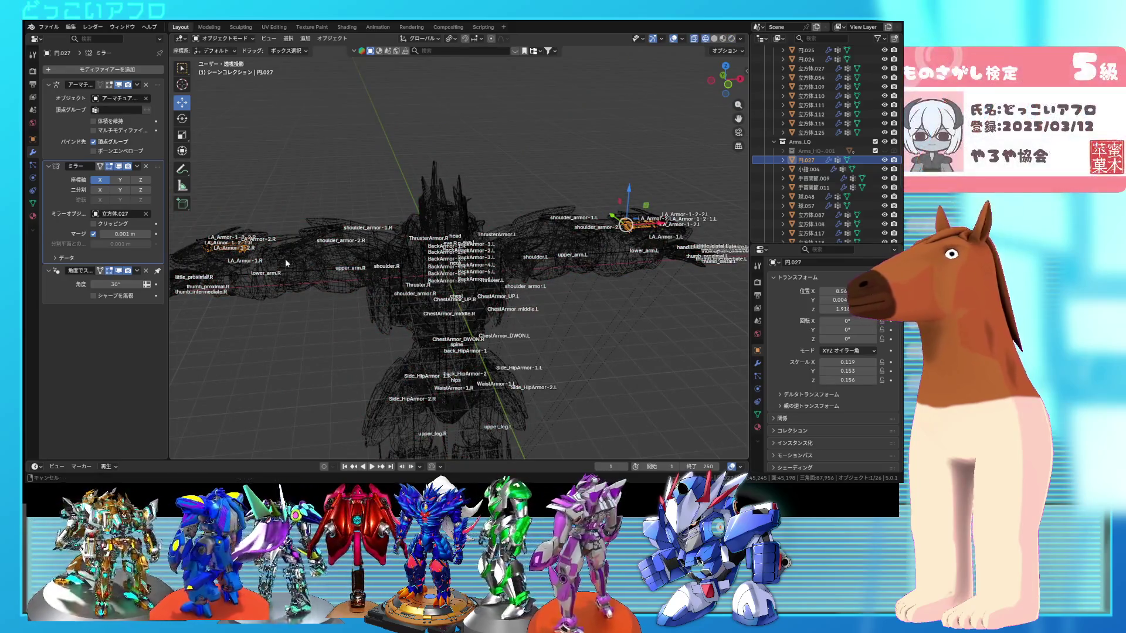
- Apply 円027's Mirror modifier permanently with Ctrl+A
middle_drag(285, 259, 315, 264)
scroll(314, 265, up, 3)
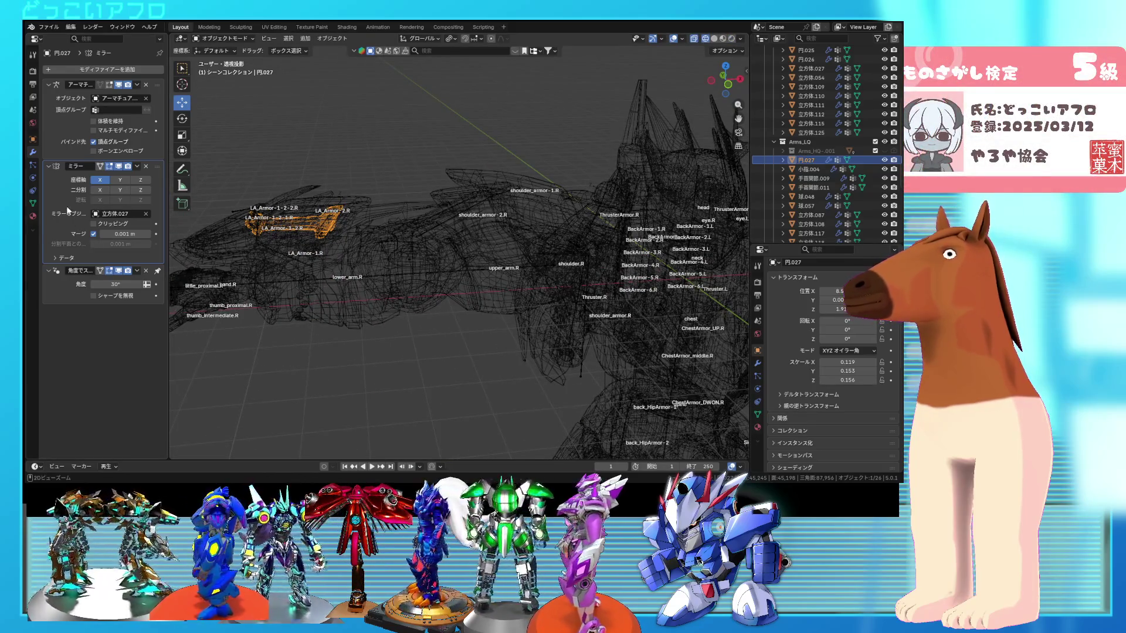
key(ctrl+a)
mouse_move(410, 266)
middle_down()
mouse_move(478, 280)
mouse_move(370, 269)
mouse_move(477, 276)
mouse_move(319, 240)
middle_up()
scroll(424, 269, up, 5)
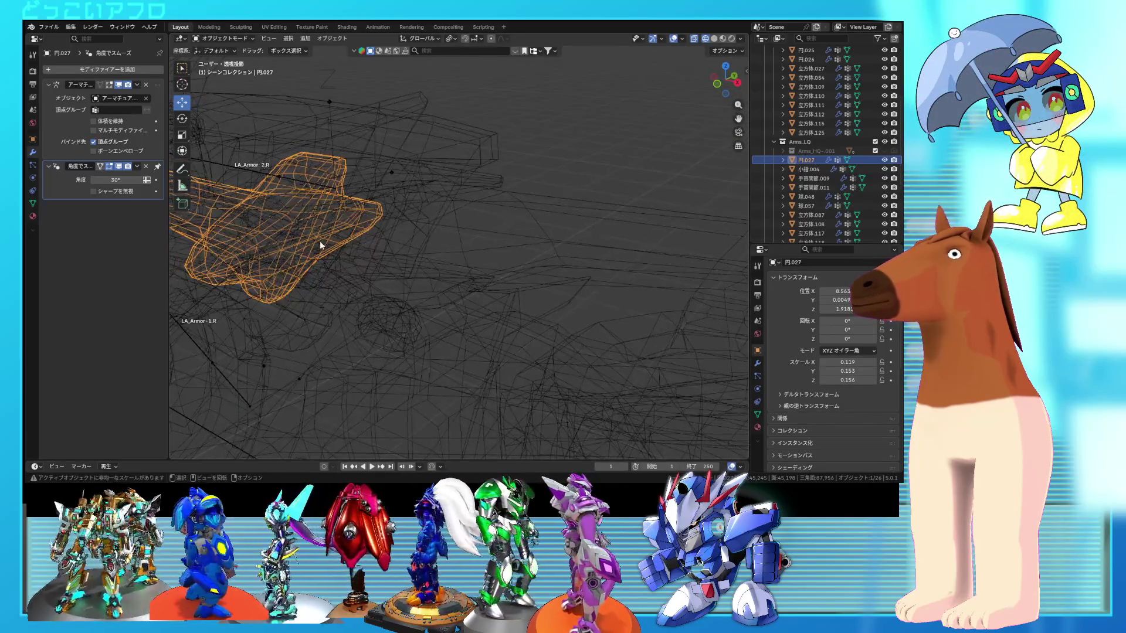
- Select the linked mirrored armor half and separate it into its own object, 円.022
key(Tab)
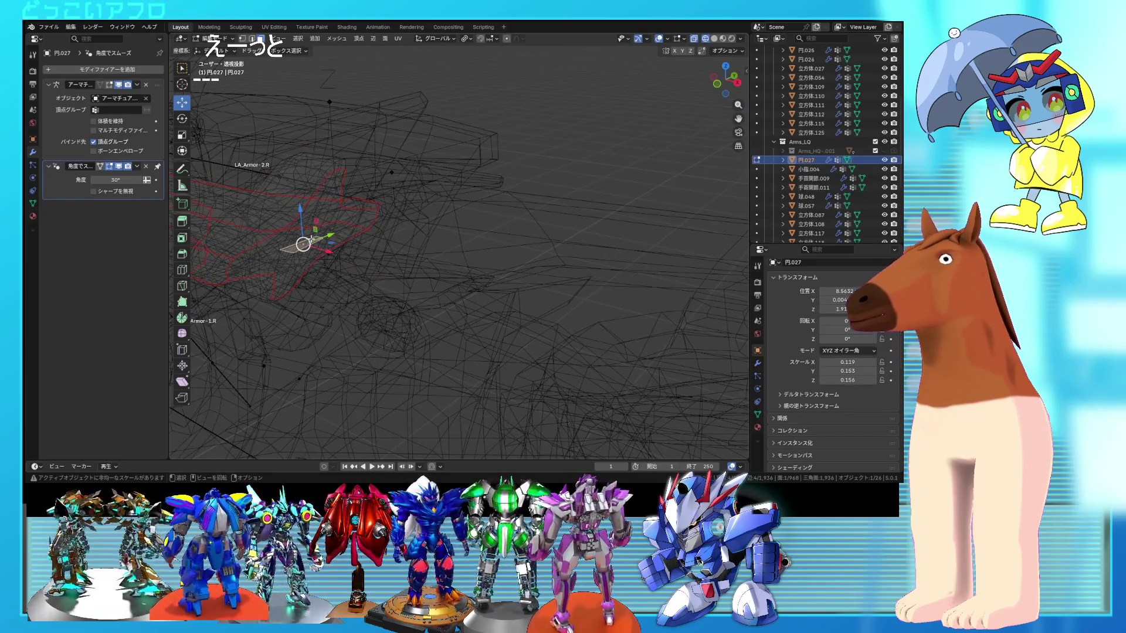
click(312, 239)
key(ctrl+l)
key(ctrl+e)
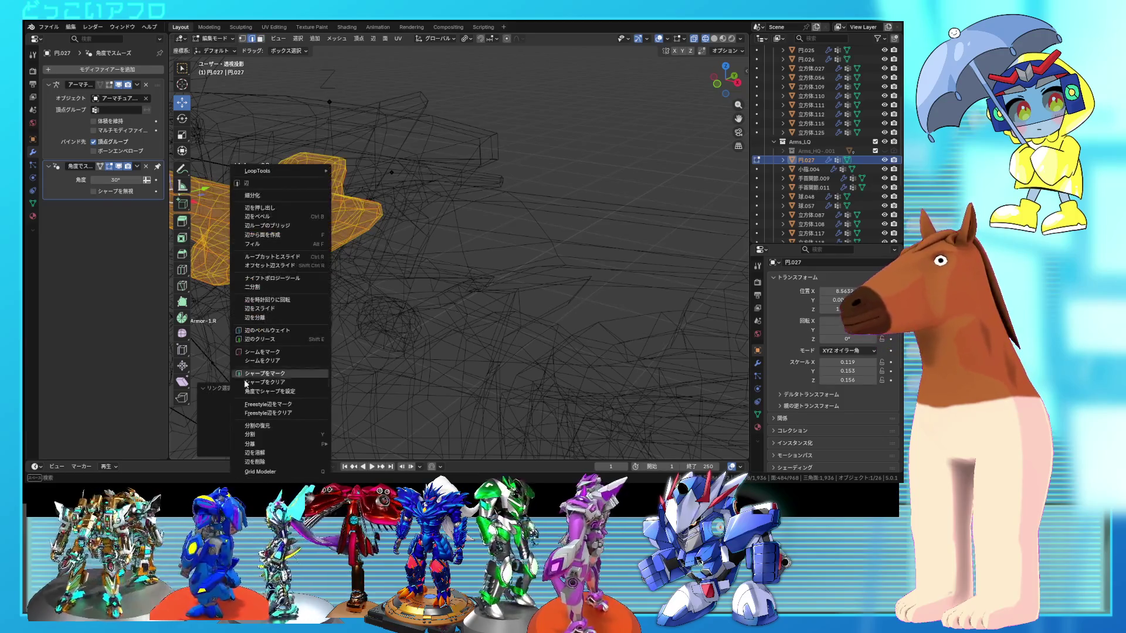
mouse_move(300, 444)
click(350, 444)
key(Tab)
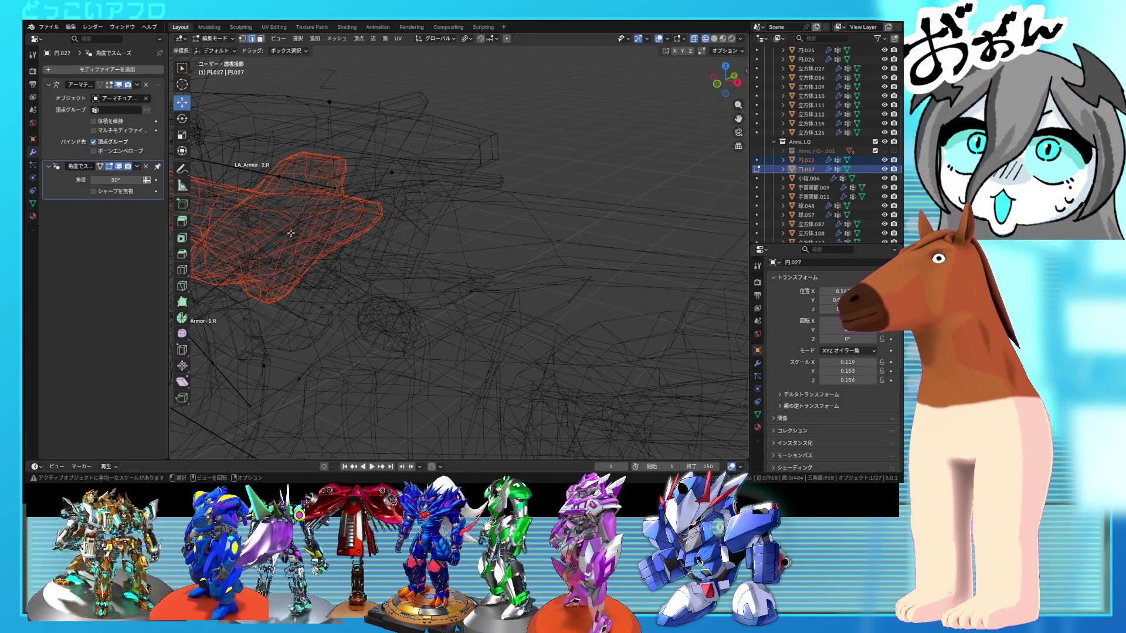
click(301, 236)
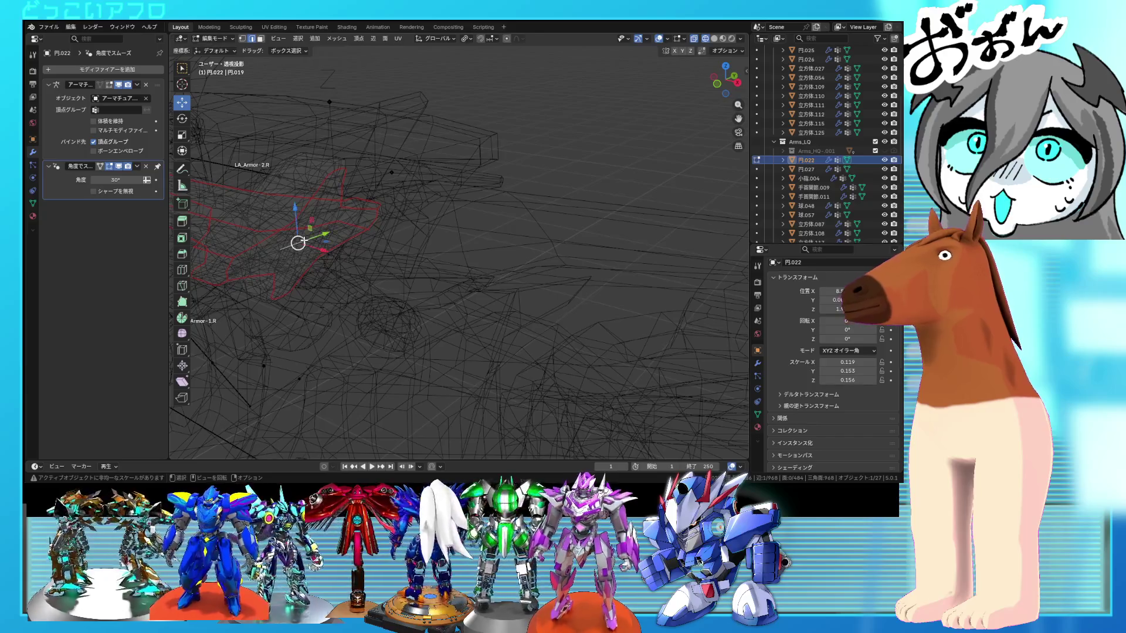
- Snap the 3D cursor to the selected part and return to object mode
key(shift+z)
key(l)
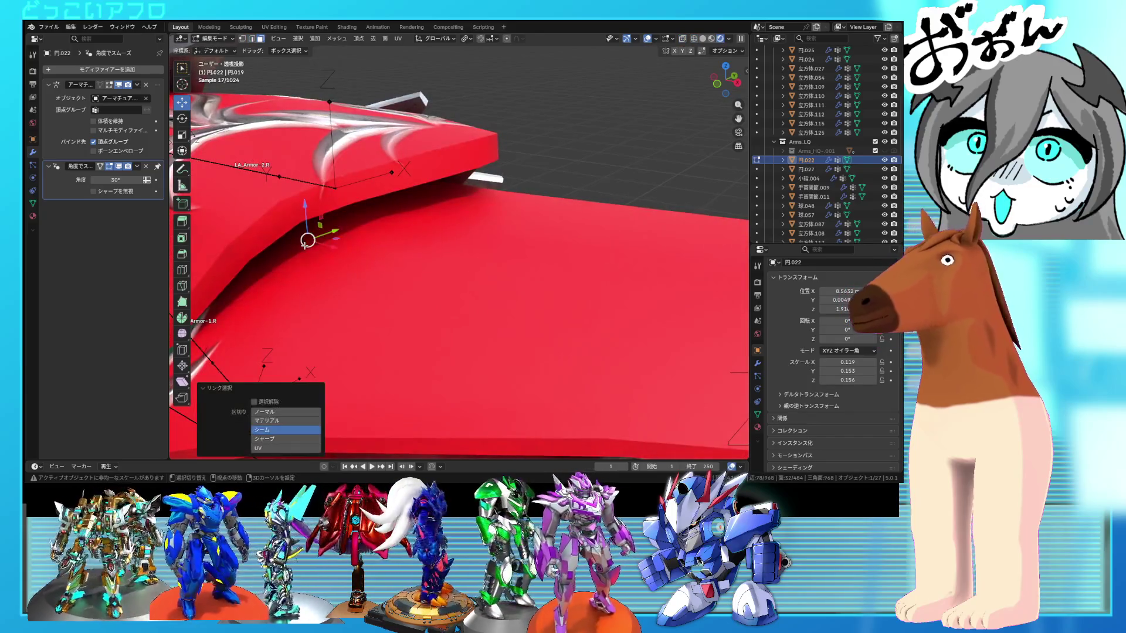
key(shift+z)
key(shift+s)
click(307, 293)
middle_drag(329, 287, 451, 252)
key(Tab)
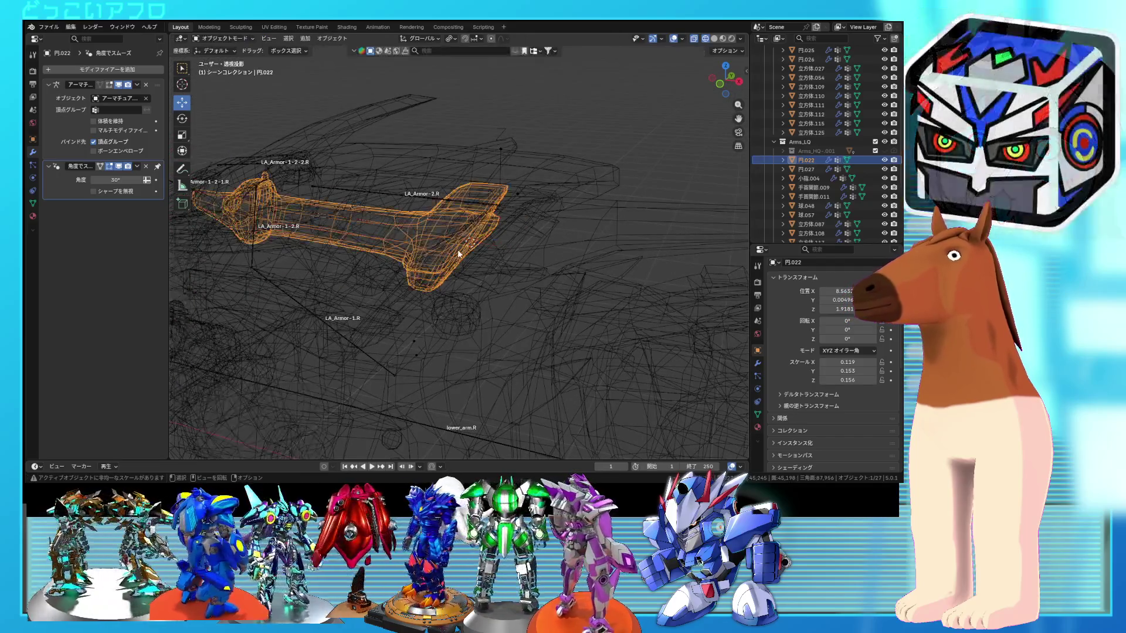
- Set 円.022's origin to the 3D cursor
right_click(455, 250)
mouse_move(445, 290)
click(513, 310)
mouse_move(513, 311)
middle_down()
mouse_move(502, 300)
mouse_move(529, 291)
mouse_move(494, 293)
middle_up()
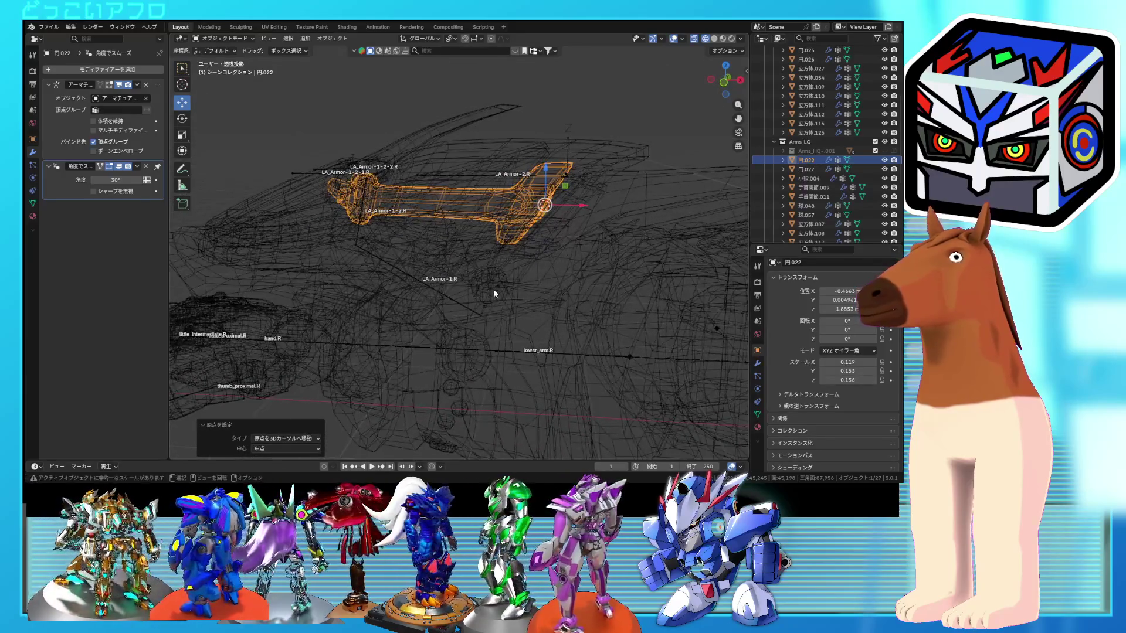
- Make lower_arm.R the active bone and bone-parent 円.022 to it
click(593, 357)
key(Tab)
click(583, 355)
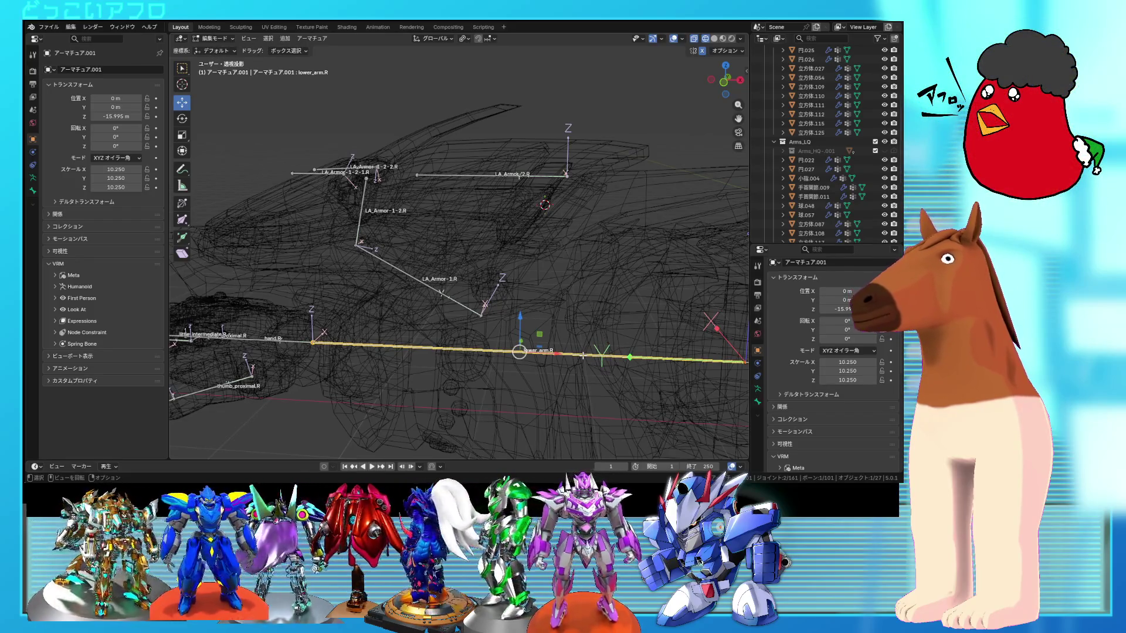
key(Tab)
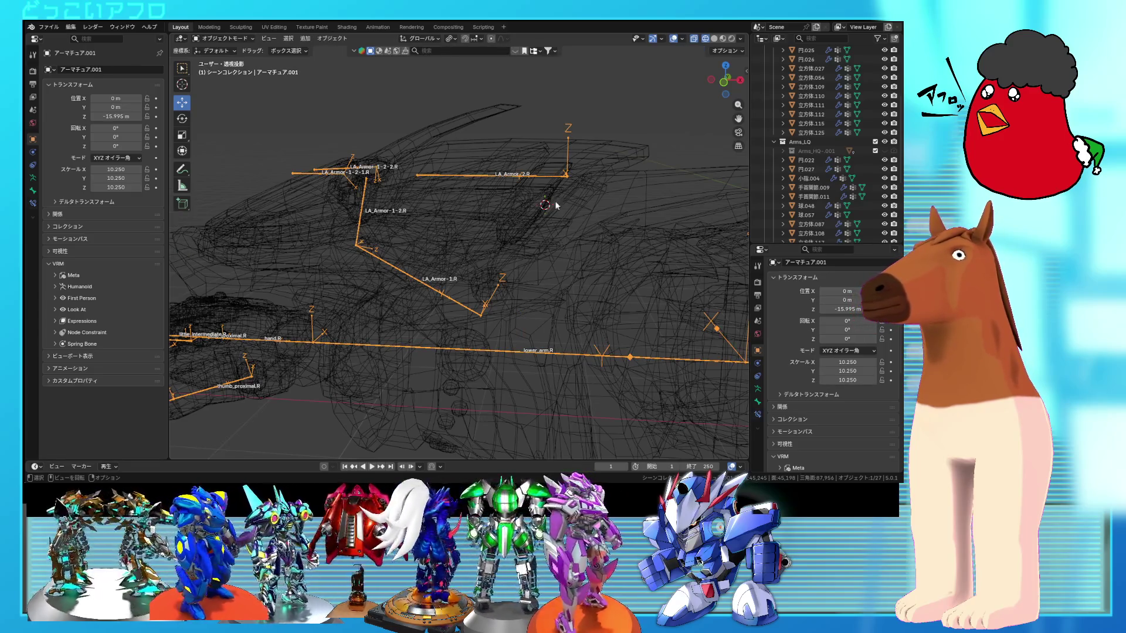
click(521, 201)
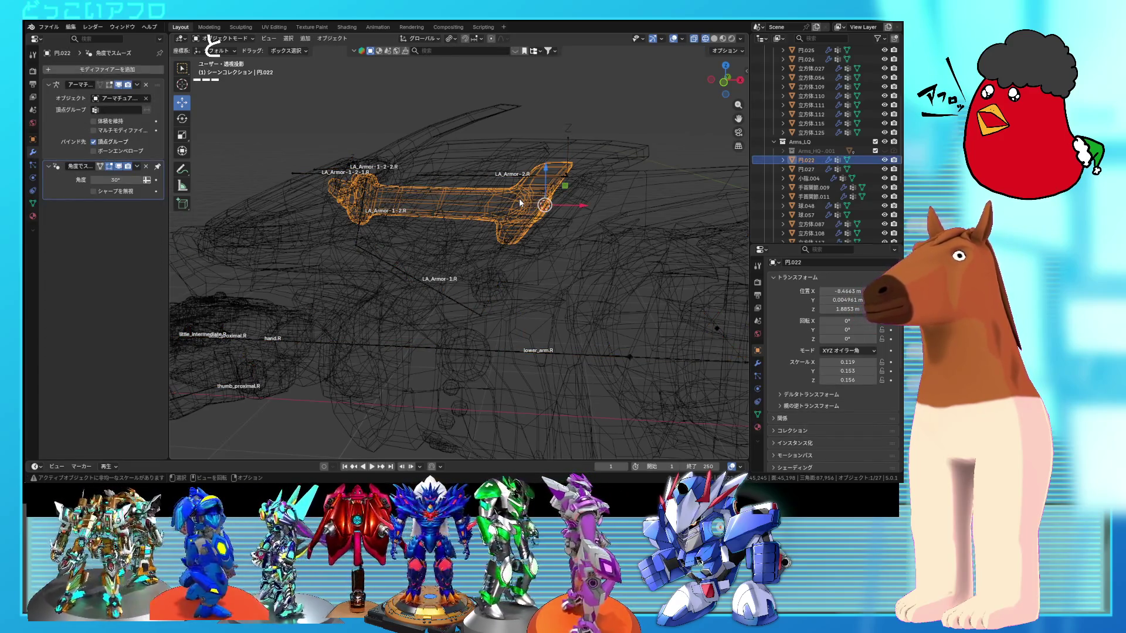
shift+click(529, 351)
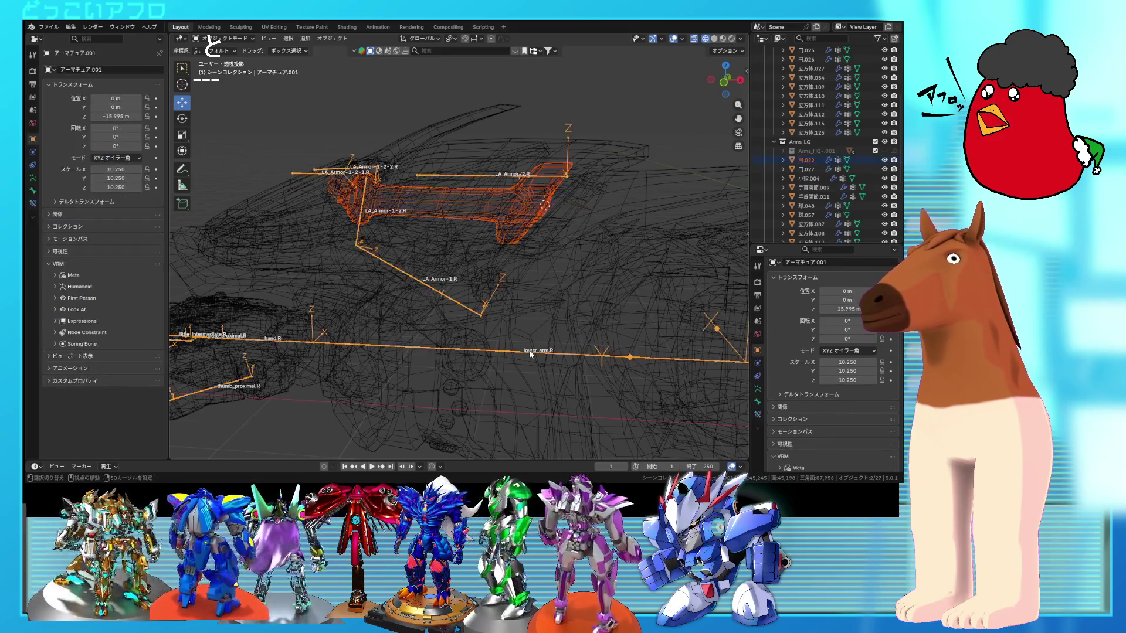
key(ctrl+p)
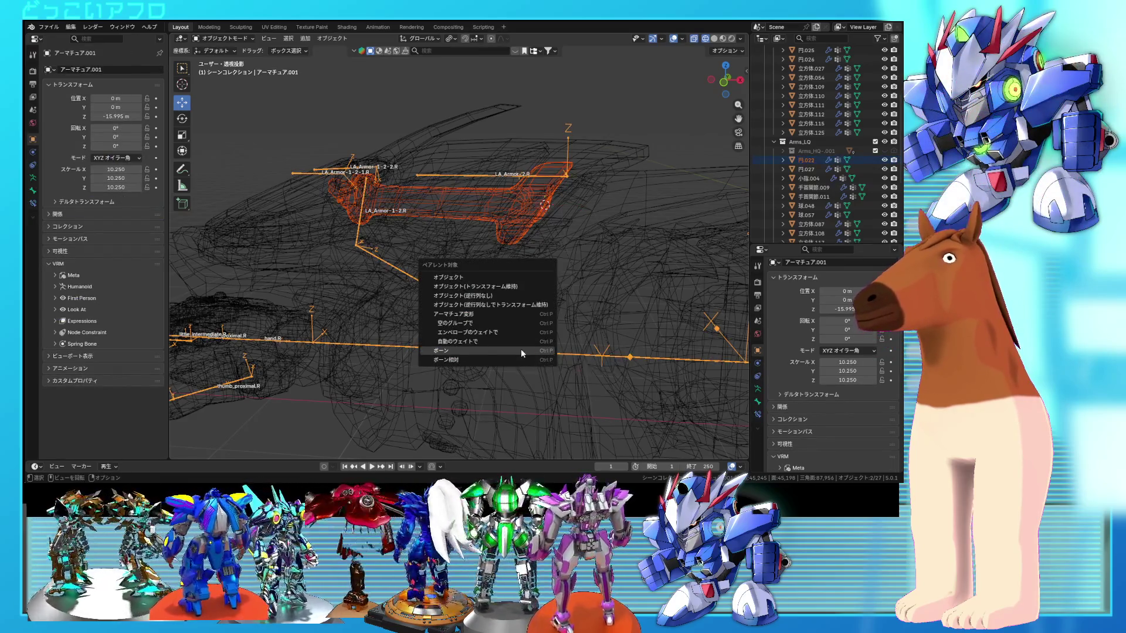
click(521, 350)
- Test-rotate lower_arm.R in pose mode around the Z axis to check the armor follows
click(528, 351)
key(Tab)
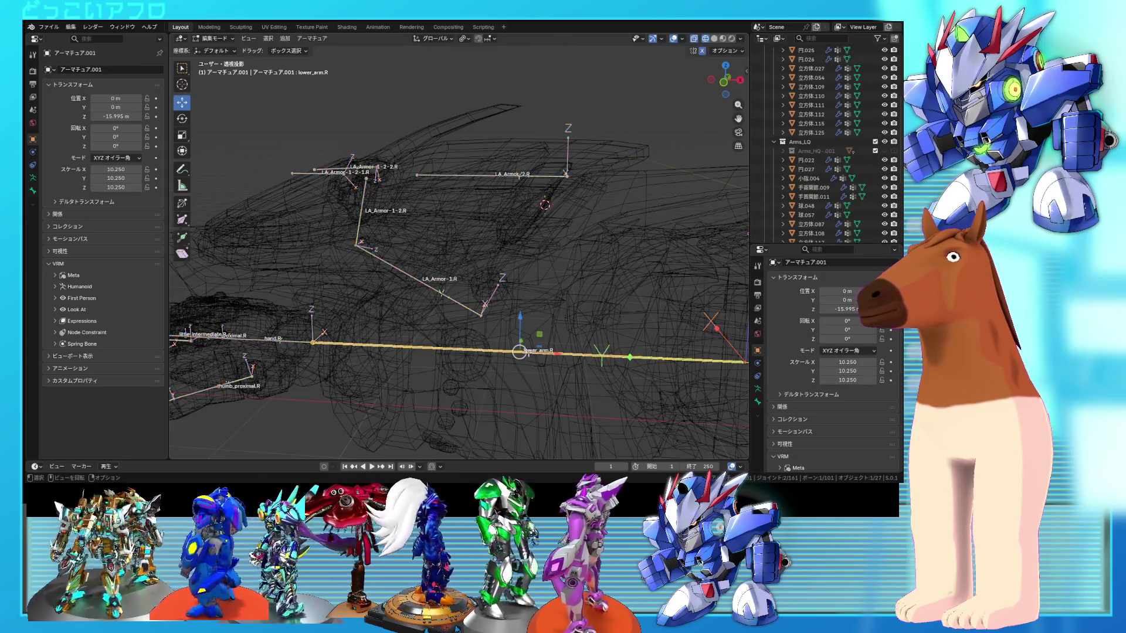
scroll(519, 352, down, 3)
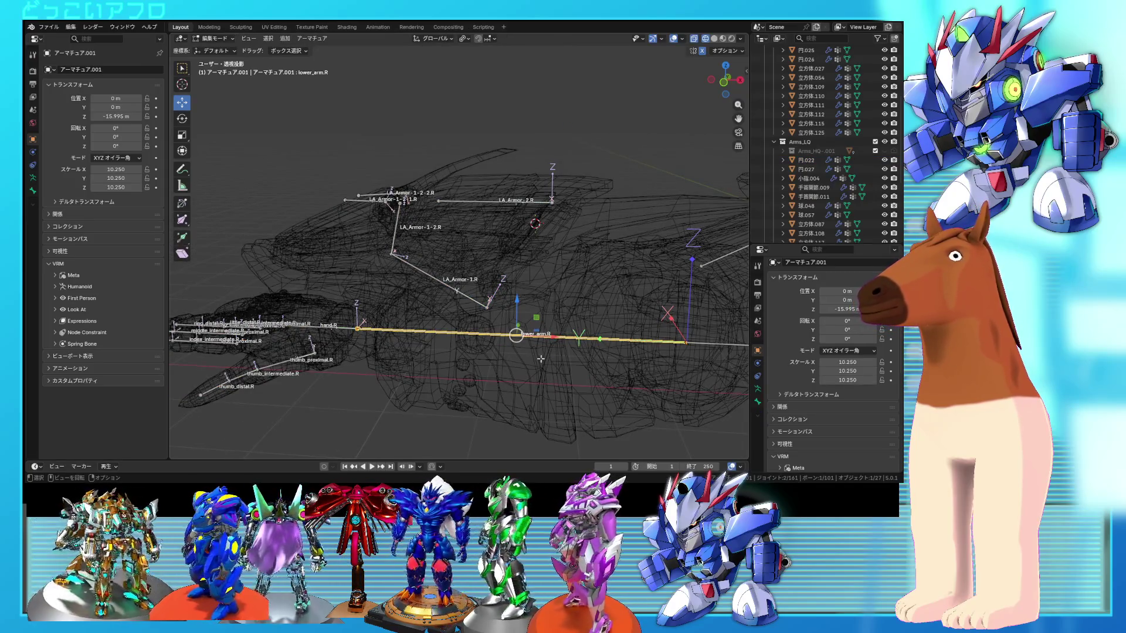
key(g)
key(Escape)
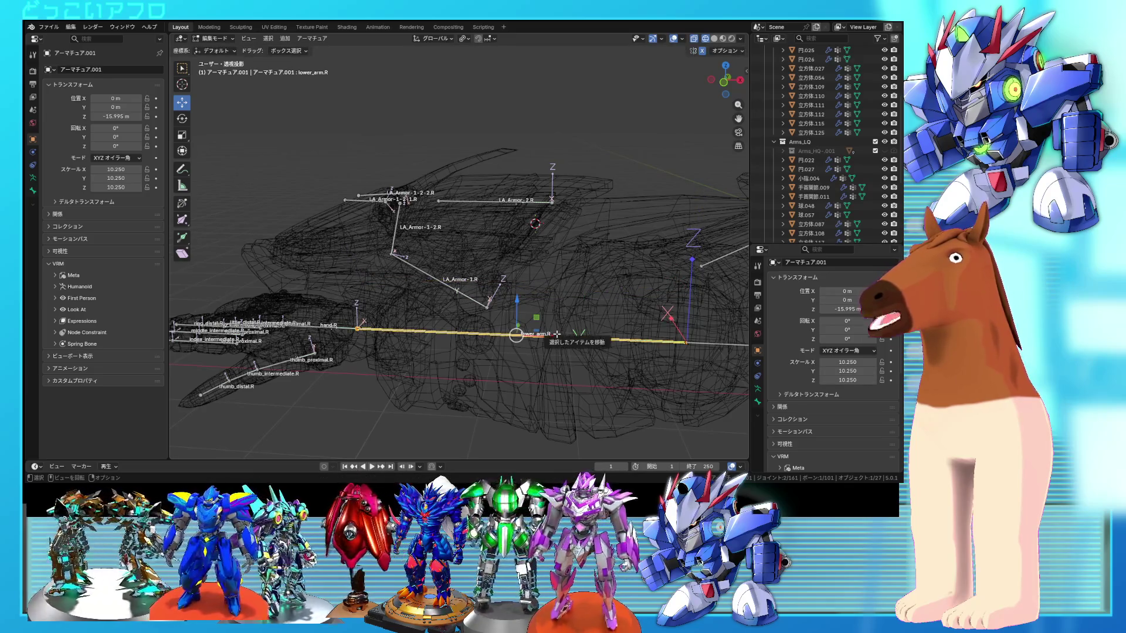
key(ctrl+Tab)
key(r)
click(590, 381)
mouse_move(590, 381)
middle_down()
mouse_move(613, 352)
mouse_move(622, 375)
mouse_move(563, 352)
middle_up()
key(r)
key(z)
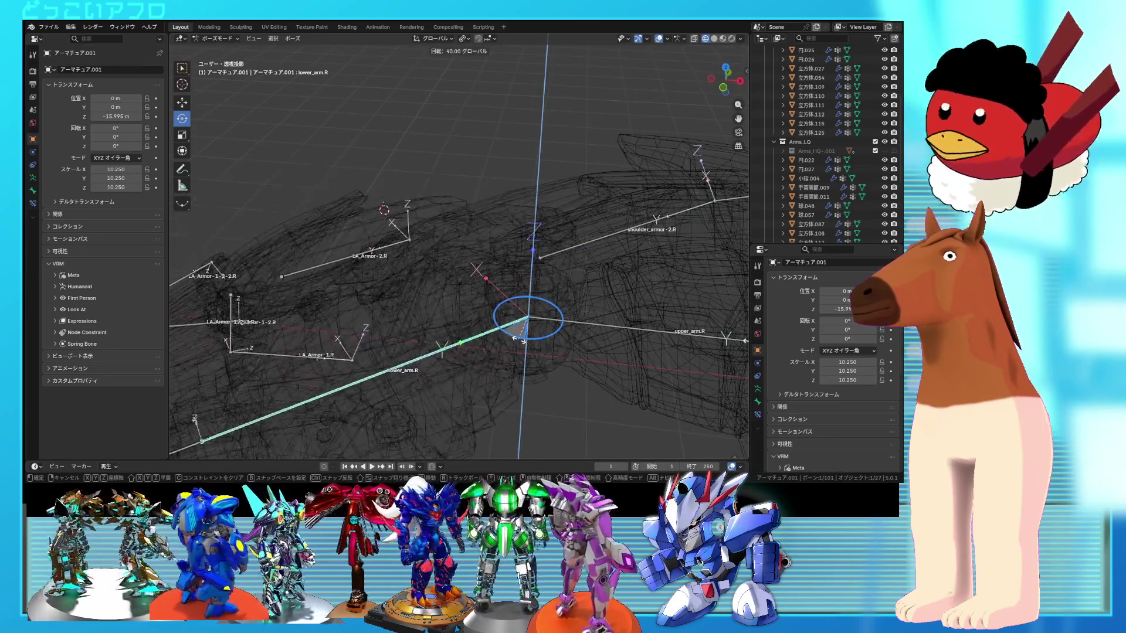
- Confirm the 57.20° lower_arm.R rotation and leave pose mode for object mode
scroll(526, 345, down, 3)
click(527, 346)
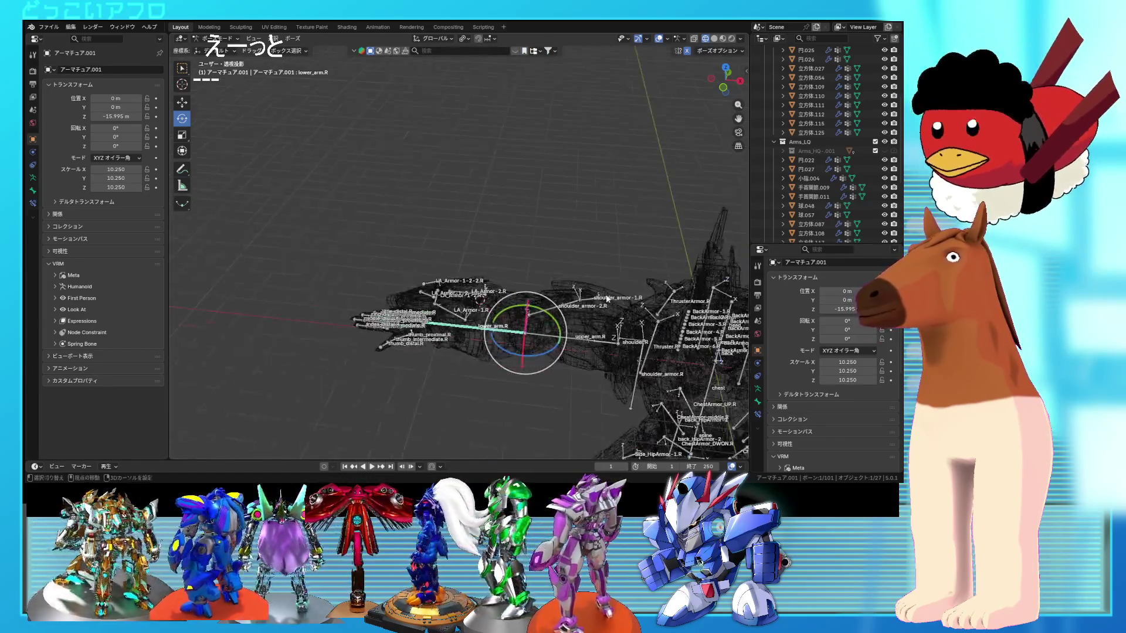
middle_drag(607, 299, 269, 214)
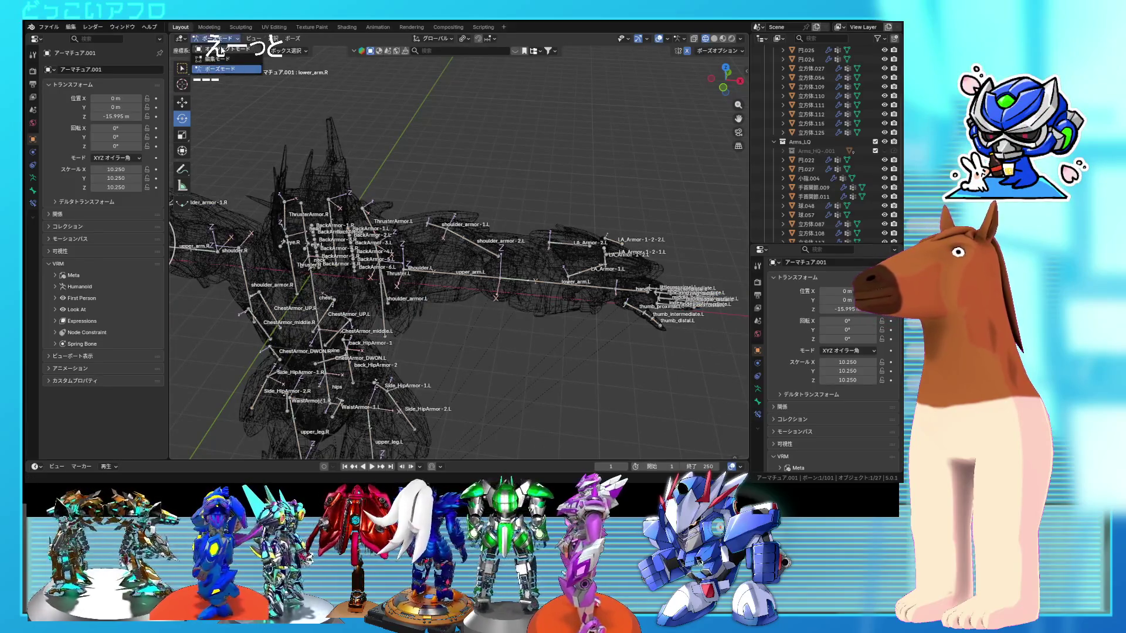
key(ctrl+Tab)
scroll(581, 245, up, 5)
- Identify the lower_arm.L bone in armature edit mode, then return to object mode
key(Tab)
click(589, 327)
scroll(587, 329, up, 2)
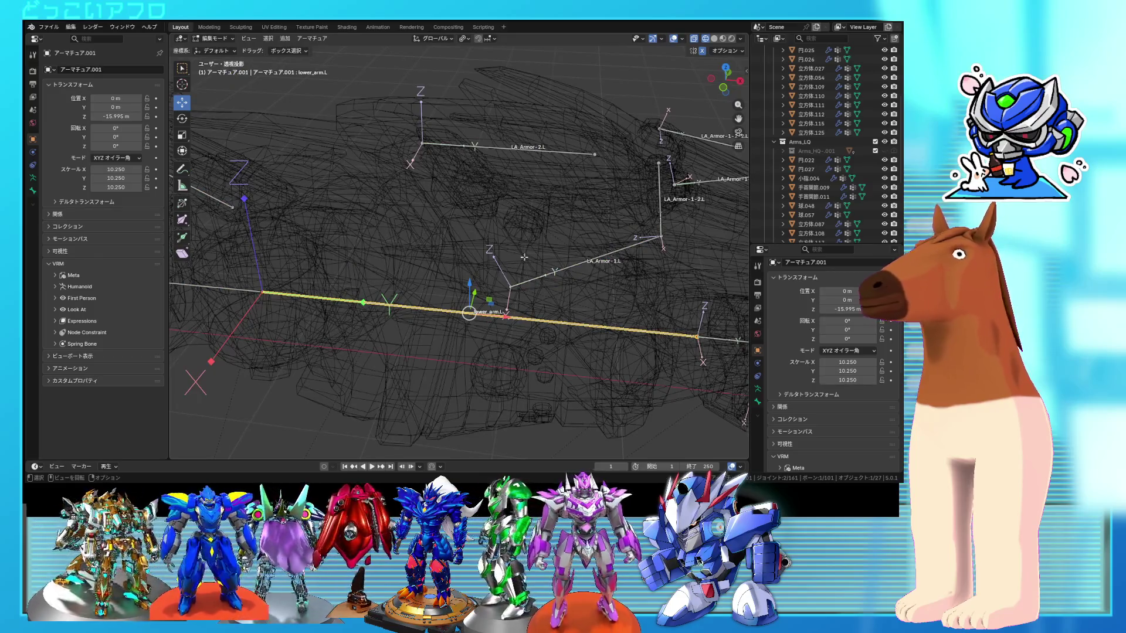
middle_drag(516, 205, 530, 211)
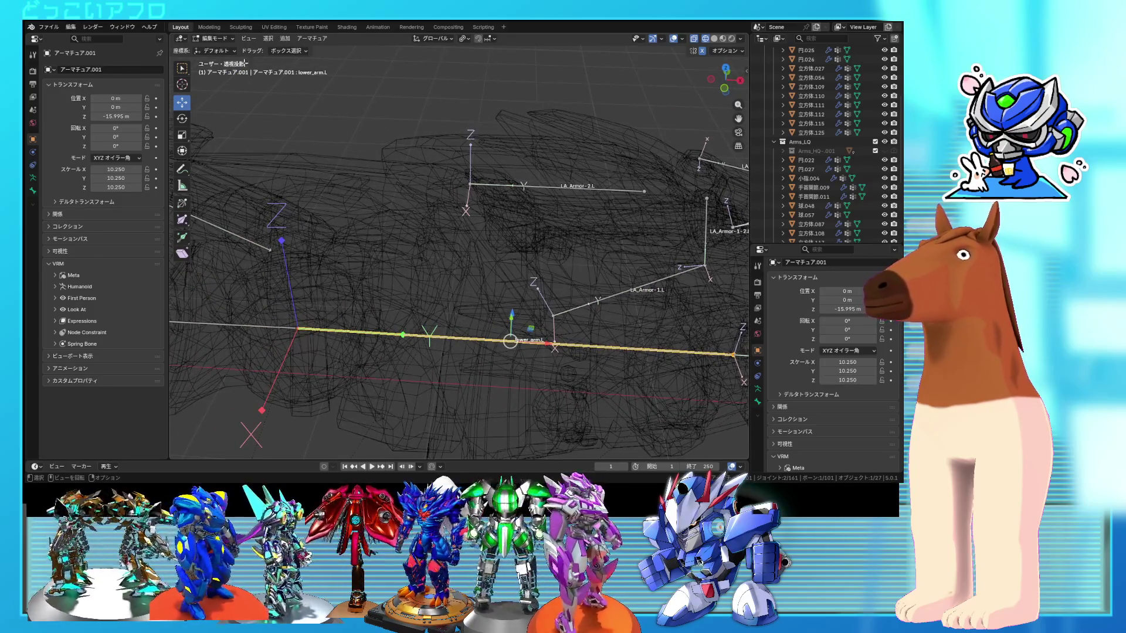
key(Tab)
- Select 円027 plus the armature and bone-parent it to lower_arm.L
key(a)
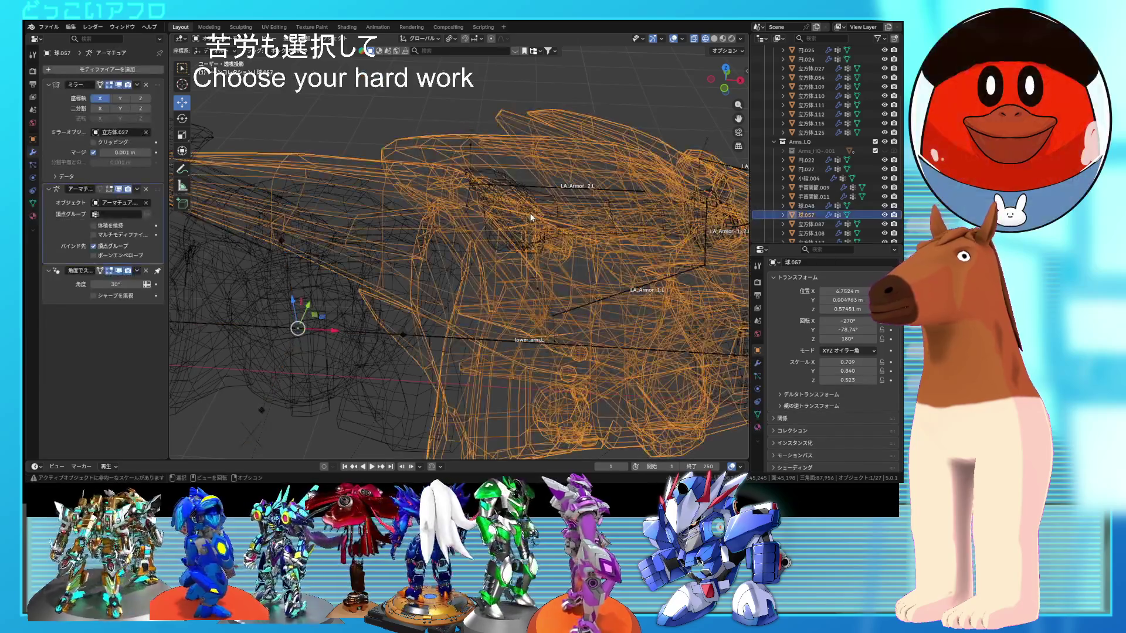
click(532, 217)
shift+middle_drag(580, 258, 570, 291)
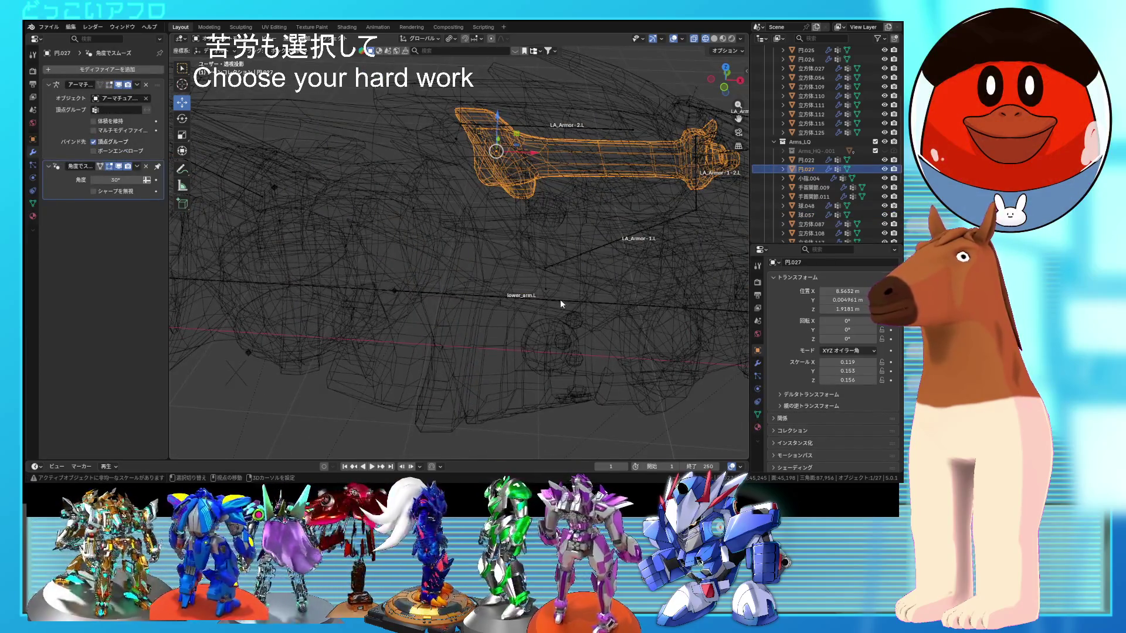
shift+click(561, 304)
key(ctrl+p)
click(558, 277)
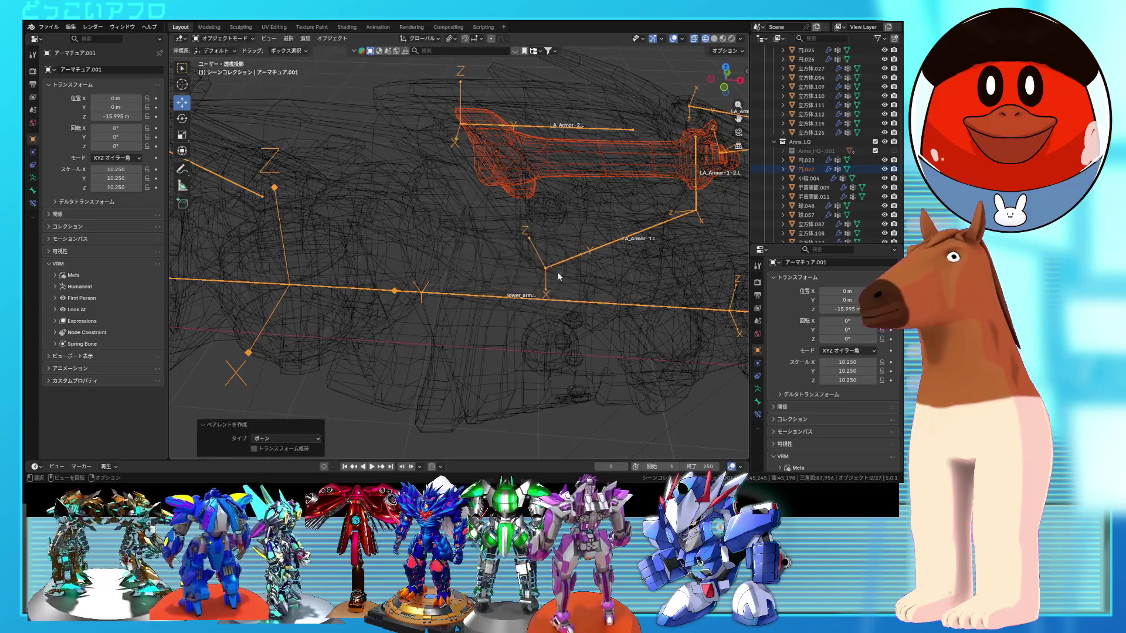
- Enter armature edit mode and select the upper_arm.L bone
key(Tab)
scroll(561, 281, down, 5)
mouse_move(557, 298)
middle_down()
mouse_move(546, 299)
mouse_move(574, 285)
mouse_move(542, 233)
middle_up()
click(546, 232)
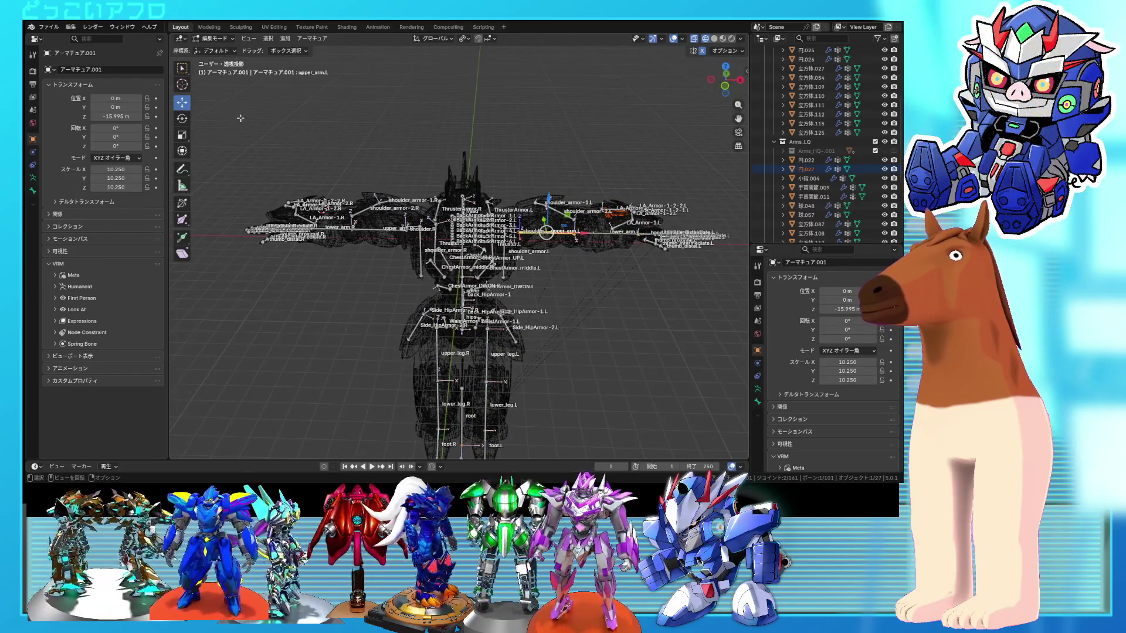
- Try a 31° upper_arm.L rotation, undo it, and put the armature into Pose Mode
click(182, 118)
mouse_move(537, 214)
mouse_down()
mouse_move(526, 212)
mouse_move(554, 224)
mouse_move(548, 240)
mouse_up()
key(ctrl+z)
key(ctrl+Tab)
click(544, 275)
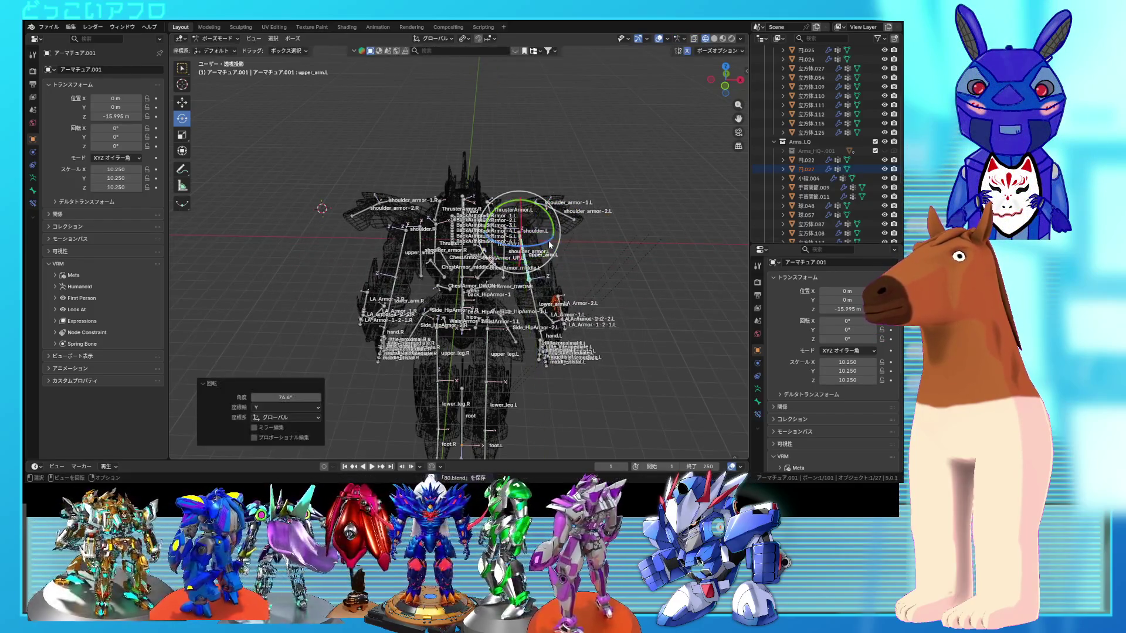
- Rotate shoulder_armor-1.L slightly and shoulder_armor-2.L about 8° to test the shoulder armour
scroll(553, 231, up, 4)
click(548, 192)
middle_drag(548, 192, 538, 130)
drag(538, 130, 545, 136)
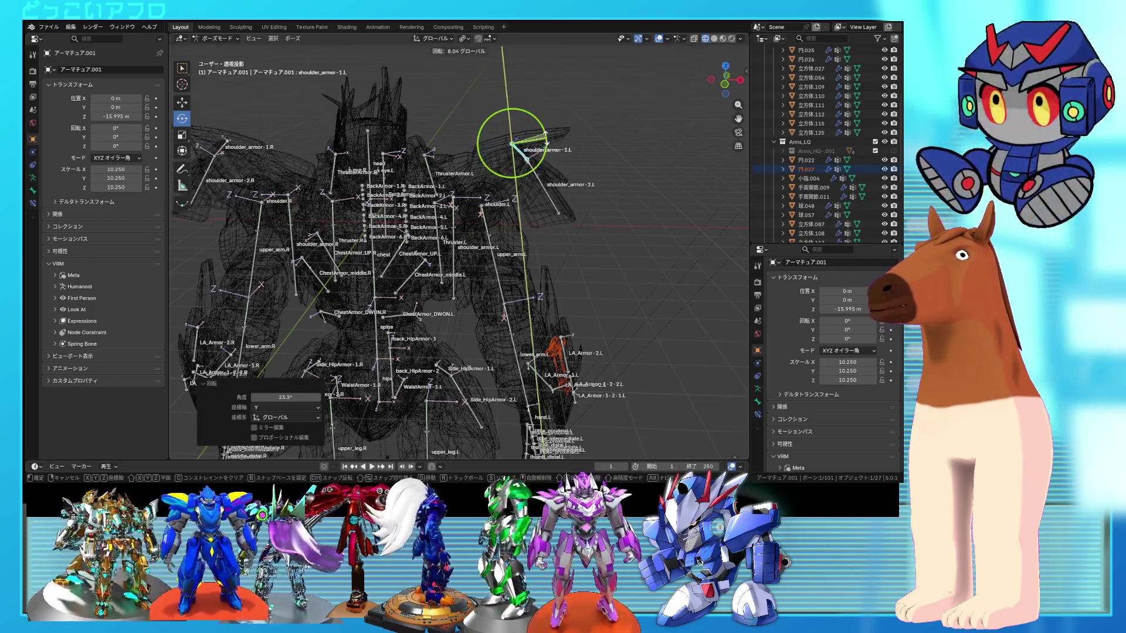
click(545, 183)
drag(548, 176, 558, 151)
mouse_move(557, 152)
middle_down()
mouse_move(493, 184)
mouse_move(570, 177)
mouse_move(498, 142)
mouse_move(514, 171)
mouse_move(389, 241)
middle_up()
- In front wireframe view, rotate lower_arm.R by about -48.5°
key(shift+z)
click(298, 244)
middle_drag(297, 244, 375, 276)
key(r)
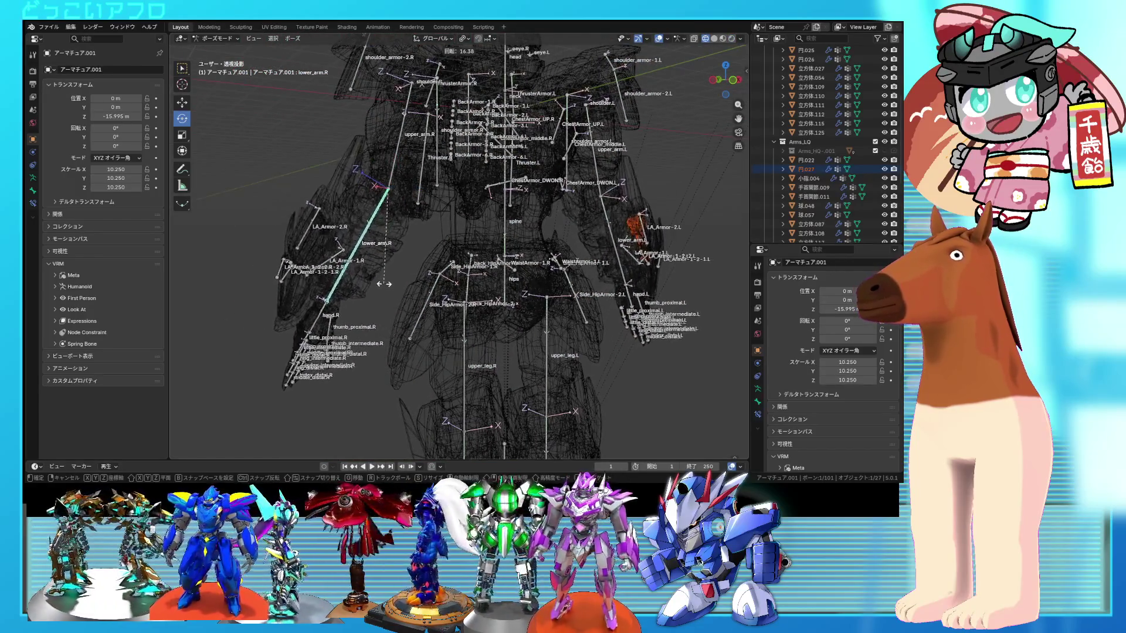
right_click(520, 153)
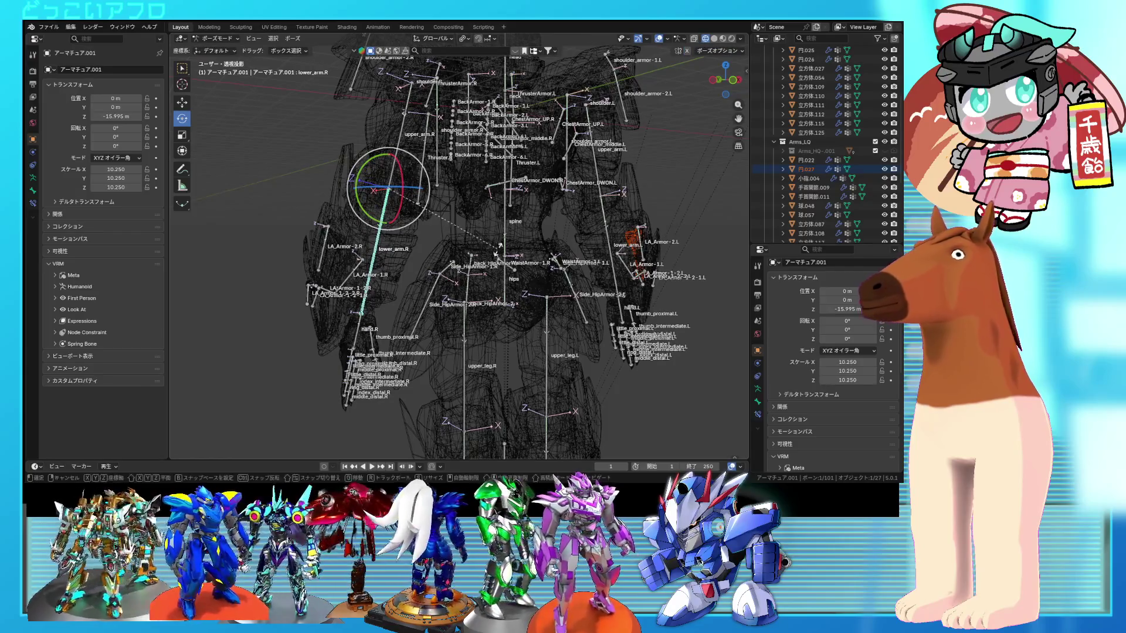
middle_drag(498, 252, 541, 259)
drag(541, 260, 573, 235)
middle_drag(573, 235, 366, 235)
- Rotate the lower_arm.L bone
click(452, 252)
mouse_move(451, 252)
middle_down()
mouse_move(446, 264)
mouse_move(472, 251)
mouse_move(458, 274)
middle_up()
key(r)
click(469, 258)
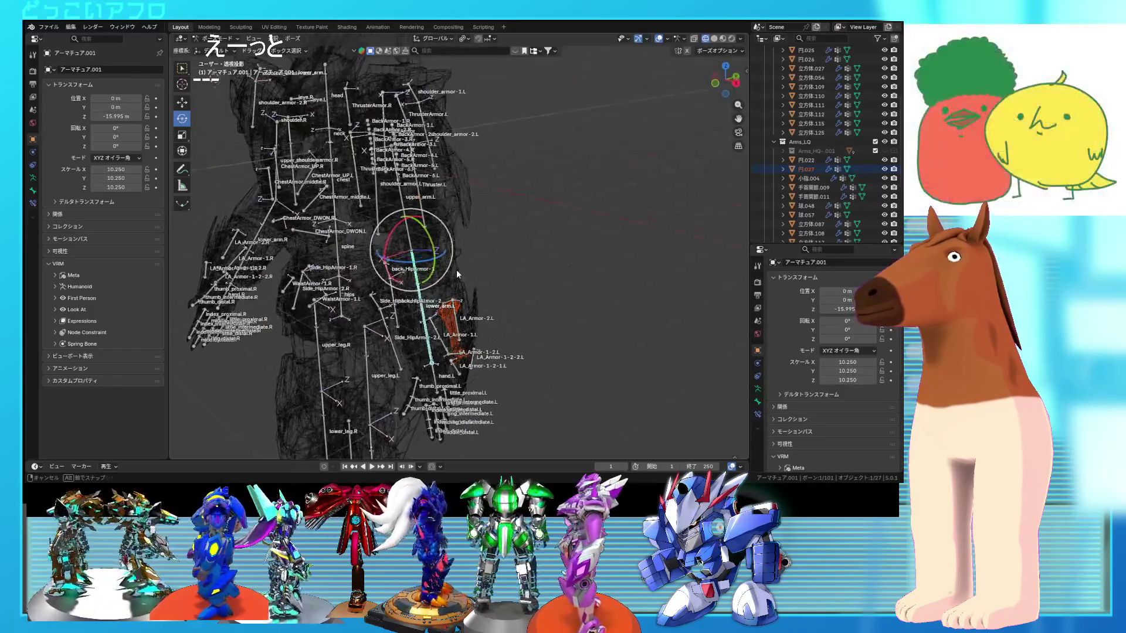
- Rotate upper_arm.L to -19.6° and lower_arm.L to 25.6°
click(414, 200)
middle_drag(413, 199, 451, 225)
key(r)
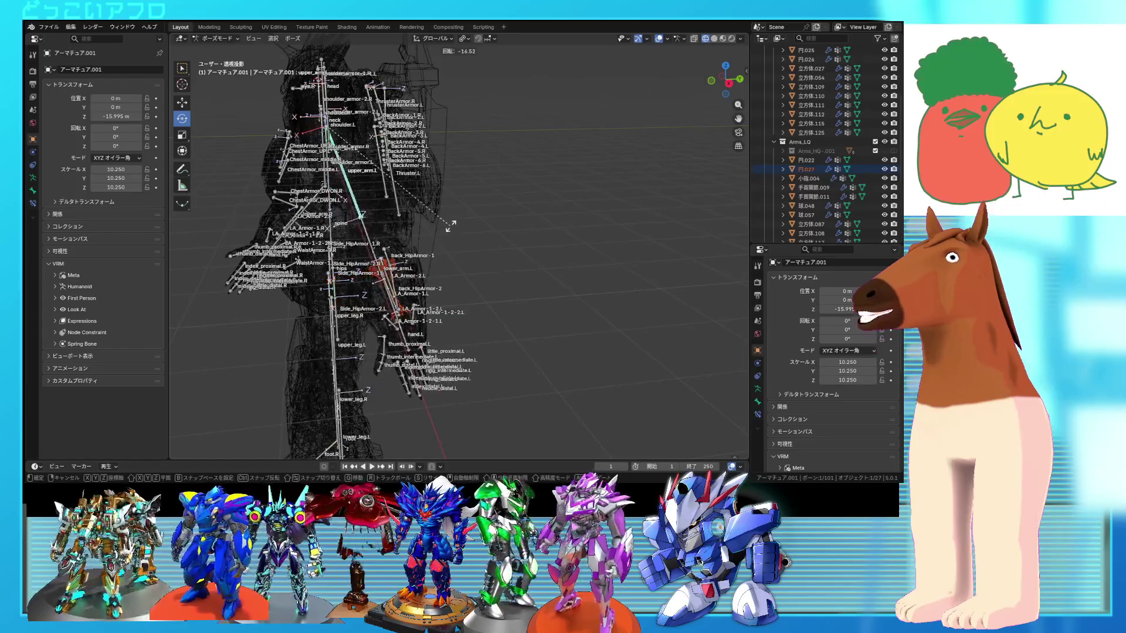
click(452, 226)
click(387, 252)
key(r)
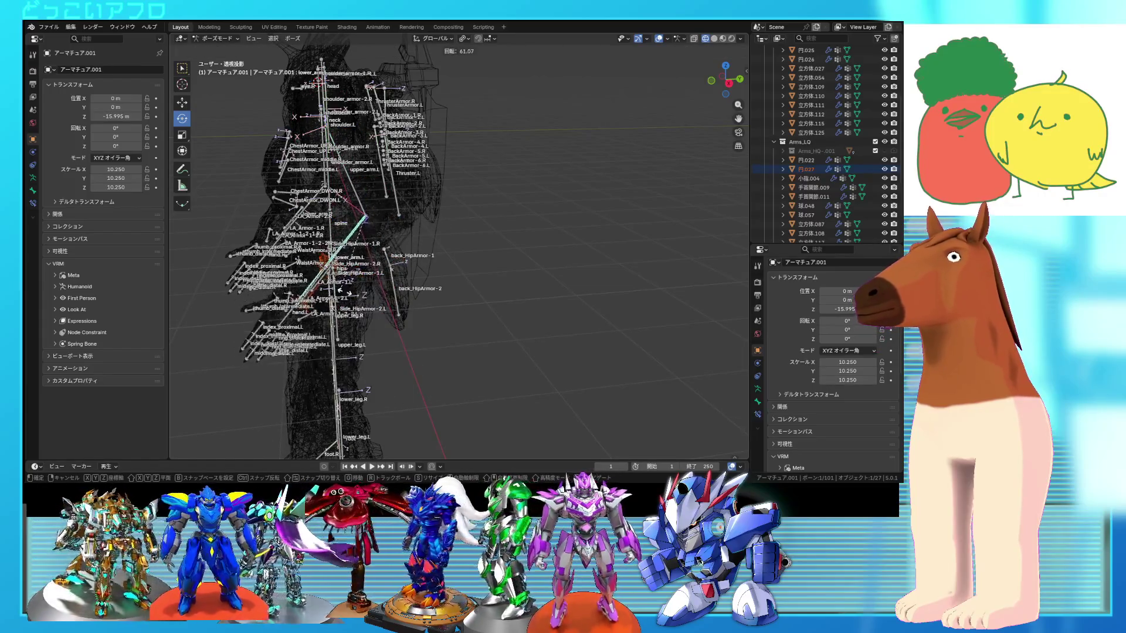
click(388, 289)
mouse_move(388, 289)
middle_down()
mouse_move(361, 271)
mouse_move(438, 270)
mouse_move(476, 255)
middle_up()
- Show the robot in Rendered shading and switch to Object Mode
key(z)
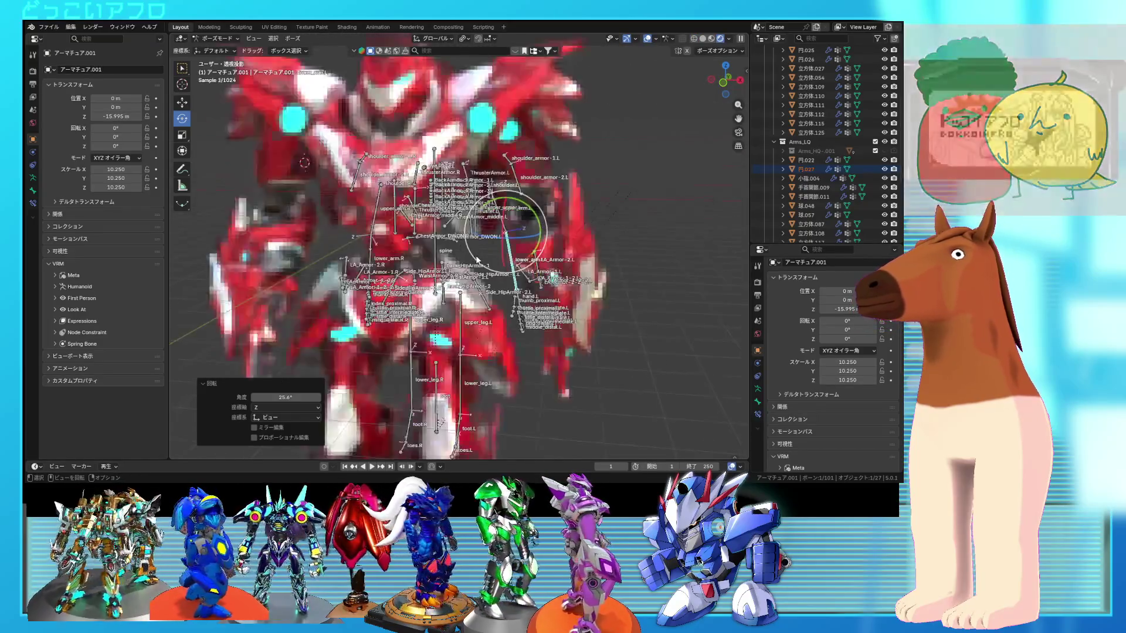
scroll(477, 255, down, 2)
click(209, 38)
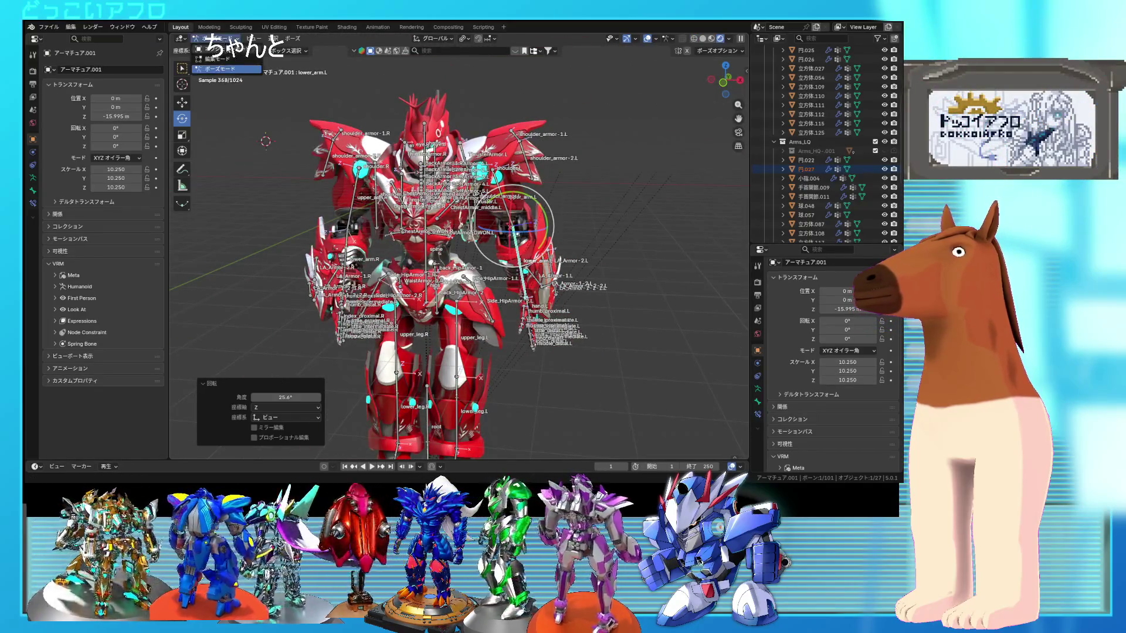
click(231, 51)
mouse_move(410, 235)
middle_down()
mouse_move(537, 299)
mouse_move(498, 297)
mouse_move(557, 297)
middle_up()
scroll(566, 296, up, 3)
- Back in Pose Mode, rotate the left and right arm bones downward
key(ctrl+Tab)
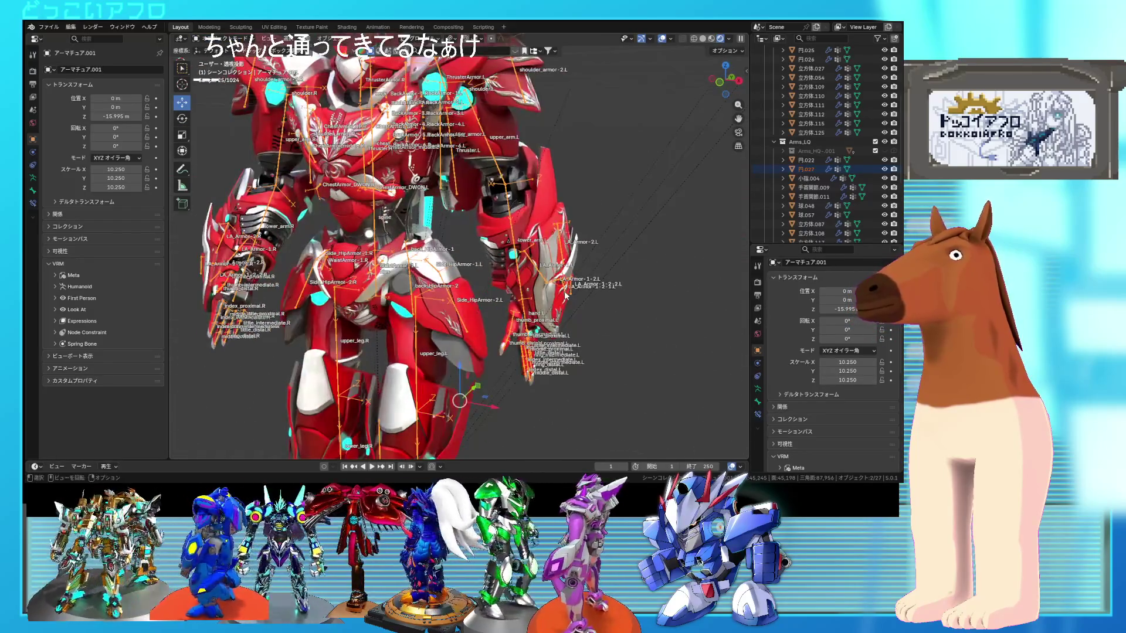
key(r)
click(565, 295)
click(275, 188)
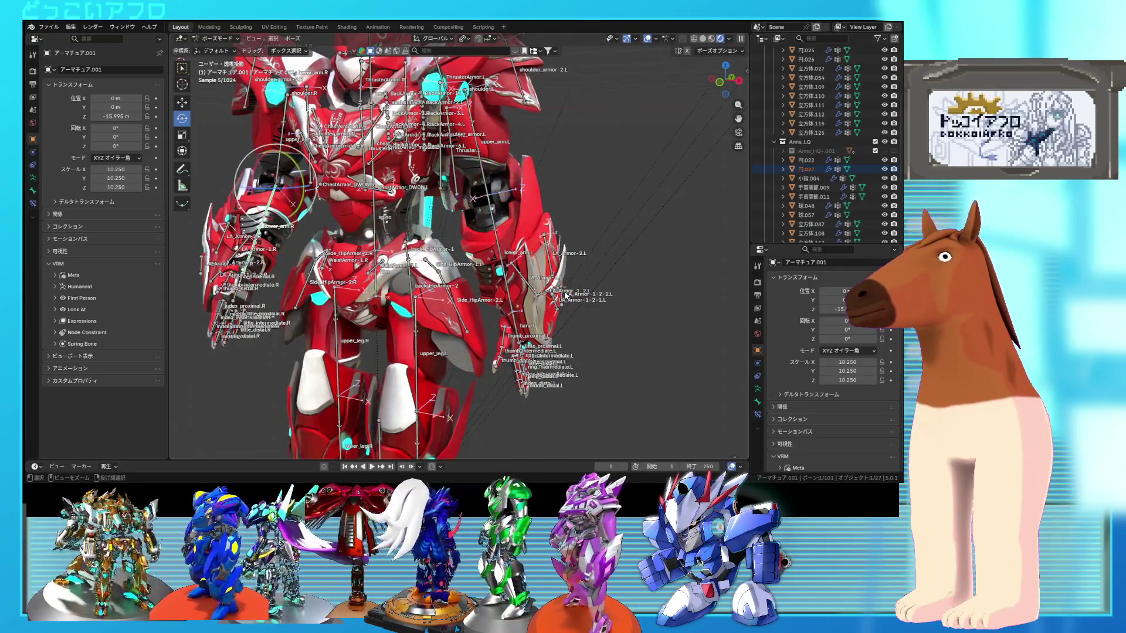
drag(308, 155, 296, 202)
- Save 80.blend and return the armature to Object Mode
key(ctrl+s)
click(209, 41)
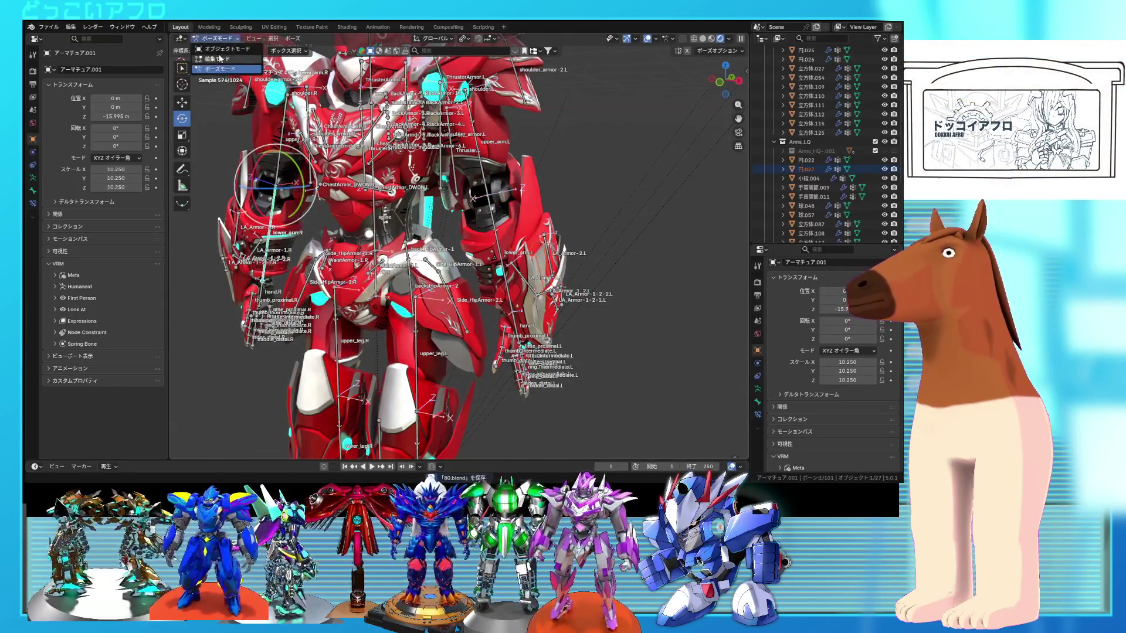
click(217, 50)
middle_drag(516, 263, 561, 265)
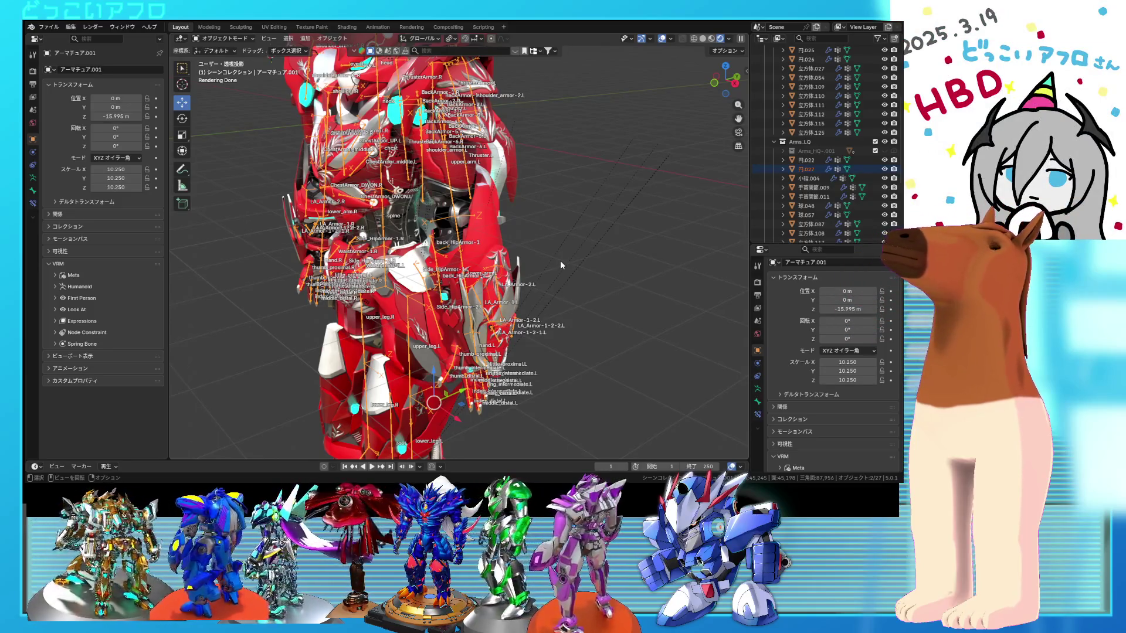
mouse_move(564, 254)
middle_down()
mouse_move(467, 277)
mouse_move(387, 275)
middle_up()
mouse_move(462, 237)
middle_down()
mouse_move(495, 234)
mouse_move(430, 239)
mouse_move(619, 251)
middle_up()
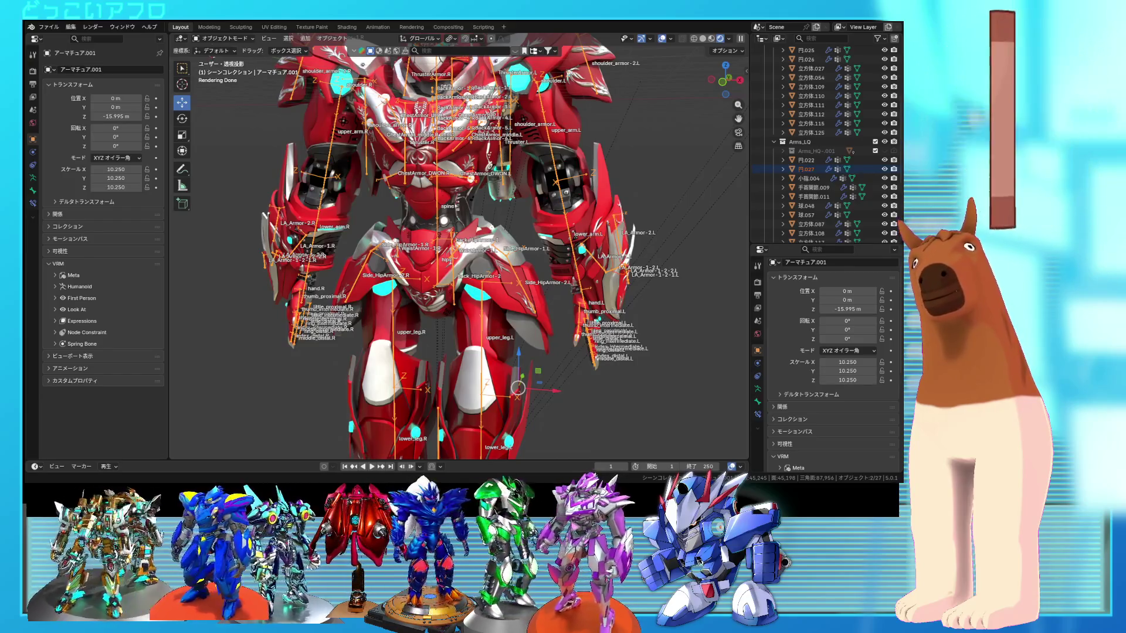
mouse_move(511, 317)
middle_down()
mouse_move(558, 322)
mouse_move(513, 316)
mouse_move(503, 302)
mouse_move(582, 319)
middle_up()
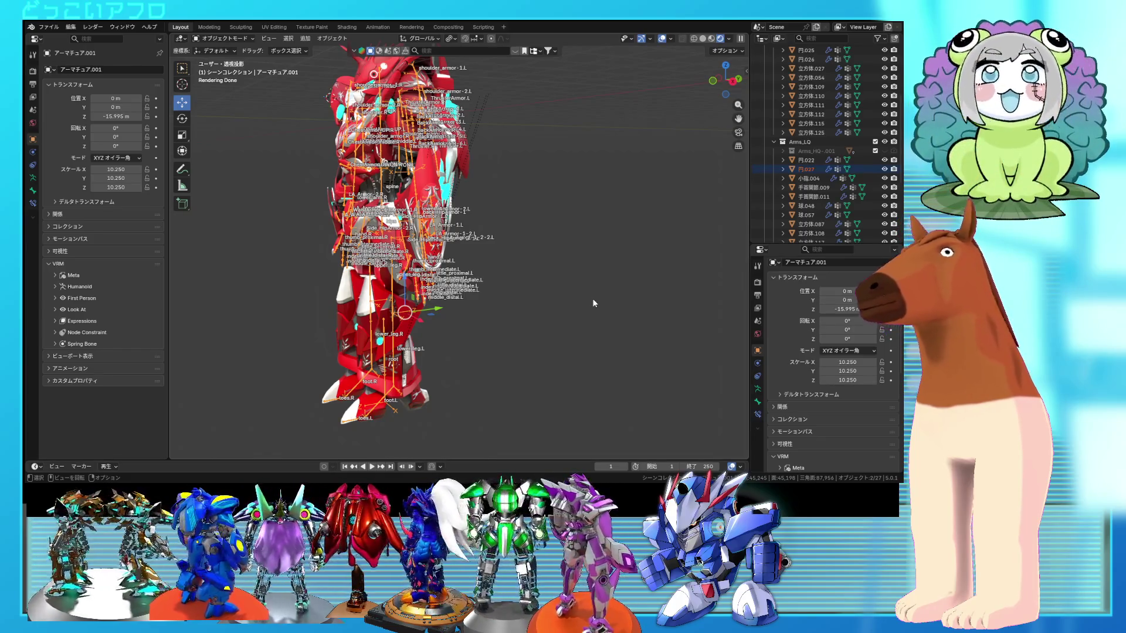
click(405, 51)
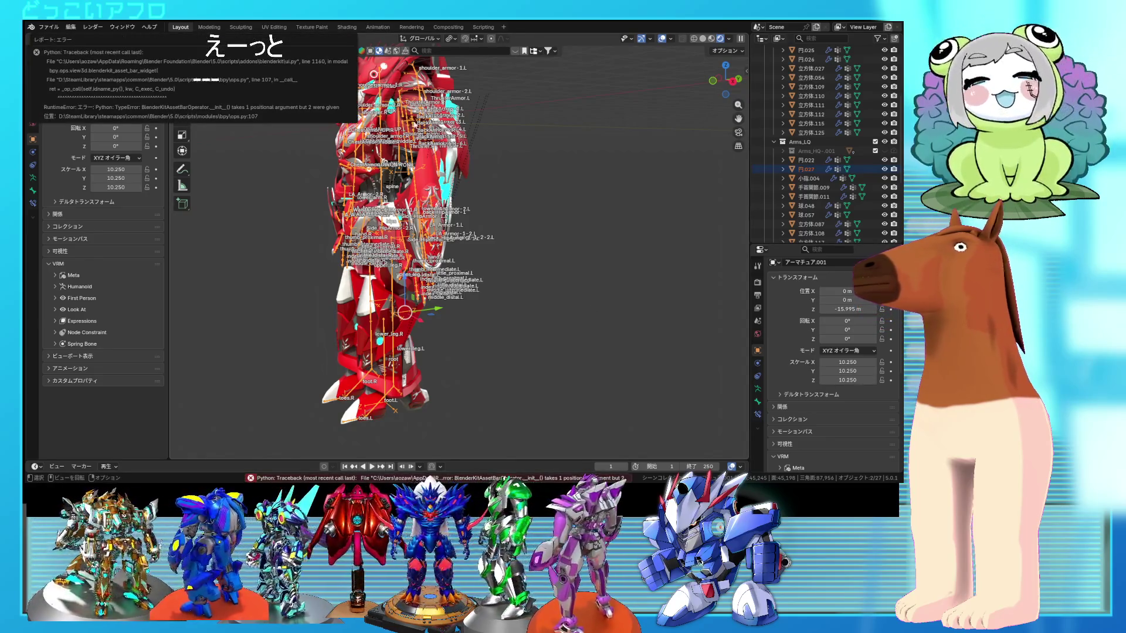
- Open Preferences from the Edit menu
middle_drag(505, 174, 504, 184)
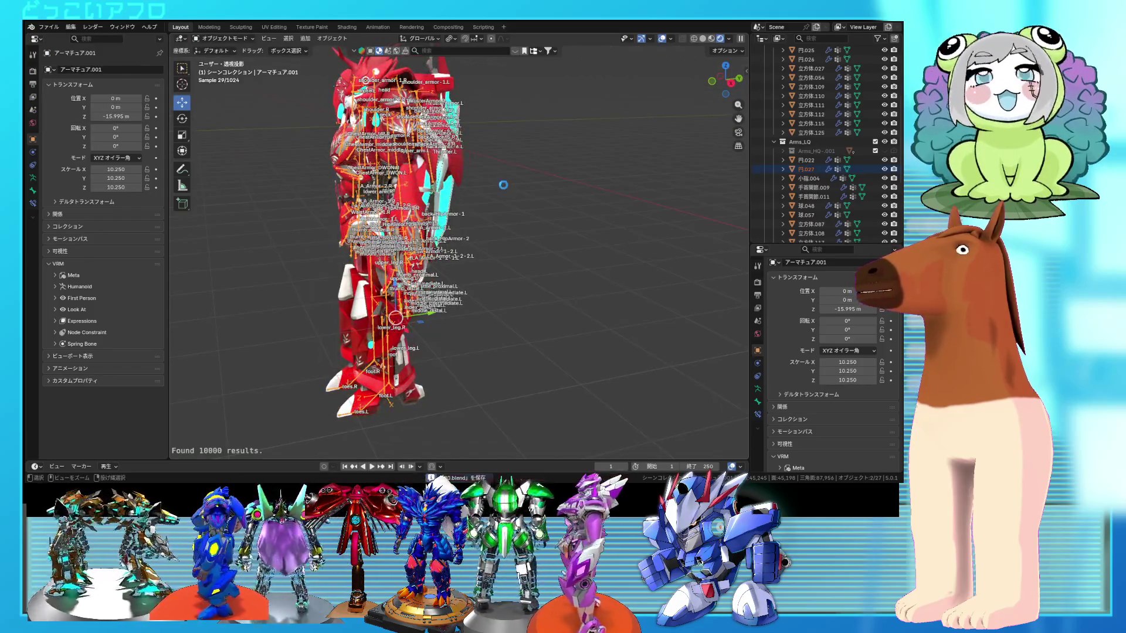
click(70, 27)
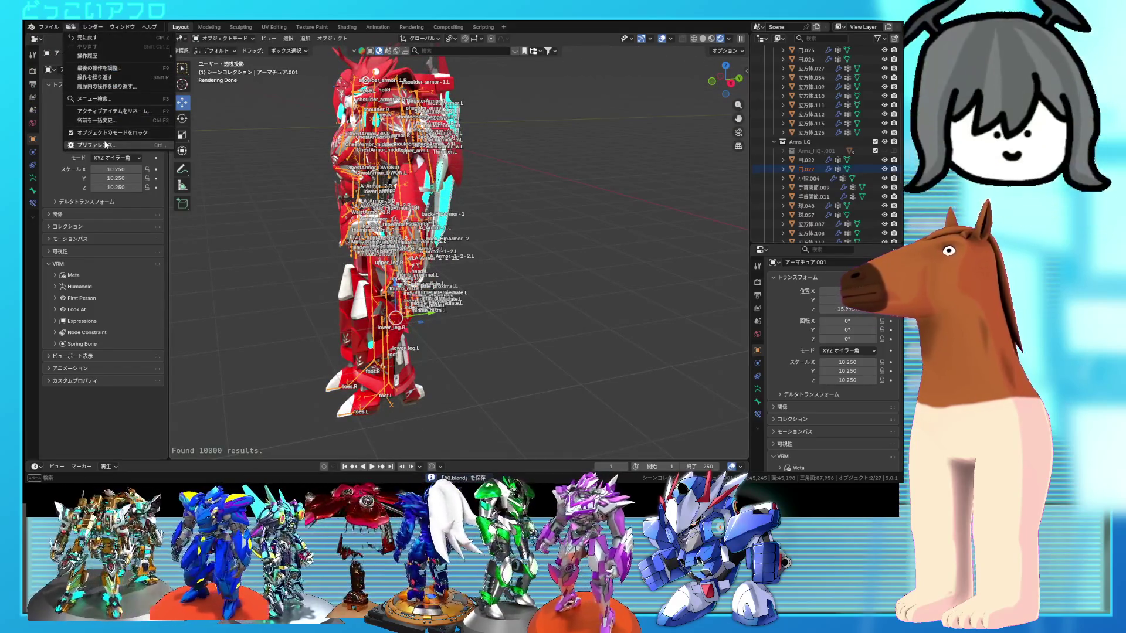
click(117, 145)
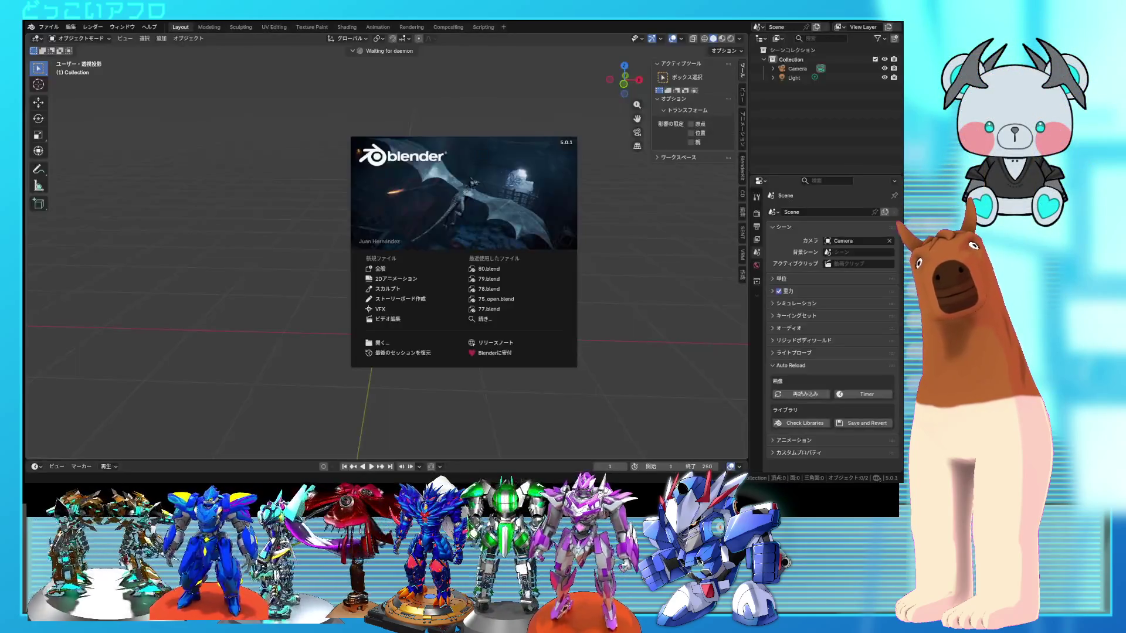
- Reopen 80.blend, install the add-on update, and frame the robot in three-quarter view
click(512, 269)
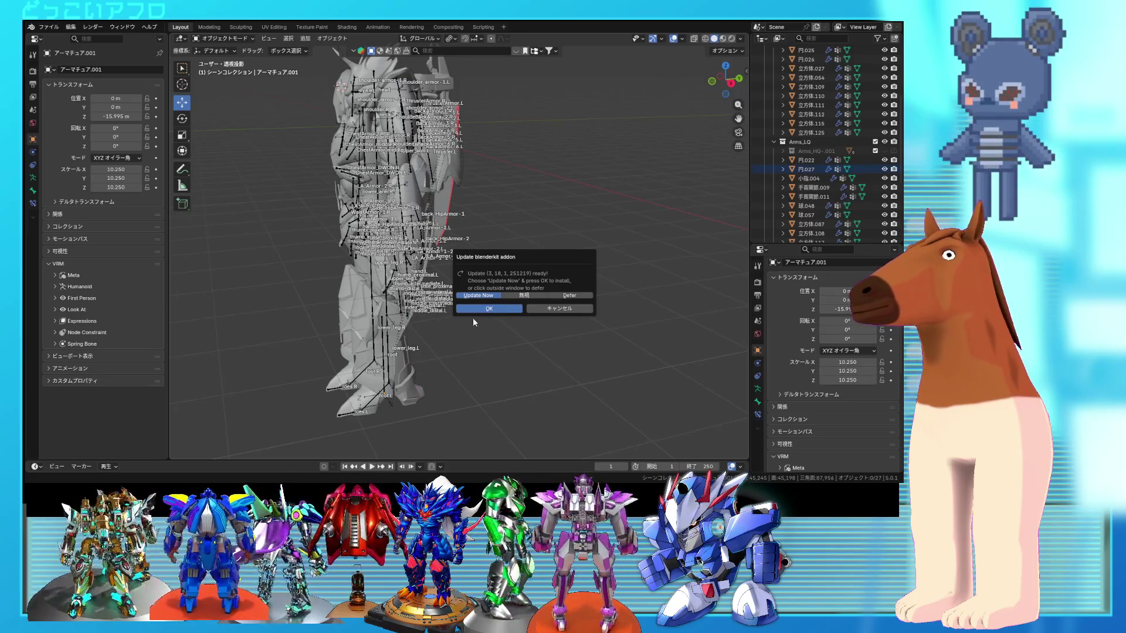
click(489, 309)
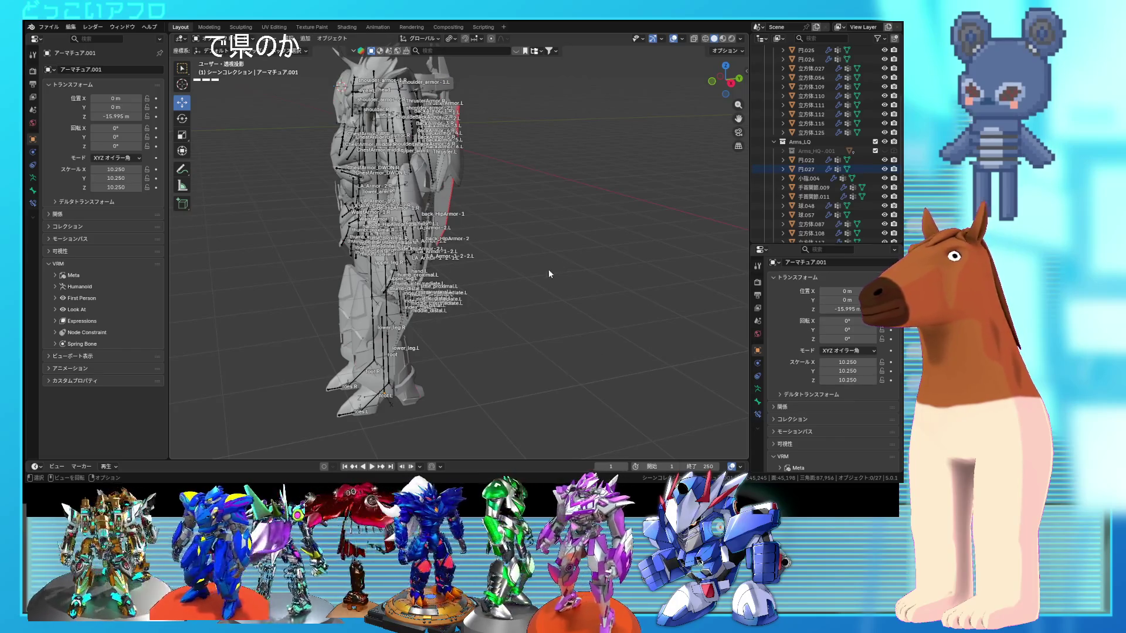
mouse_move(595, 277)
middle_down()
mouse_move(411, 264)
mouse_move(492, 262)
middle_up()
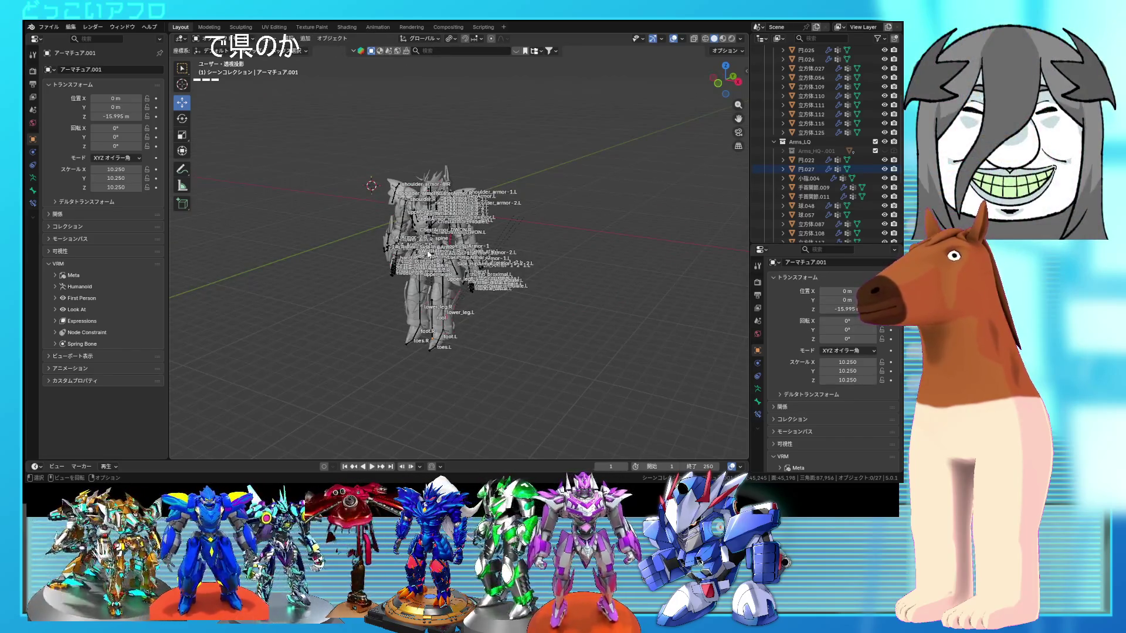
scroll(491, 262, up, 5)
scroll(492, 258, down, 4)
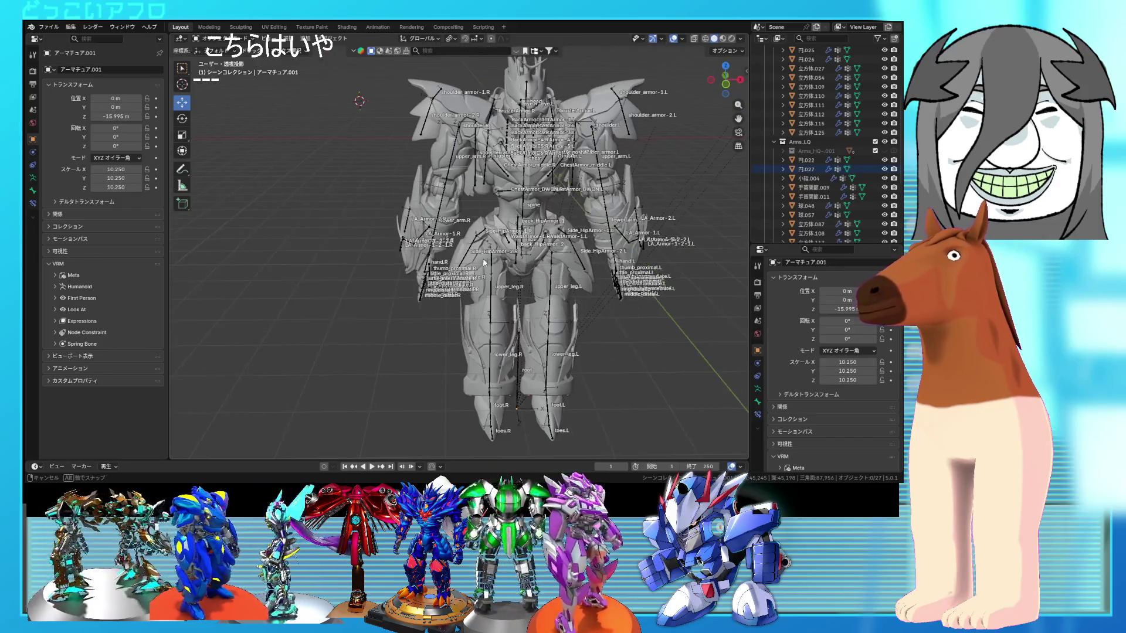
mouse_move(492, 258)
middle_down()
mouse_move(506, 249)
mouse_move(481, 416)
mouse_move(537, 375)
mouse_move(455, 378)
mouse_move(467, 364)
middle_up()
scroll(492, 413, down, 2)
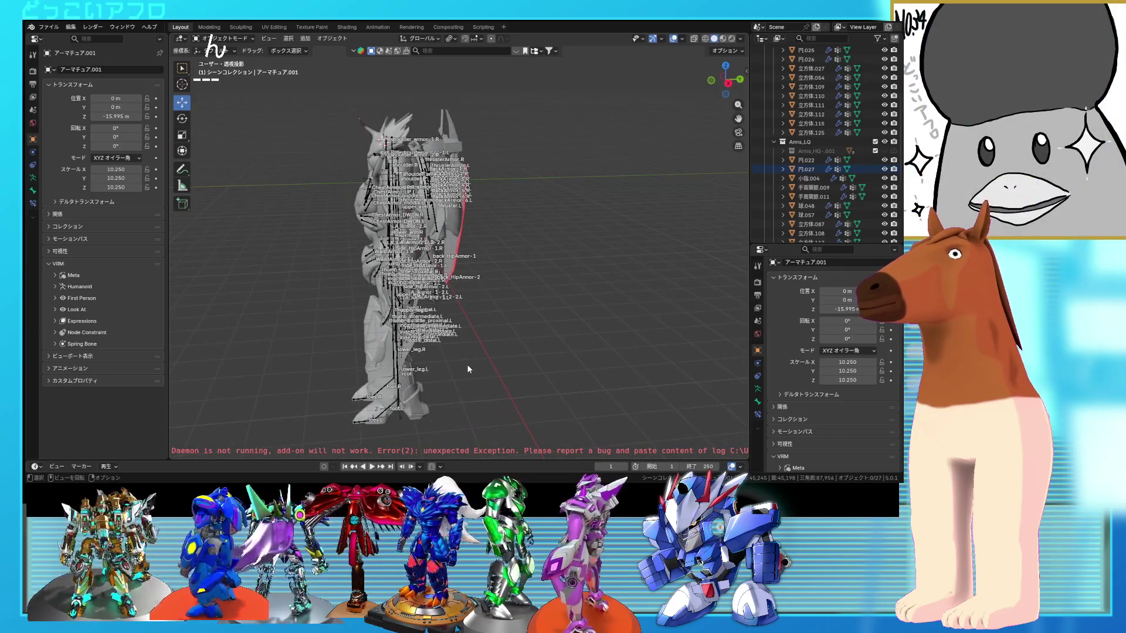
- Save the .blend file with the view facing the armature's front
click(70, 27)
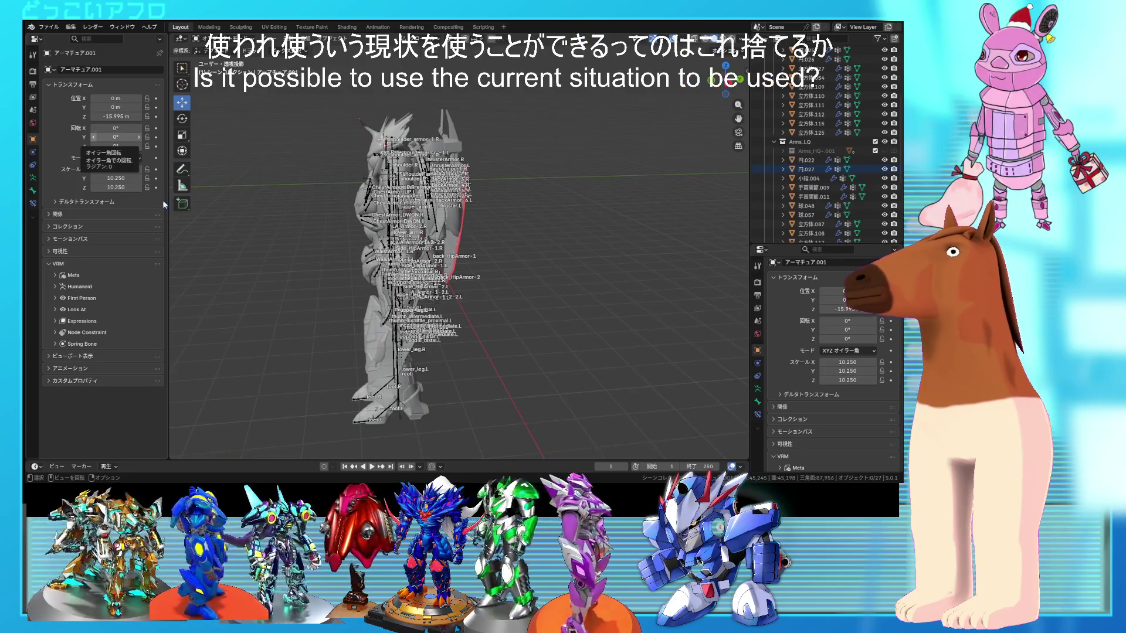
middle_drag(440, 99, 472, 154)
key(ctrl+s)
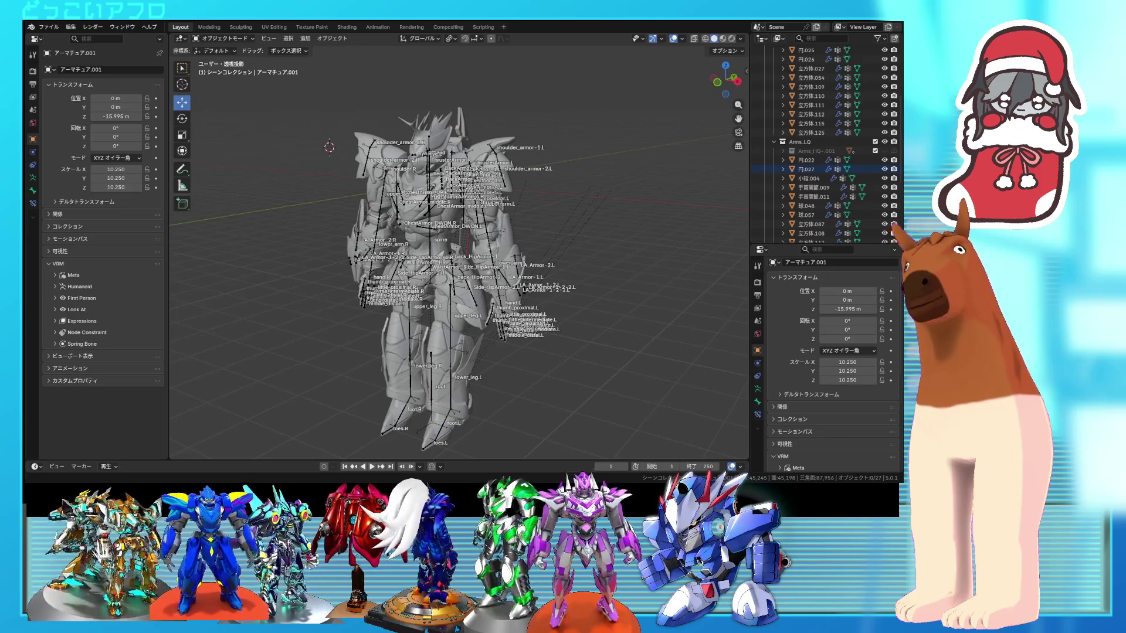
scroll(460, 253, up, 3)
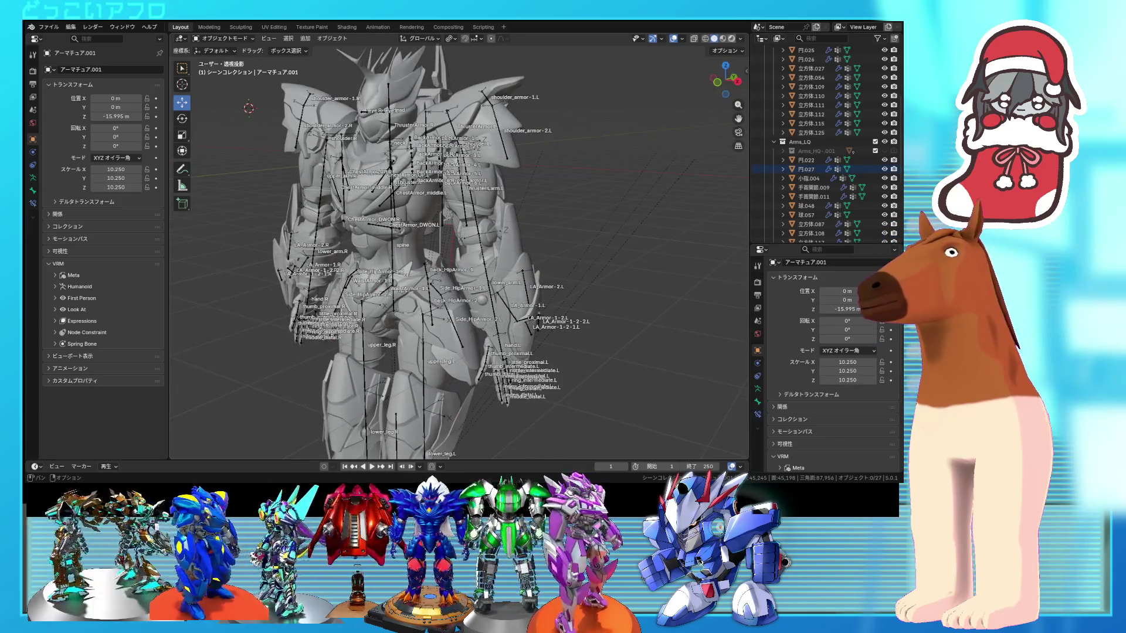
- Switch to Rendered shading and inspect the red robot from side and front angles
key(z)
mouse_move(469, 216)
middle_down()
mouse_move(458, 213)
mouse_move(517, 212)
middle_up()
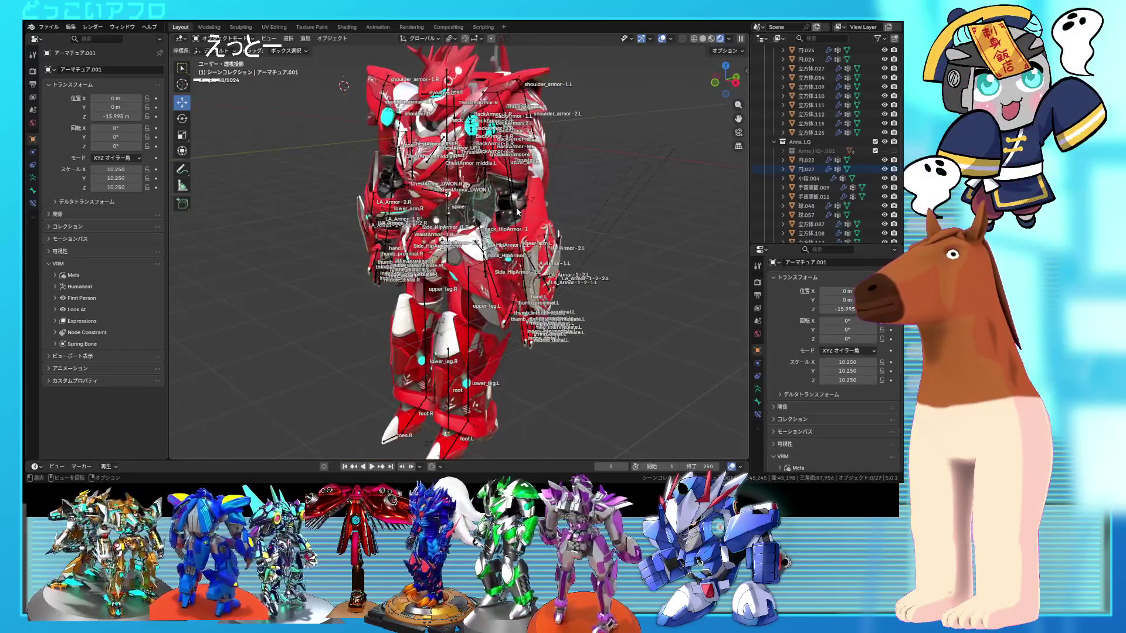
scroll(517, 212, down, 3)
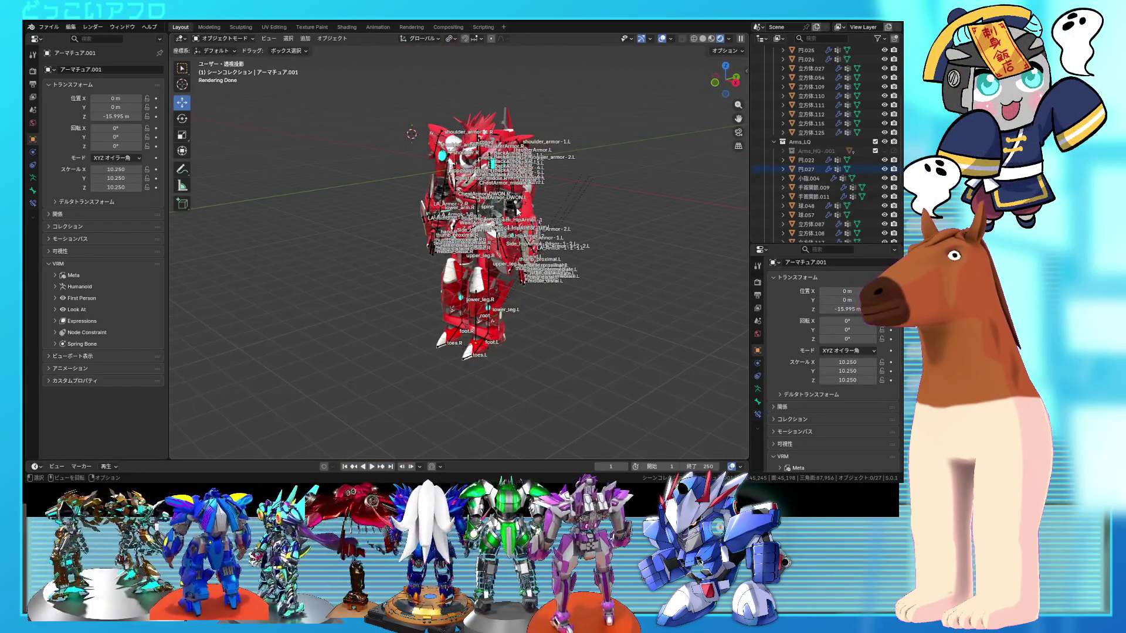
middle_drag(518, 212, 551, 213)
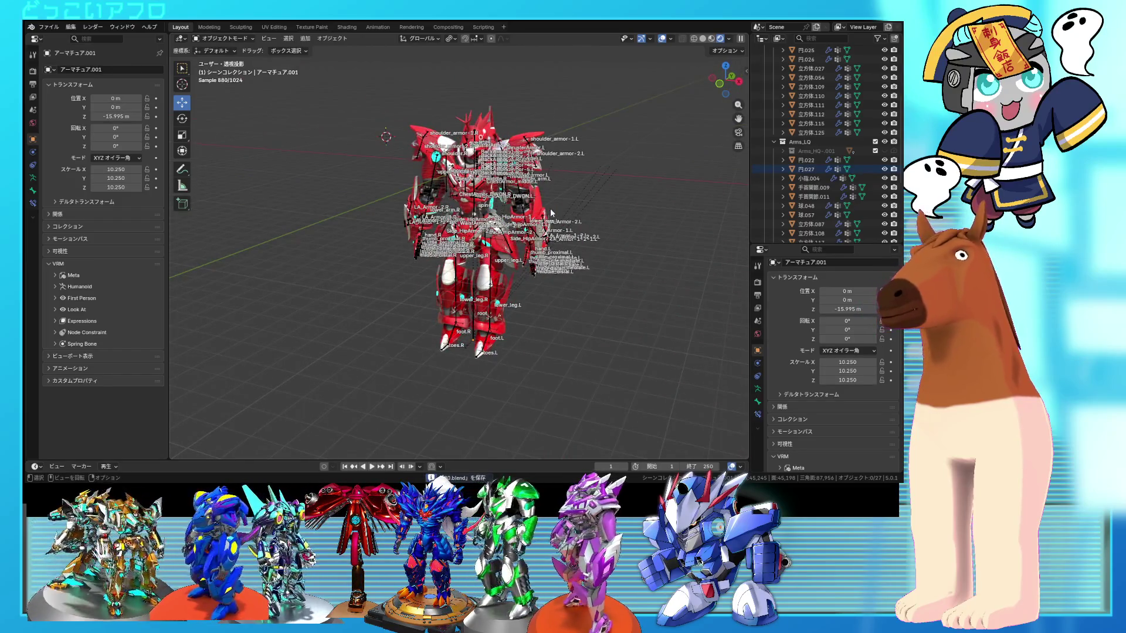
scroll(550, 213, up, 2)
mouse_move(550, 209)
middle_down()
mouse_move(523, 199)
mouse_move(534, 198)
middle_up()
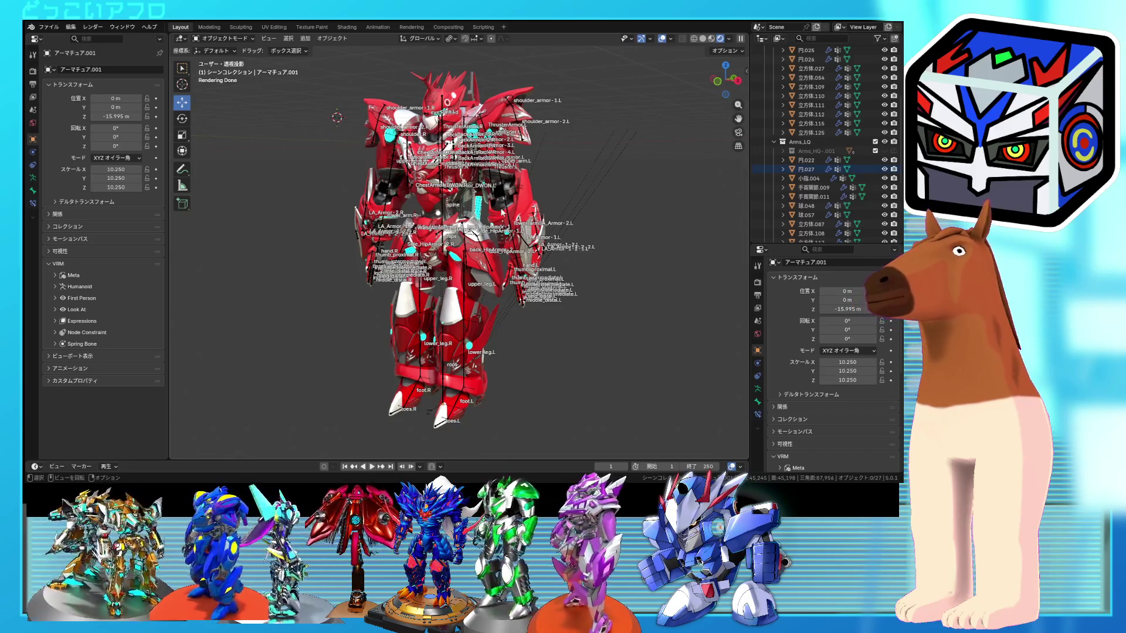
- Enter Pose Mode and bend the lower_arm.L bone about X
key(ctrl+Tab)
scroll(496, 222, up, 3)
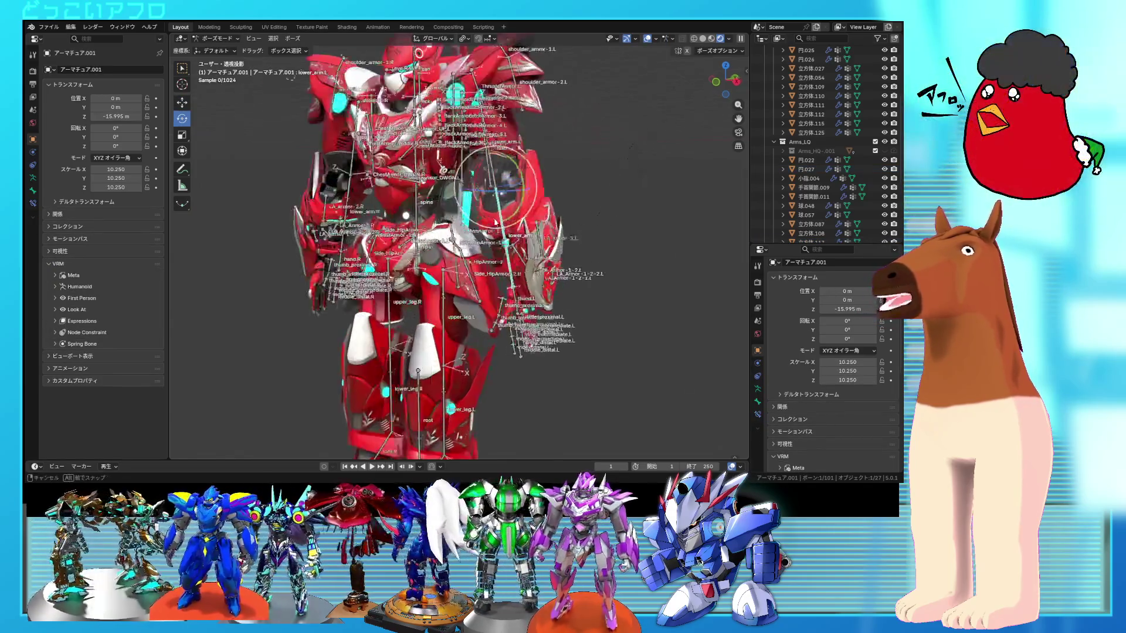
middle_drag(496, 223, 441, 203)
drag(446, 187, 405, 197)
mouse_move(405, 197)
middle_down()
mouse_move(345, 183)
mouse_move(346, 237)
mouse_move(590, 236)
mouse_move(376, 149)
mouse_move(396, 261)
mouse_move(401, 220)
mouse_move(434, 249)
mouse_move(516, 202)
middle_up()
key(r)
key(r)
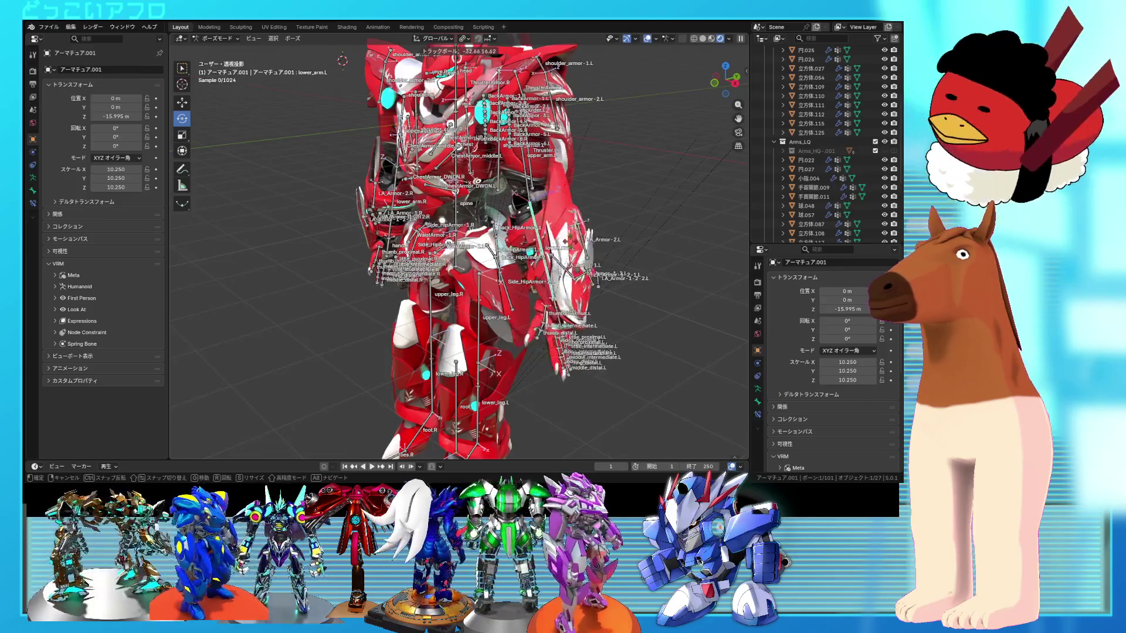
key(Return)
- Bend lower_leg.L 70.2° about X, then undo the leg bend
mouse_move(604, 240)
middle_down()
mouse_move(623, 234)
mouse_move(597, 245)
mouse_move(441, 222)
middle_up()
scroll(547, 234, up, 5)
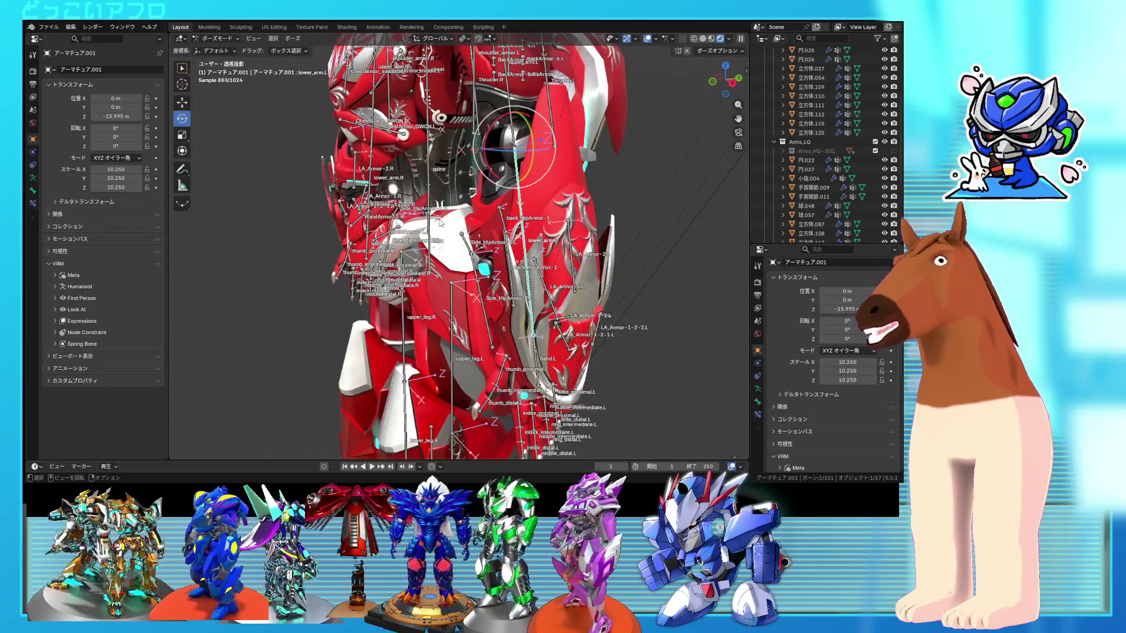
mouse_move(441, 222)
shift+middle_down()
mouse_move(477, 175)
mouse_move(437, 336)
mouse_move(445, 312)
shift+middle_up()
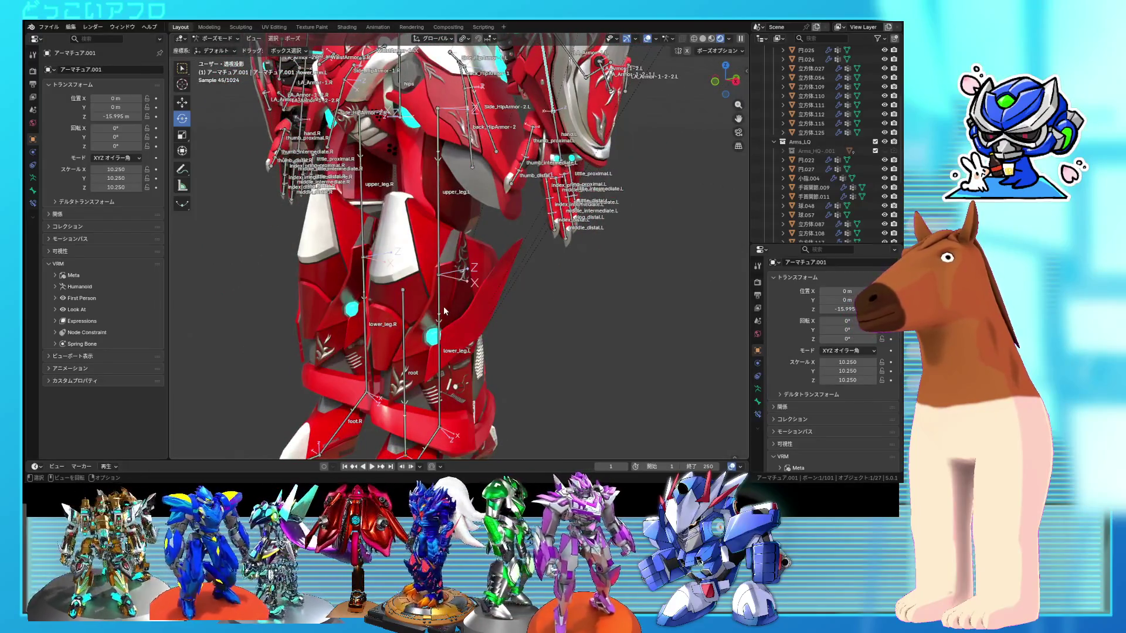
click(445, 315)
drag(434, 279, 420, 290)
mouse_move(419, 290)
shift+middle_down()
mouse_move(526, 280)
mouse_move(515, 332)
mouse_move(525, 326)
mouse_move(456, 301)
mouse_move(477, 329)
shift+middle_up()
key(ctrl+z)
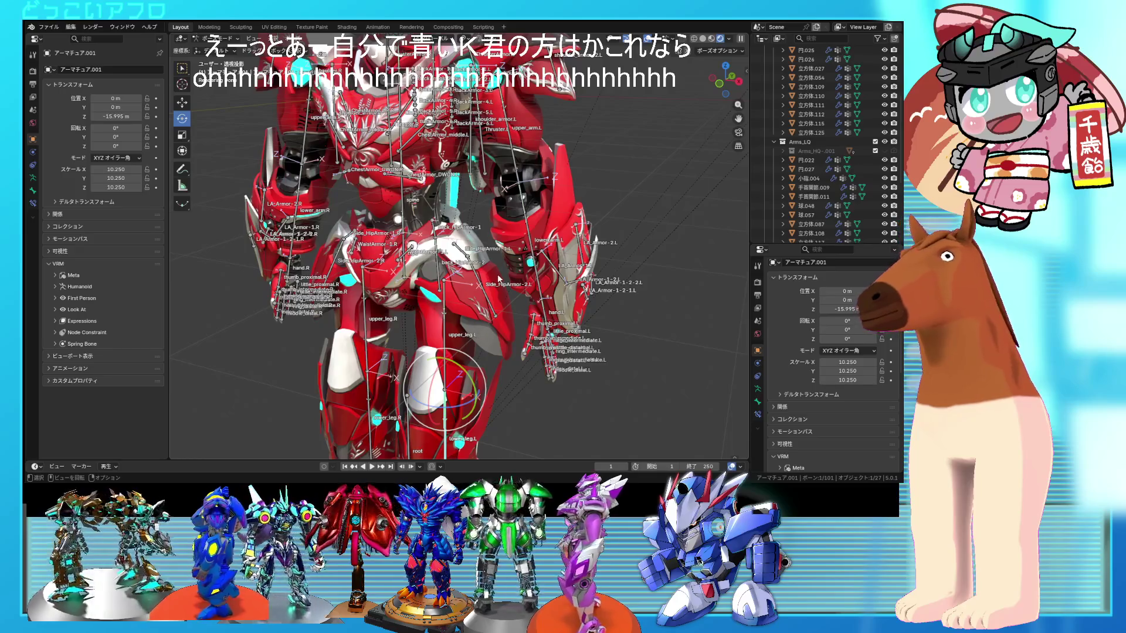
- Toggle the bone and grid overlays off and on, then select the Side_HipArmor-1.L bone
scroll(476, 329, down, 3)
mouse_move(545, 299)
shift+middle_down()
mouse_move(608, 319)
mouse_move(534, 310)
shift+middle_up()
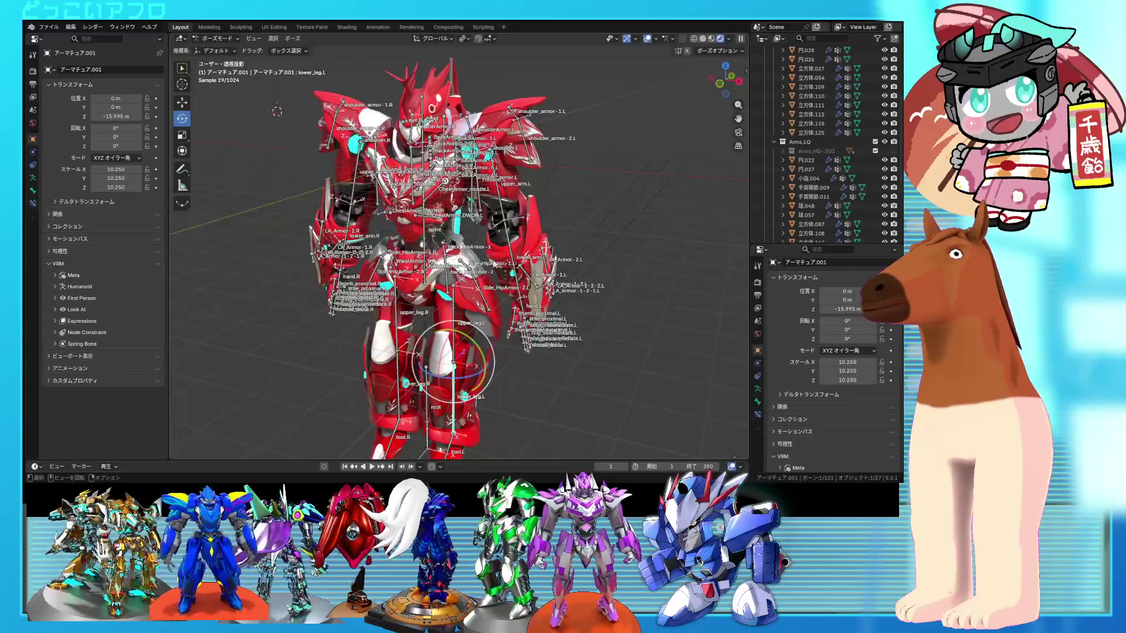
click(647, 38)
middle_drag(458, 194, 516, 164)
click(647, 38)
middle_drag(469, 293, 476, 261)
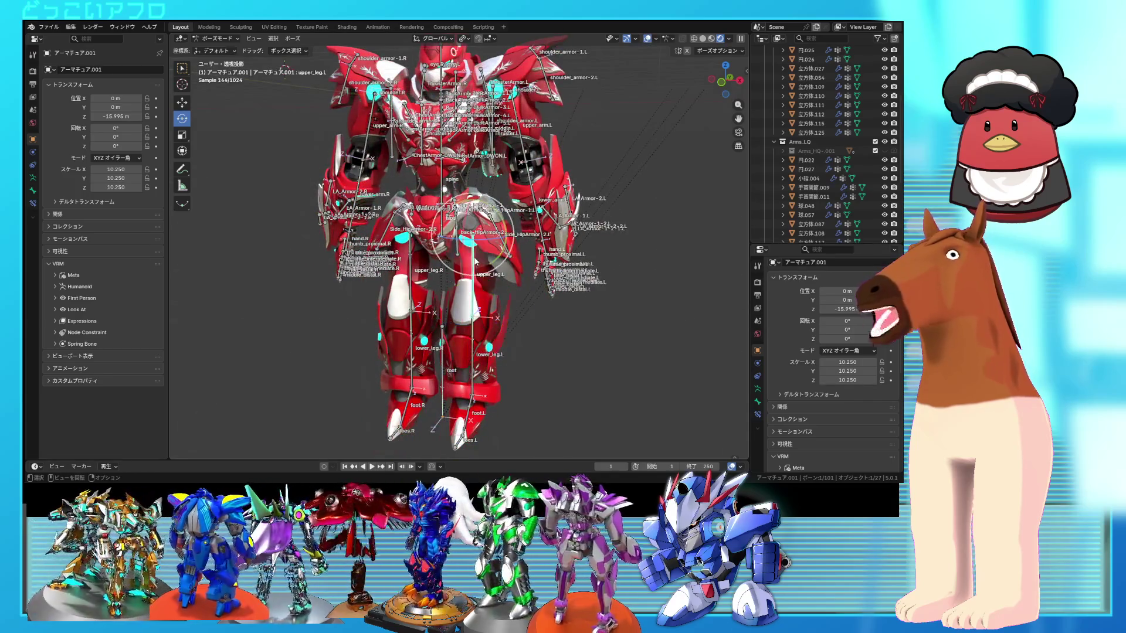
scroll(477, 261, up, 3)
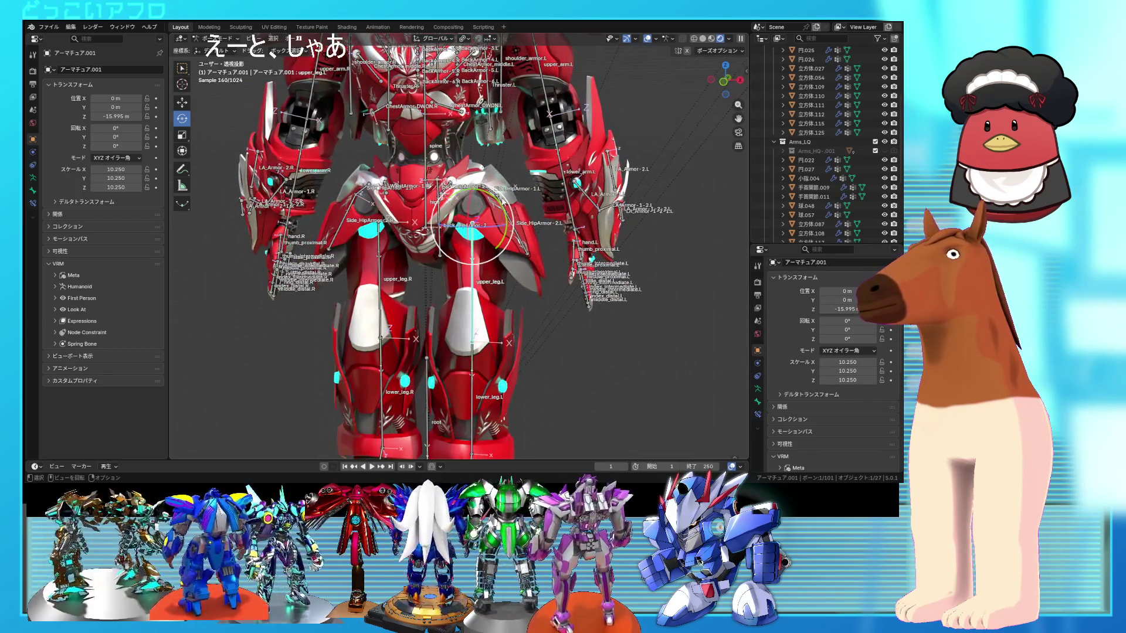
click(497, 196)
scroll(497, 196, up, 1)
- Rotate the side hip armour bones, then upper_leg.L to -8.02° about Y
drag(510, 206, 525, 198)
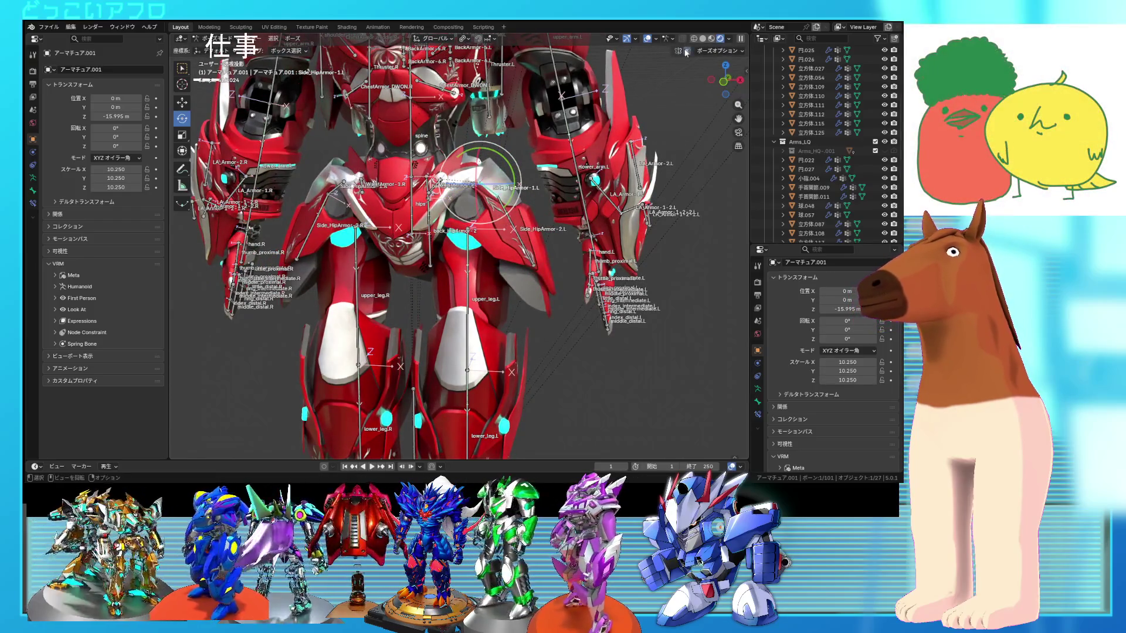
mouse_move(511, 198)
mouse_down()
mouse_move(529, 186)
mouse_move(525, 221)
mouse_up()
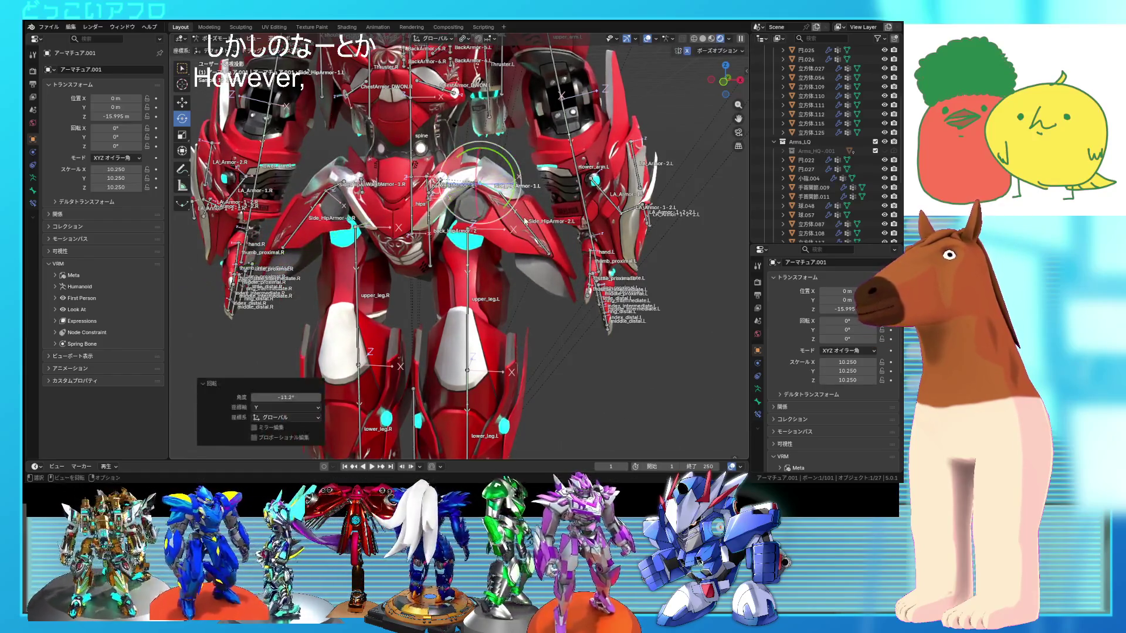
click(472, 247)
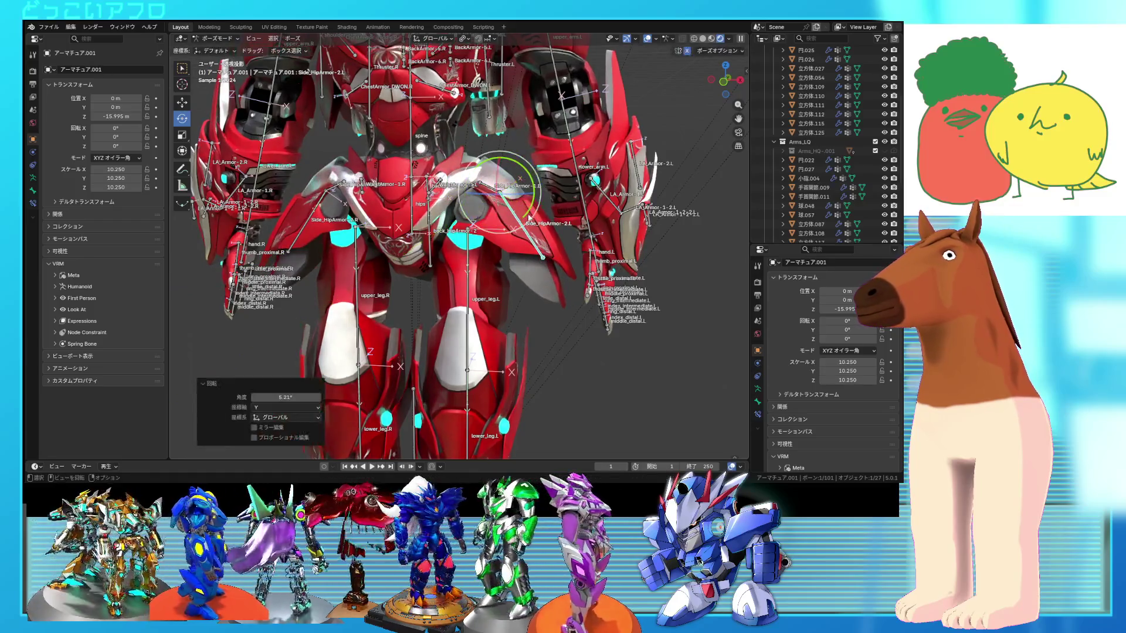
drag(497, 256, 506, 245)
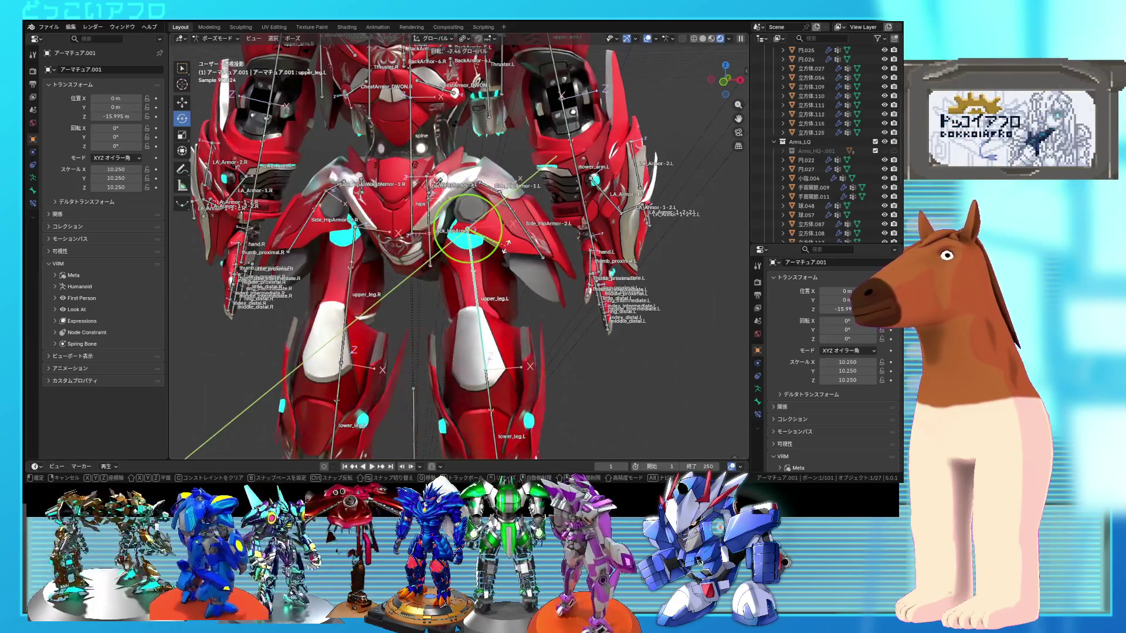
click(506, 245)
- Swing upper_leg.L around the Z axis
mouse_move(506, 245)
middle_down()
mouse_move(486, 270)
mouse_move(485, 252)
middle_up()
drag(484, 251, 486, 250)
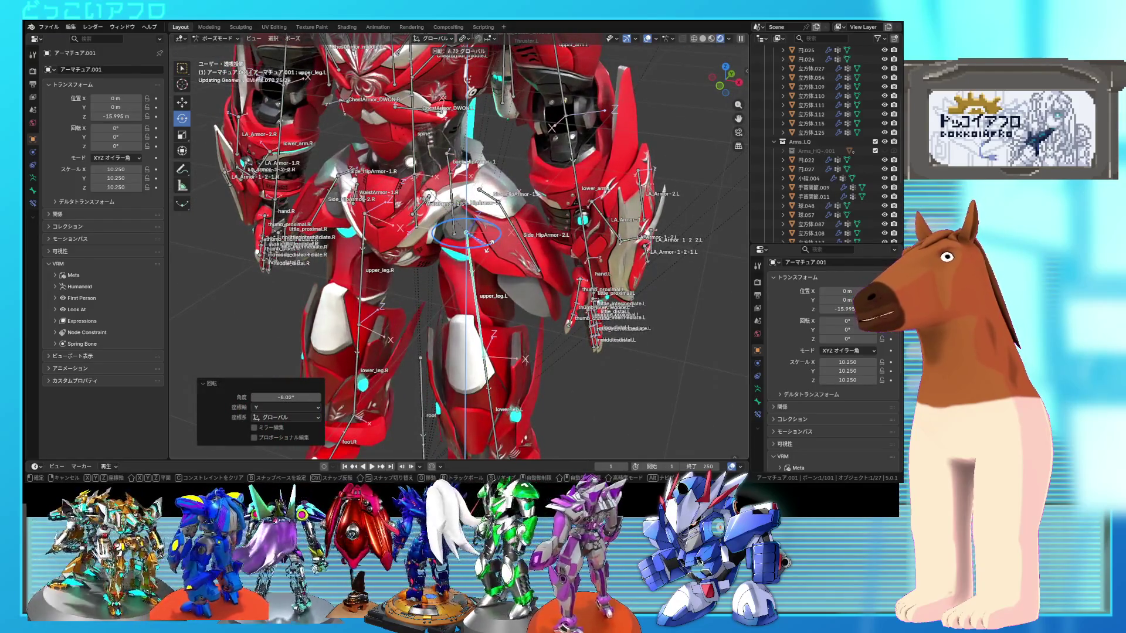
click(537, 261)
key(KP_1)
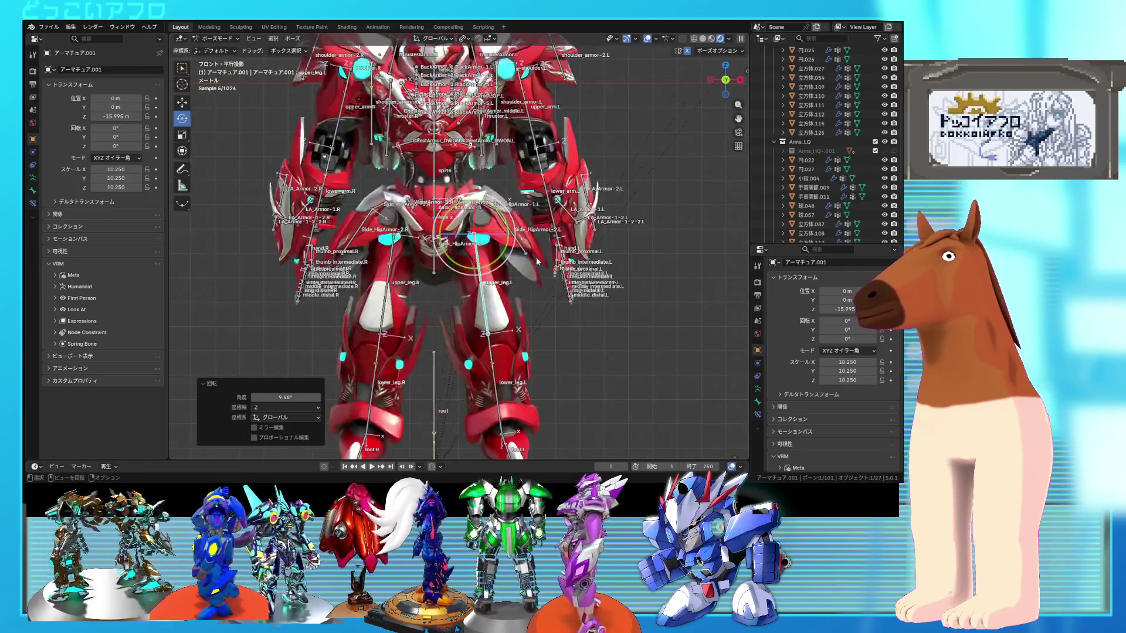
middle_drag(526, 347, 479, 357)
drag(473, 245, 482, 249)
mouse_move(482, 249)
middle_down()
mouse_move(527, 294)
mouse_move(532, 281)
mouse_move(472, 267)
middle_up()
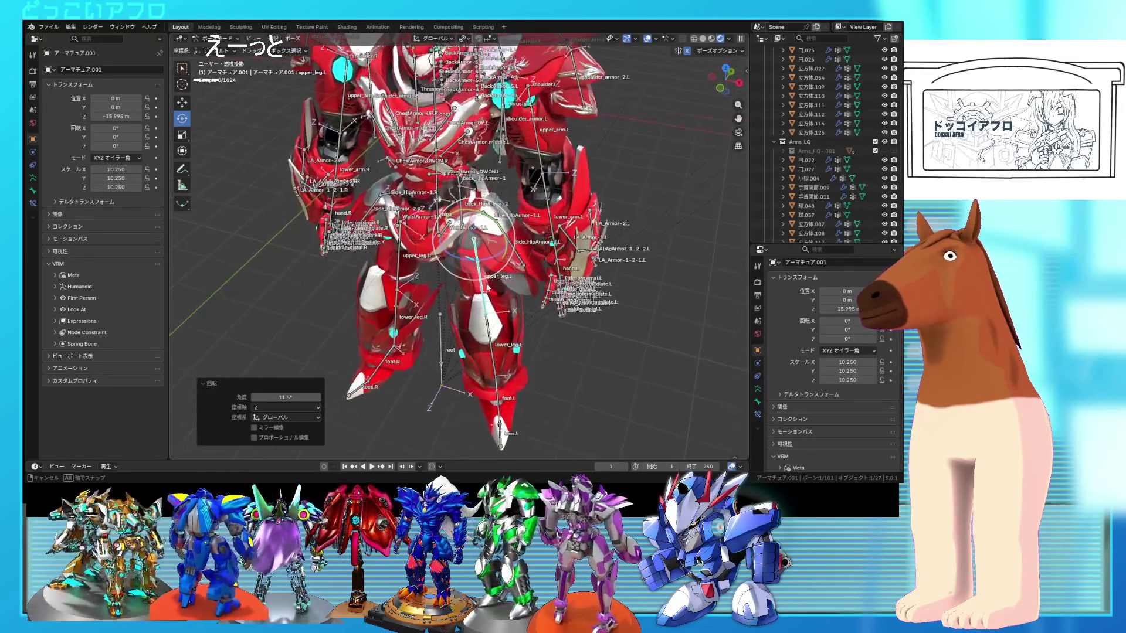
- Select the lower_leg.L bone and set the Transform Orientation to Local
click(443, 226)
mouse_move(443, 226)
middle_down()
mouse_move(468, 272)
mouse_move(396, 289)
middle_up()
click(484, 369)
mouse_move(484, 368)
middle_down()
mouse_move(411, 328)
mouse_move(458, 176)
mouse_move(521, 41)
middle_up()
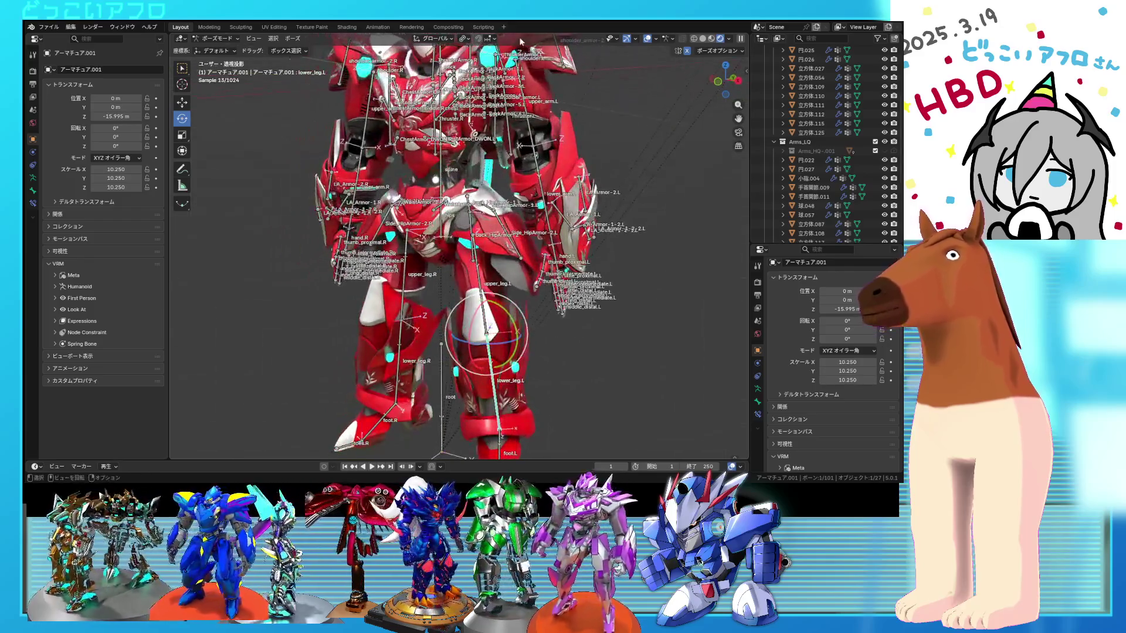
click(448, 38)
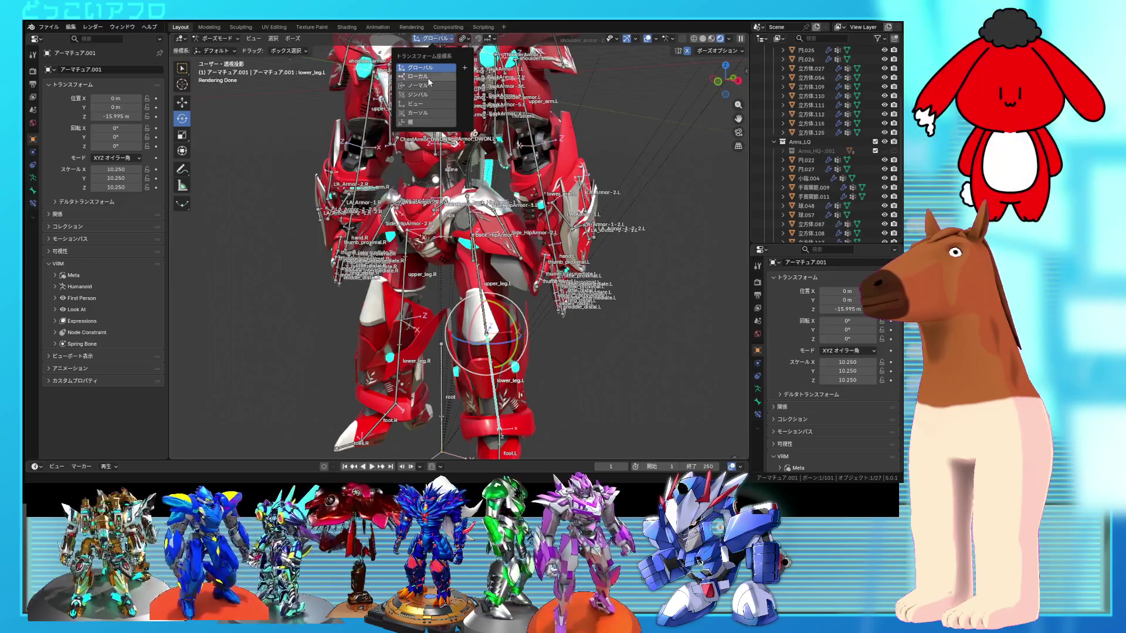
- Rotate the leg bone 7.41° about its local X axis
key(x)
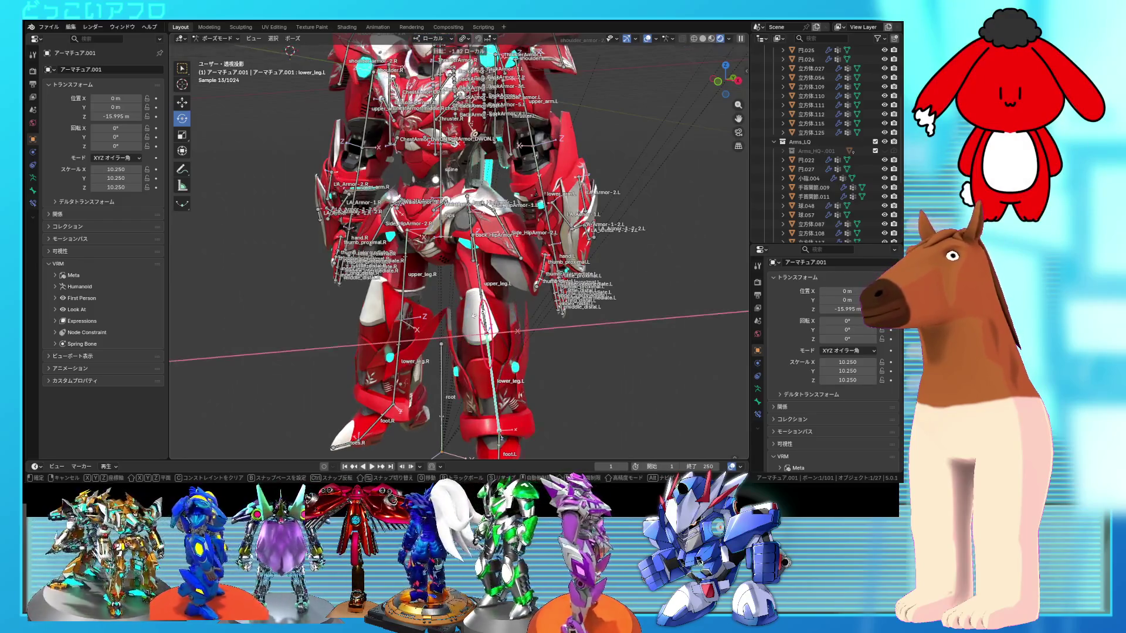
click(472, 315)
middle_drag(472, 315, 451, 331)
drag(451, 330, 452, 332)
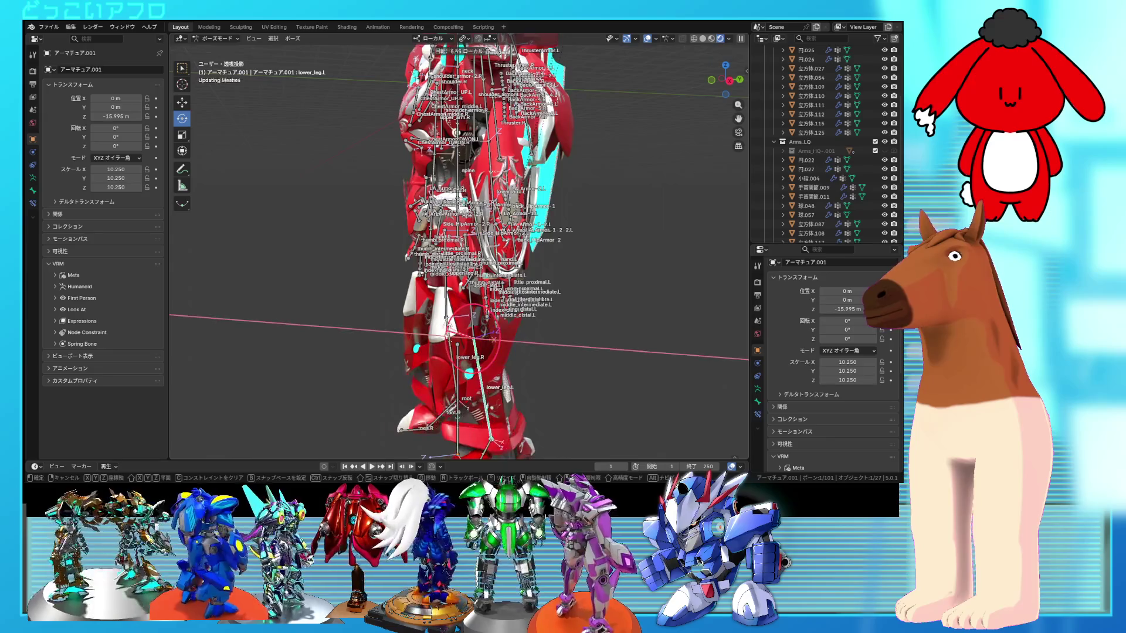
click(456, 311)
- Bend upper_leg.L about X and switch the Transform Orientation back to Global
click(473, 299)
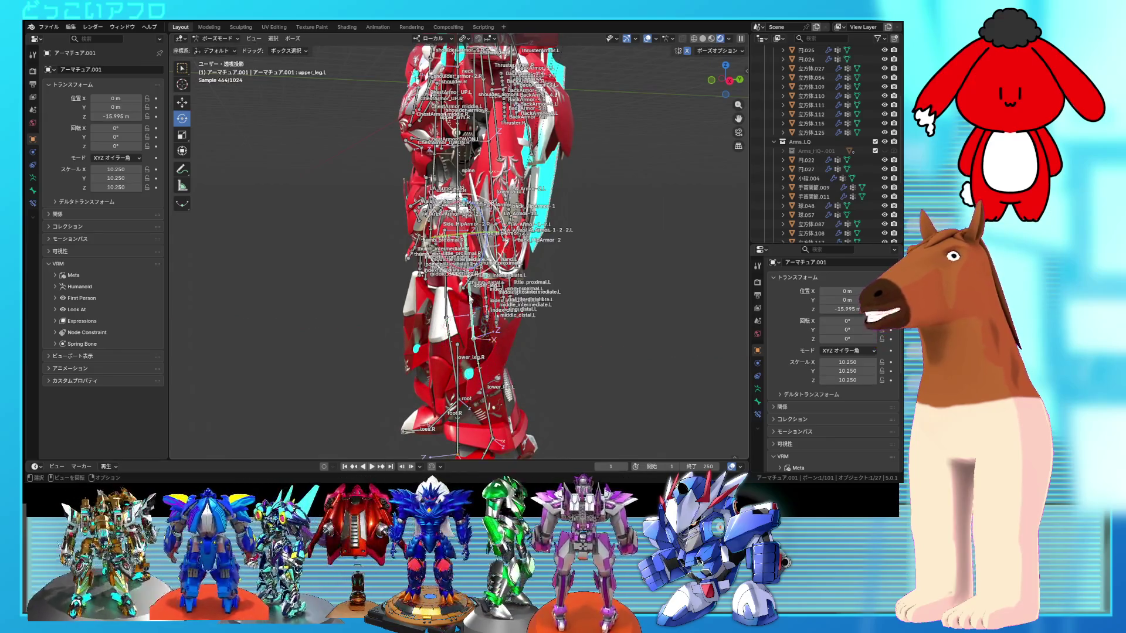
drag(473, 299, 488, 249)
mouse_move(489, 247)
middle_down()
mouse_move(528, 194)
mouse_move(463, 30)
middle_up()
click(444, 39)
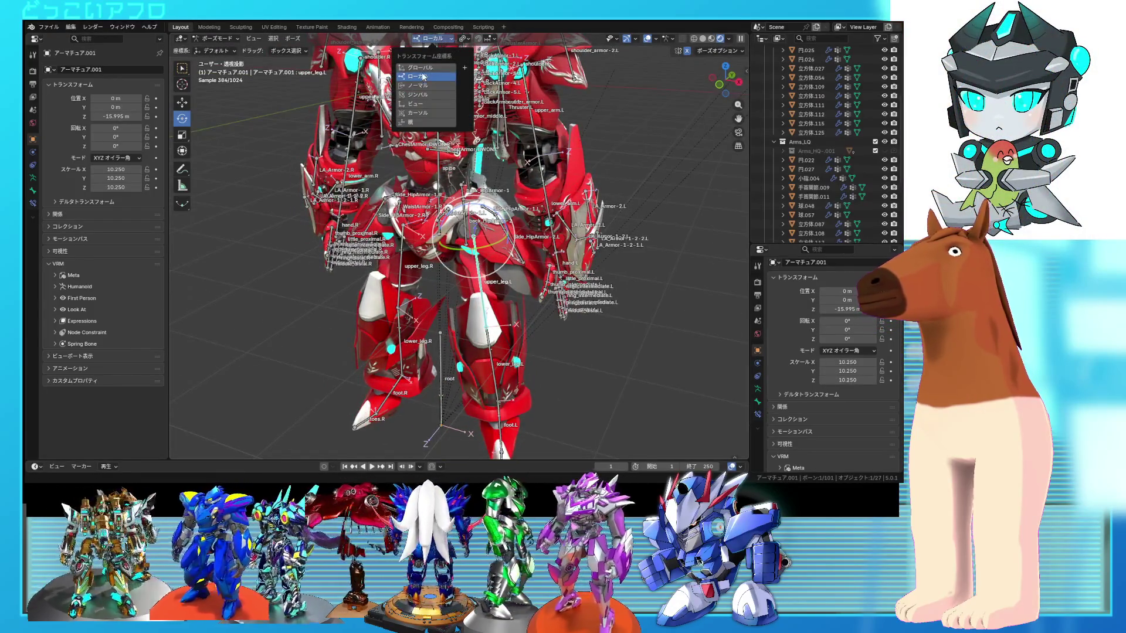
click(464, 224)
drag(465, 224, 477, 213)
- Tilt foot.L about Y and rotate it about 7.61° around global Z
middle_drag(476, 213, 368, 198)
shift+middle_drag(479, 258, 488, 221)
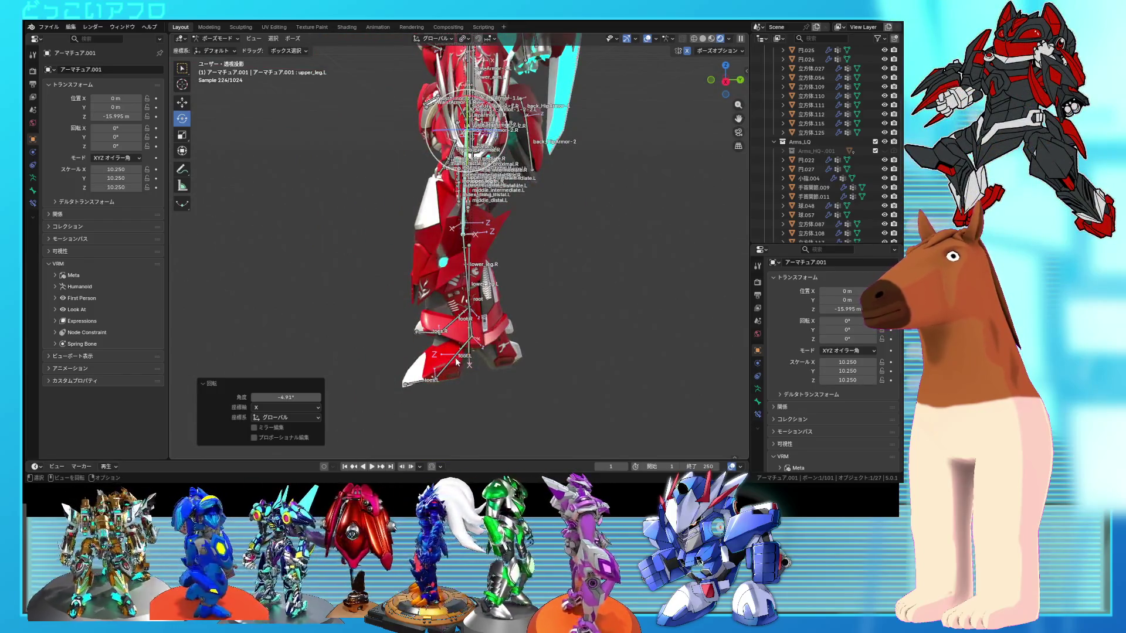
click(457, 362)
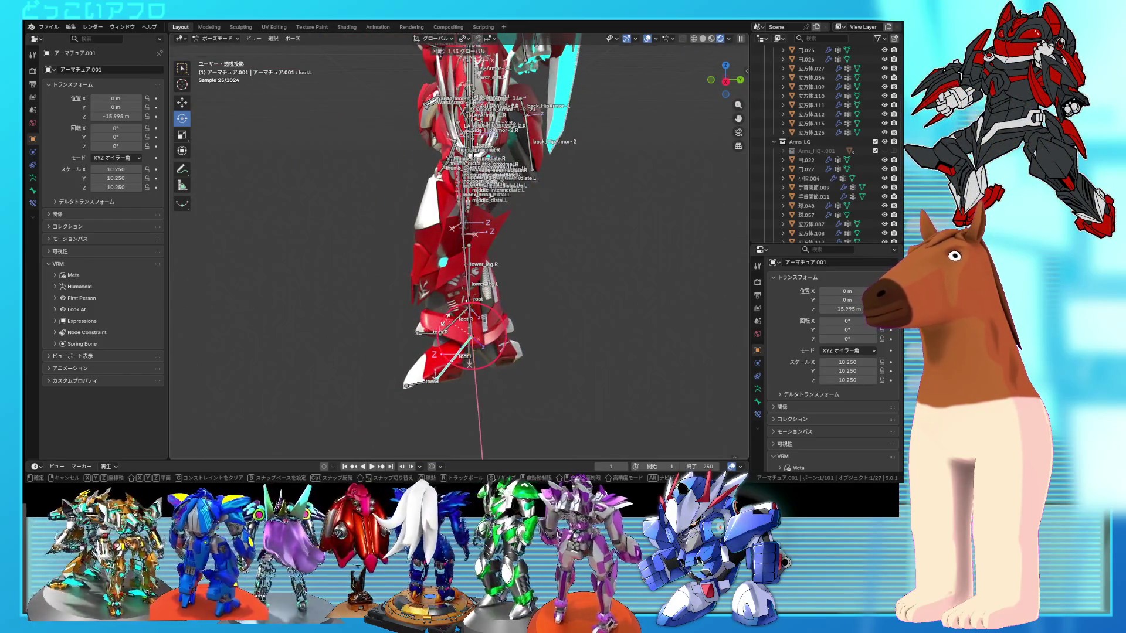
click(566, 339)
key(KP_1)
mouse_move(479, 318)
middle_down()
mouse_move(509, 320)
mouse_move(489, 346)
middle_up()
click(516, 321)
drag(489, 346, 498, 347)
mouse_move(499, 348)
middle_down()
mouse_move(559, 346)
mouse_move(555, 358)
mouse_move(526, 297)
mouse_move(573, 353)
mouse_move(568, 316)
middle_up()
scroll(580, 340, up, 5)
middle_drag(440, 247, 461, 247)
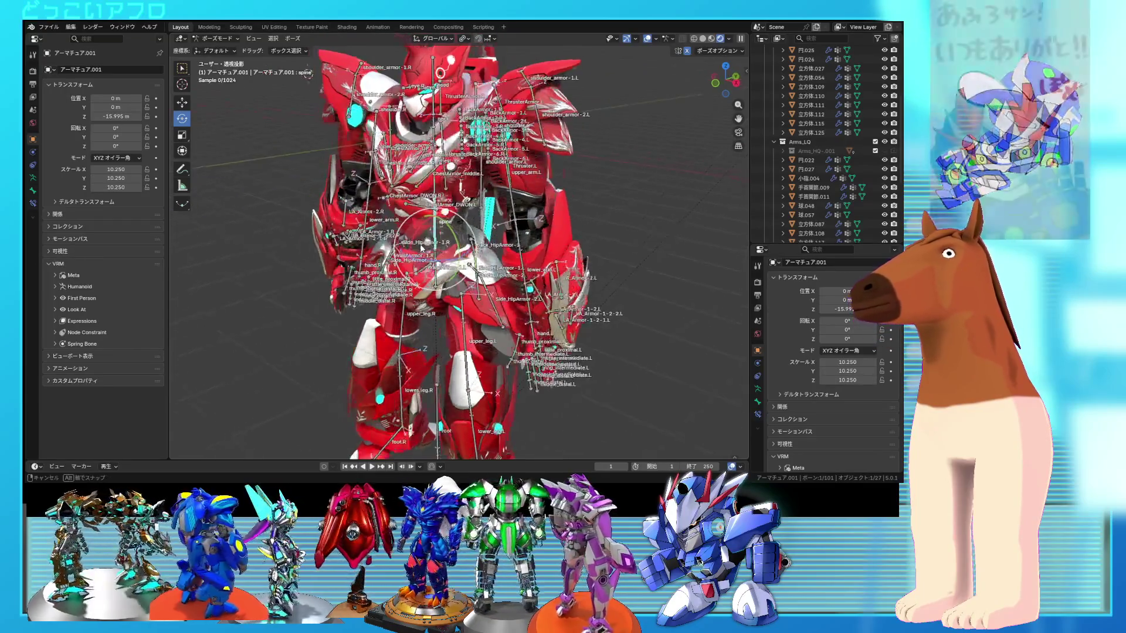
- Rotate the chest (spine) bone slightly
click(463, 247)
scroll(412, 302, up, 2)
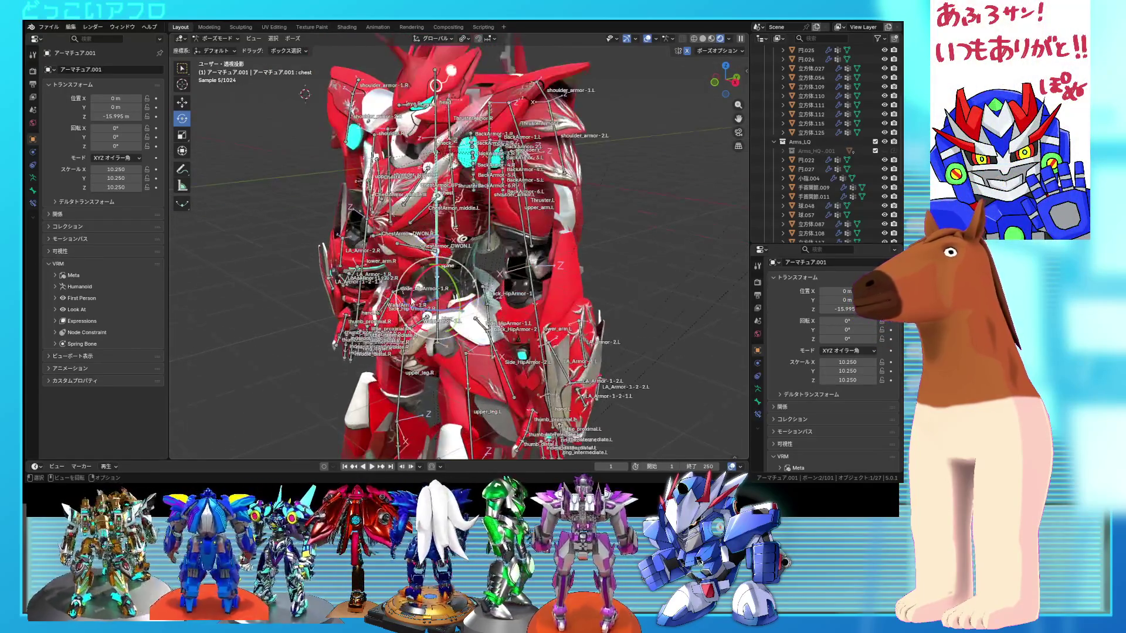
key(r)
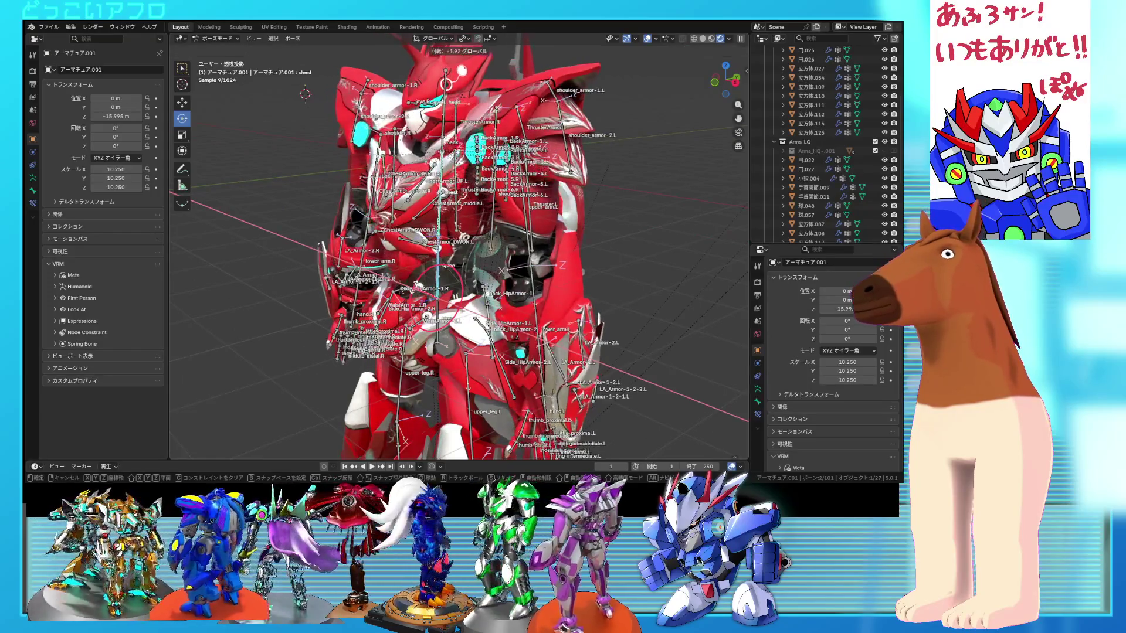
click(492, 316)
middle_drag(493, 317, 500, 316)
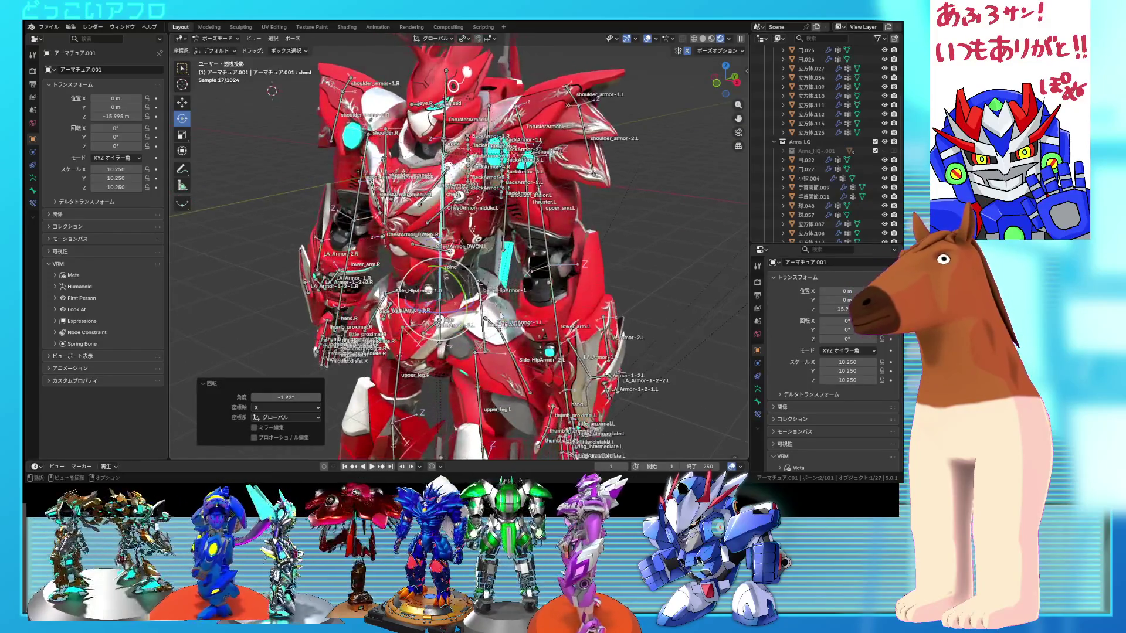
- Tilt the left upper arm bone upper_arm.L by 4.2° about X
click(550, 246)
middle_drag(550, 247, 582, 187)
drag(578, 175, 578, 172)
middle_drag(579, 171, 495, 153)
drag(454, 142, 461, 183)
- Bend the left forearm bone lower_arm.L −11.6° about X and hide the viewport overlays
click(491, 295)
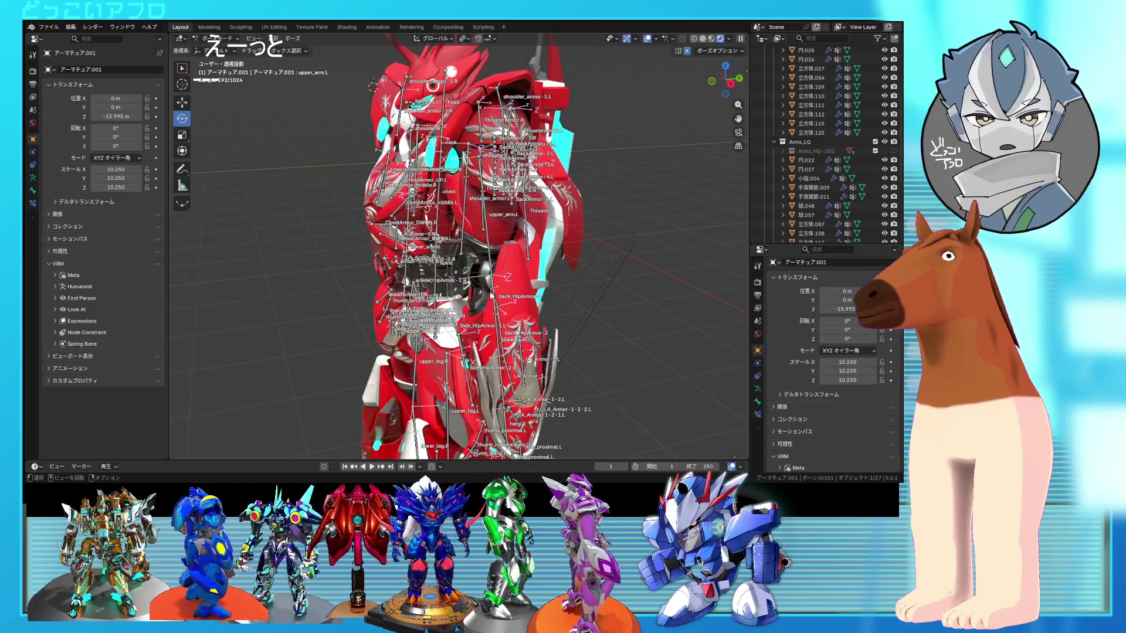
drag(466, 266, 474, 256)
mouse_move(474, 255)
middle_down()
mouse_move(563, 256)
mouse_move(616, 229)
mouse_move(623, 220)
mouse_move(610, 211)
middle_up()
click(648, 38)
scroll(598, 70, up, 3)
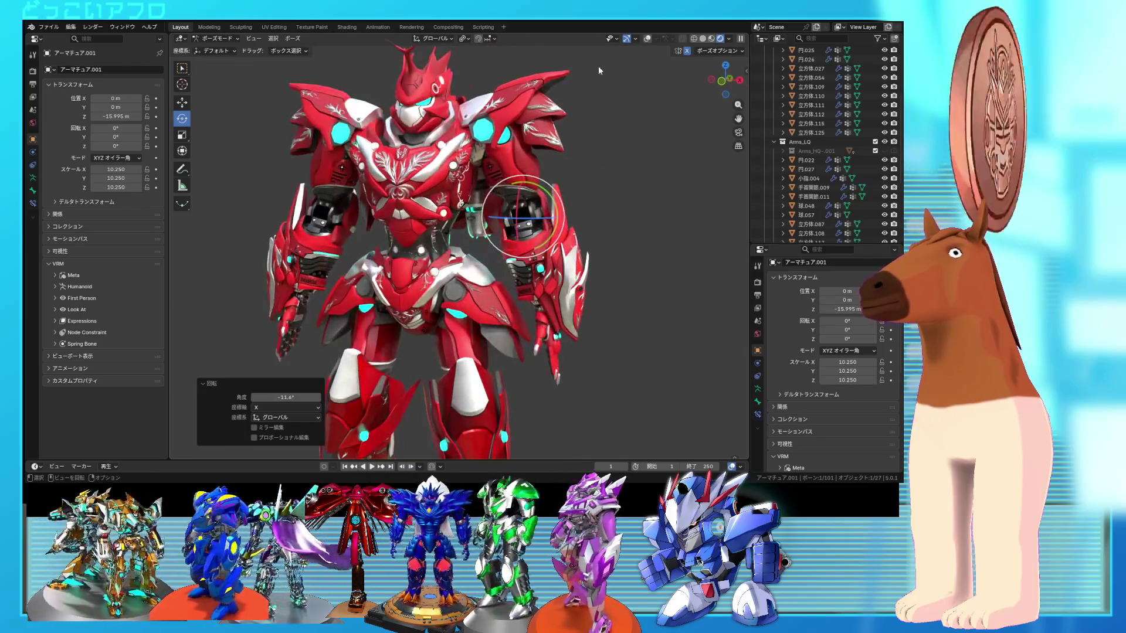
- With overlays back on, curl the left hand's finger bones inward by 10.6°
click(648, 38)
scroll(492, 204, up, 10)
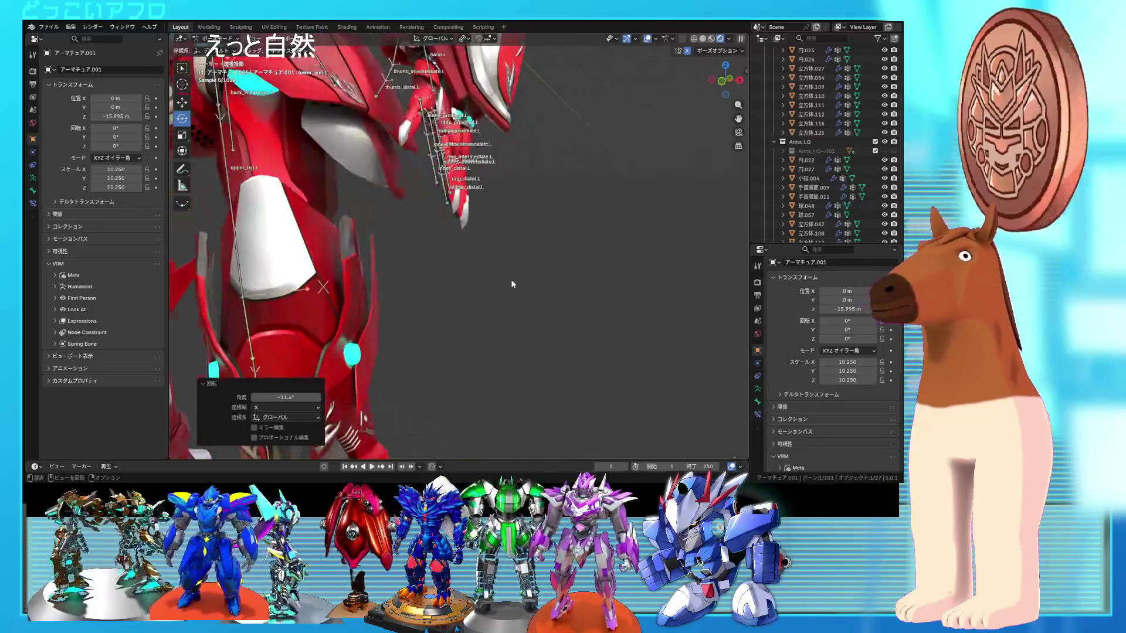
drag(472, 276, 385, 216)
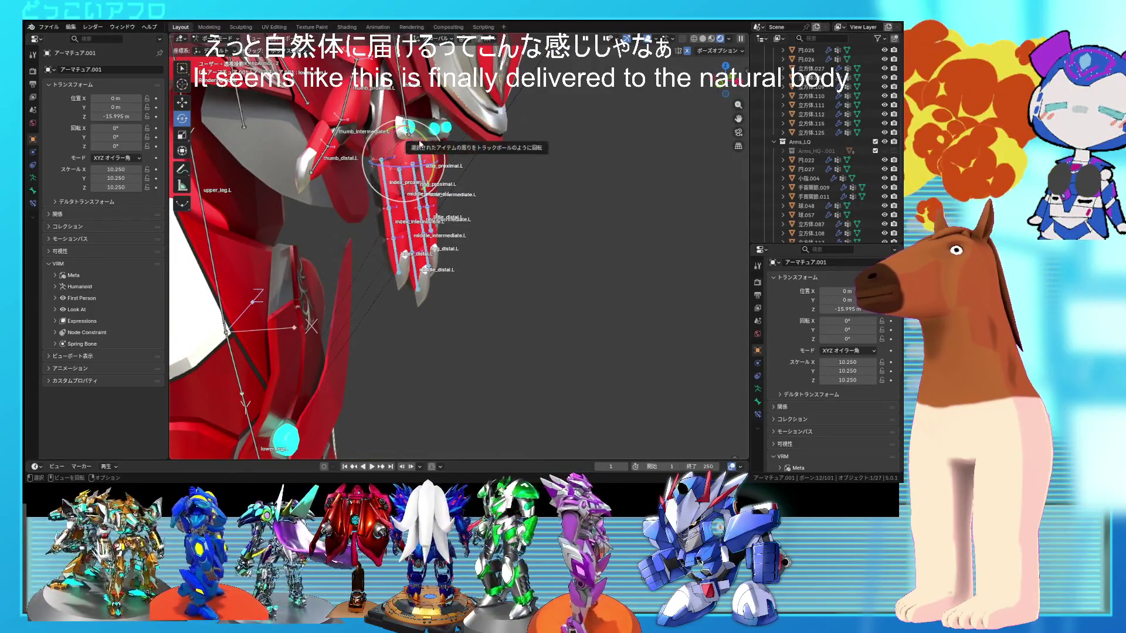
key(r)
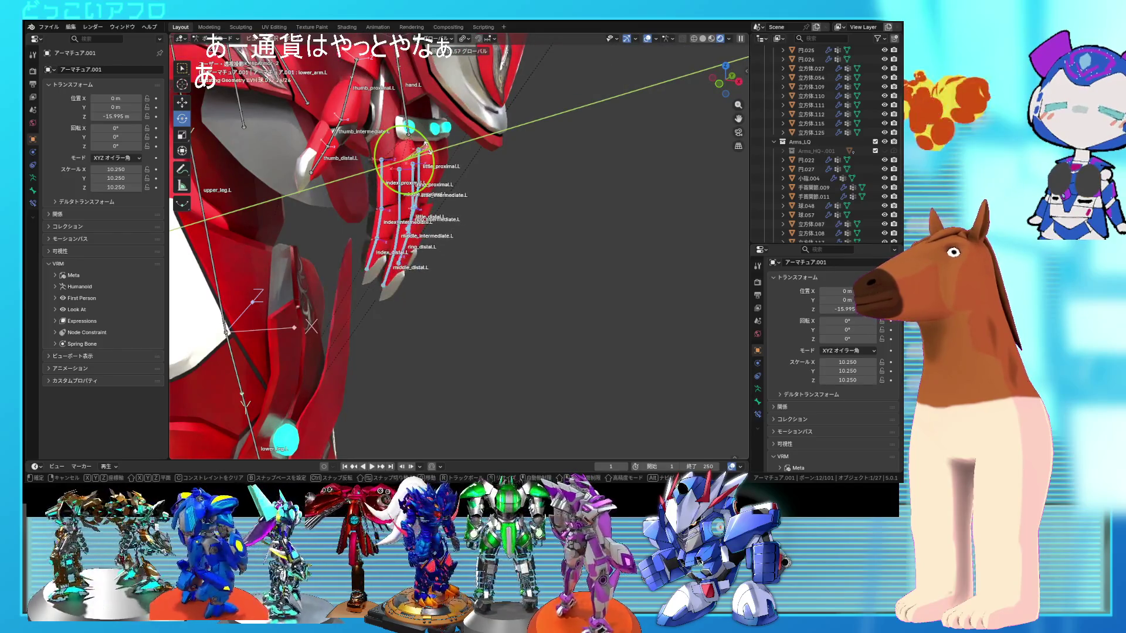
click(357, 128)
mouse_move(357, 128)
middle_down()
mouse_move(332, 148)
mouse_move(271, 129)
mouse_move(335, 216)
mouse_move(410, 240)
middle_up()
- Curl the thumb inward, rotating its base bone, then the remaining thumb bones −16.8°
click(332, 148)
key(r)
click(436, 254)
click(295, 200)
key(r)
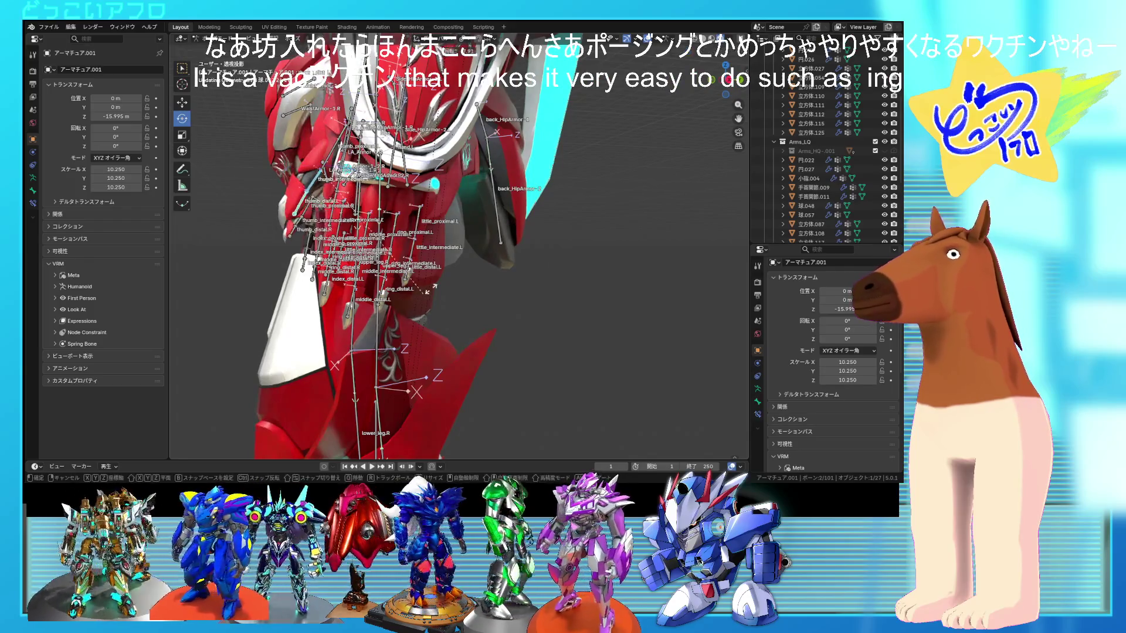
click(444, 276)
mouse_move(444, 276)
middle_down()
mouse_move(517, 301)
mouse_move(521, 320)
mouse_move(328, 64)
middle_up()
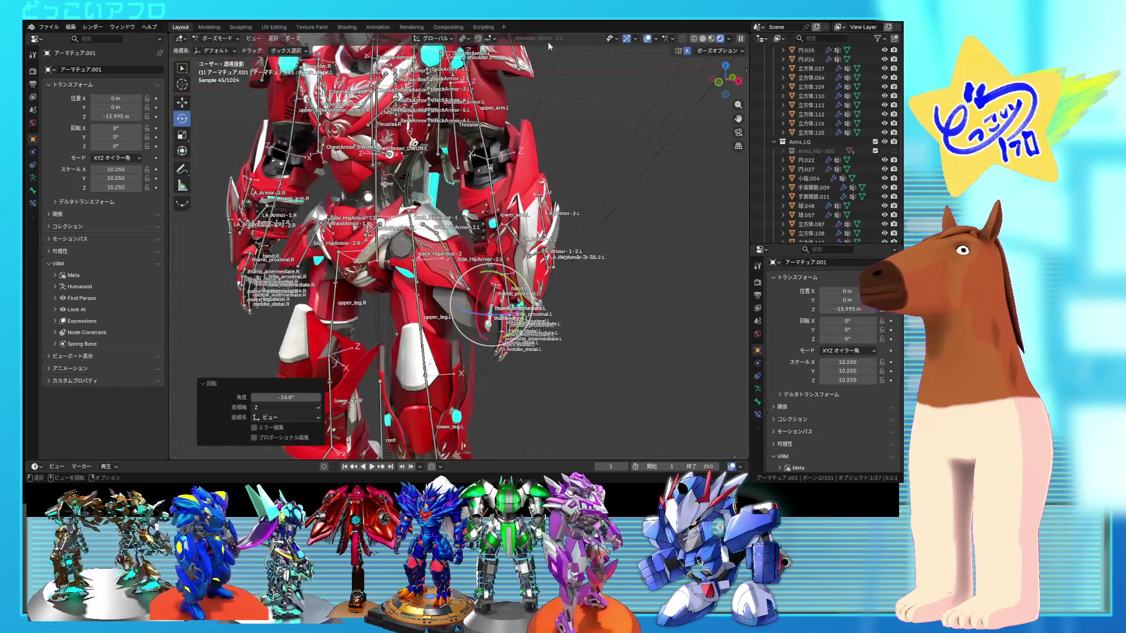
- Hide bone names in the armature's Viewport Display settings and return to Object Mode
click(34, 179)
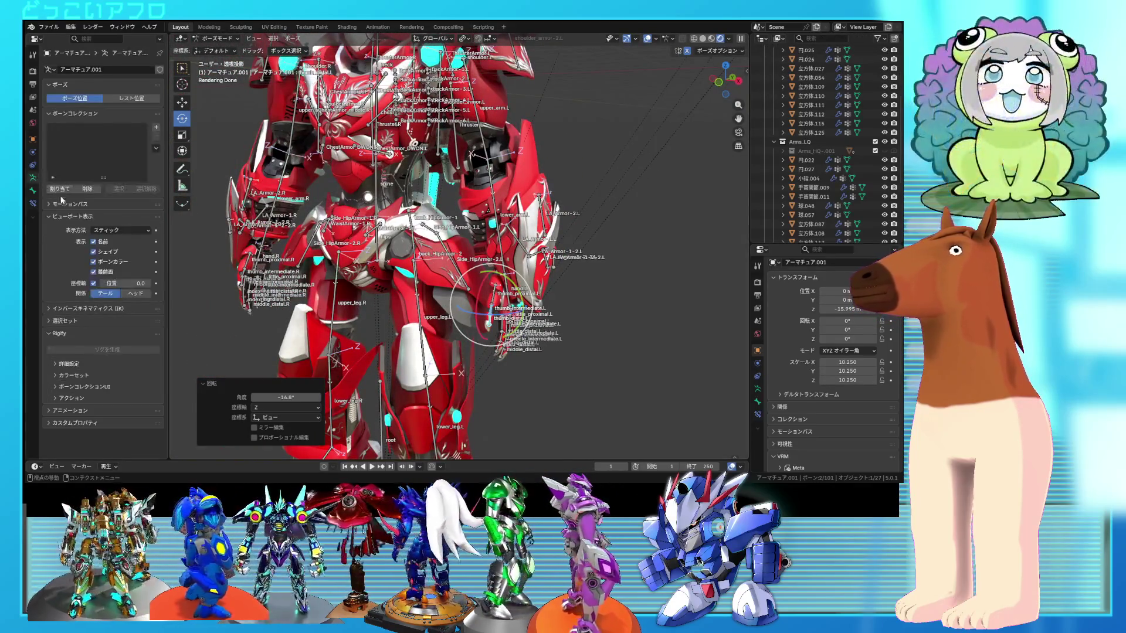
click(93, 242)
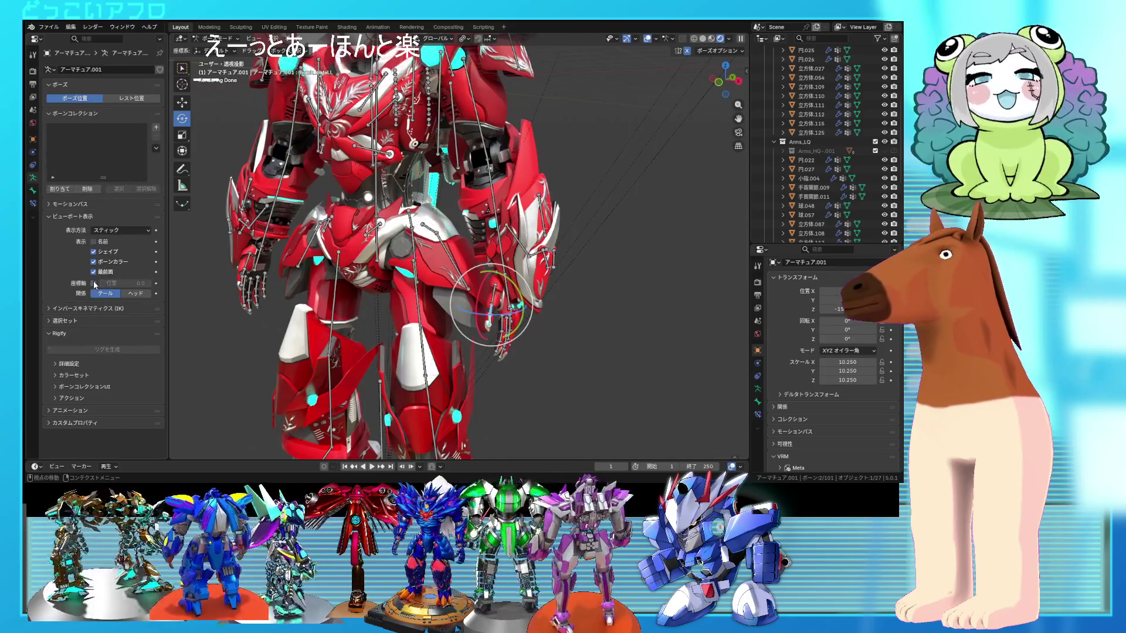
key(ctrl+Tab)
scroll(601, 244, down, 3)
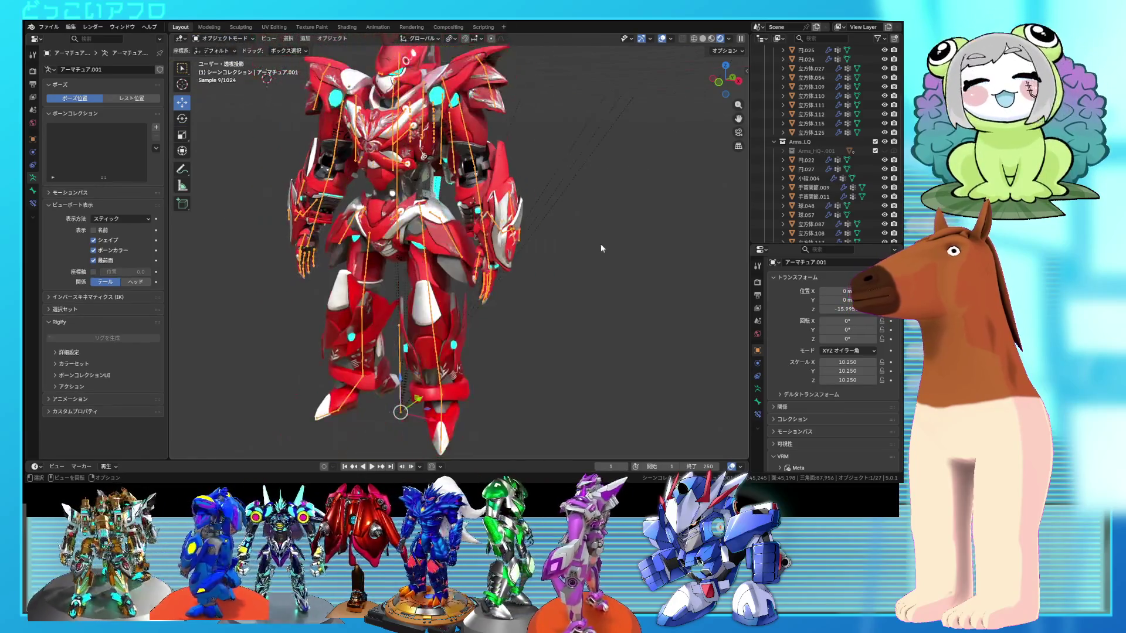
- Hide the overlays and orbit the red robot from side, front and three-quarter angles
mouse_move(591, 268)
middle_down()
mouse_move(616, 287)
mouse_move(659, 281)
mouse_move(610, 288)
middle_up()
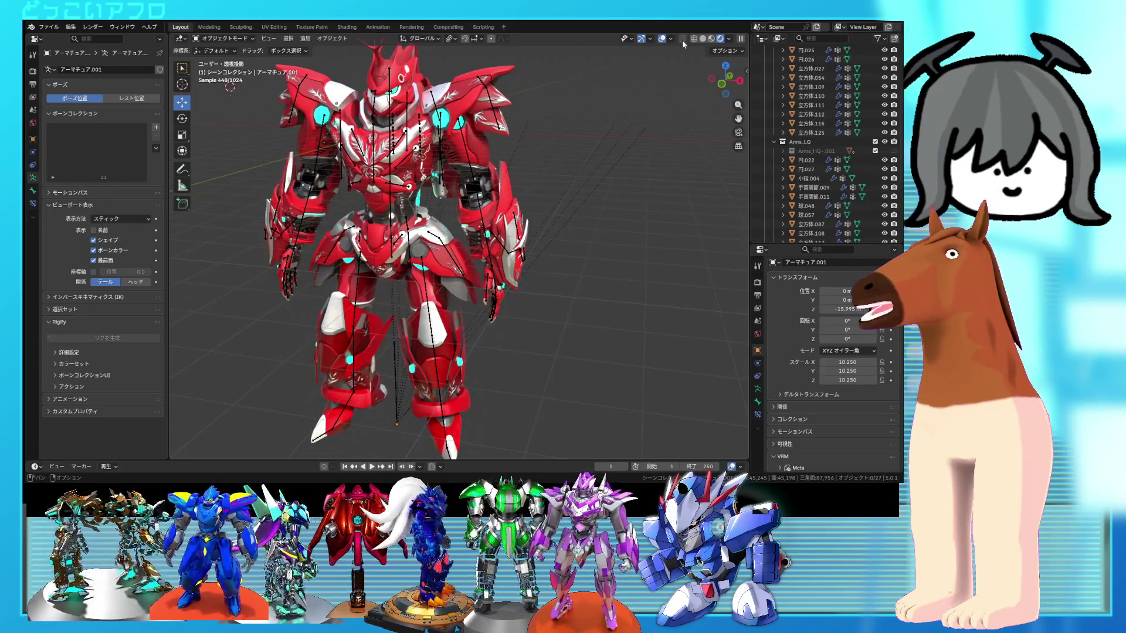
click(664, 39)
mouse_move(563, 246)
middle_down()
mouse_move(505, 226)
mouse_move(600, 210)
mouse_move(357, 196)
mouse_move(599, 220)
mouse_move(446, 203)
middle_up()
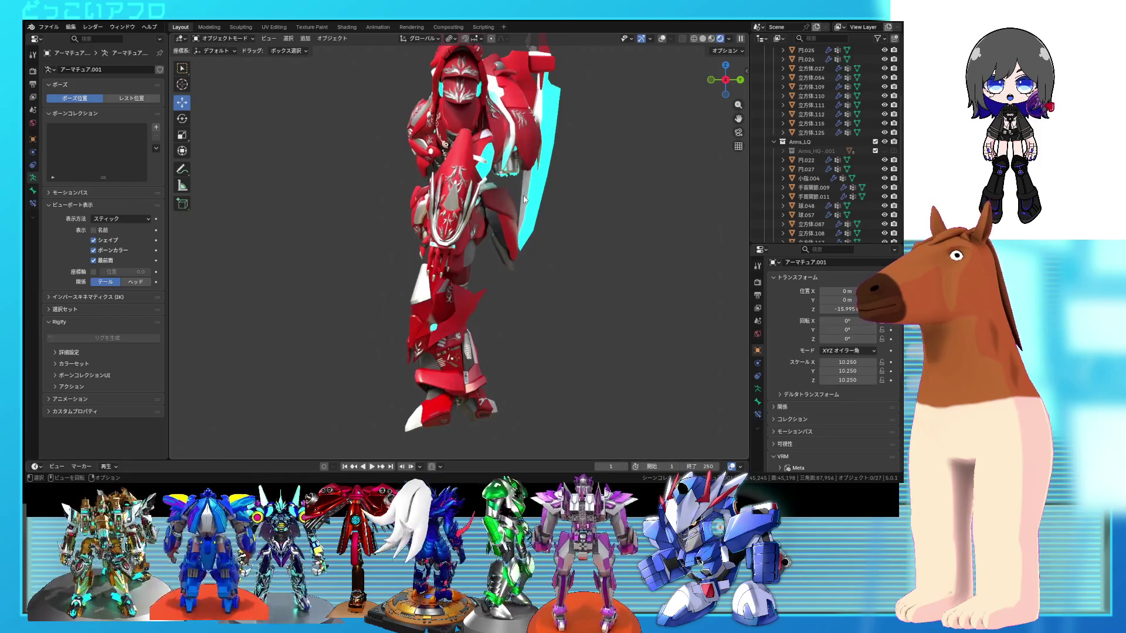
mouse_move(524, 207)
middle_down()
mouse_move(589, 238)
mouse_move(596, 256)
mouse_move(634, 262)
mouse_move(593, 253)
mouse_move(660, 241)
mouse_move(426, 233)
middle_up()
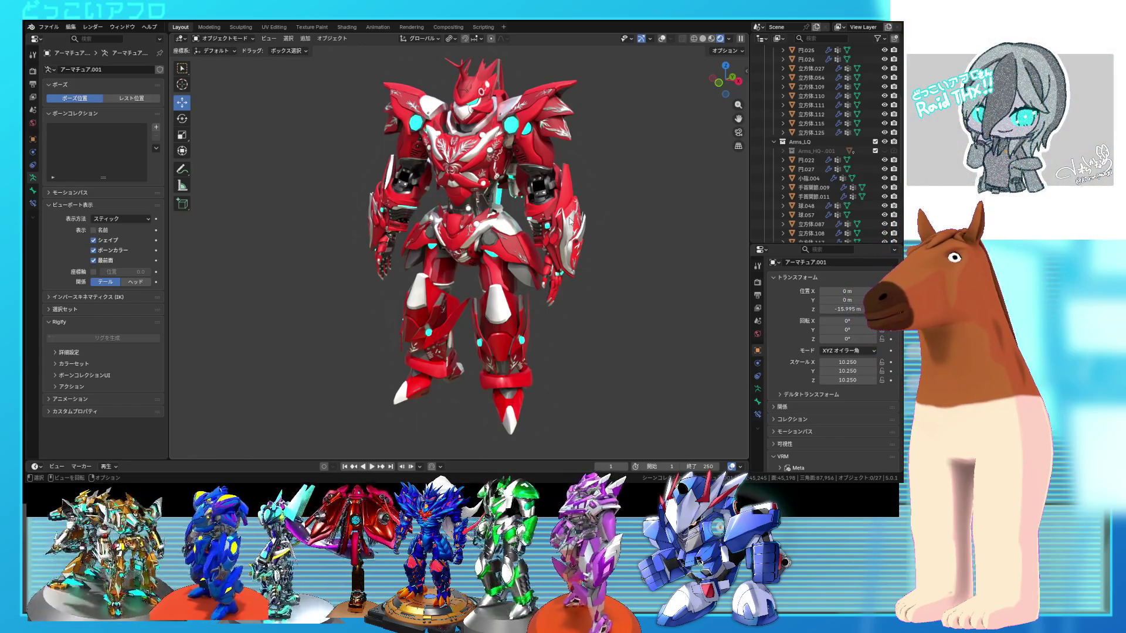
mouse_move(570, 221)
middle_down()
mouse_move(513, 216)
mouse_move(570, 231)
middle_up()
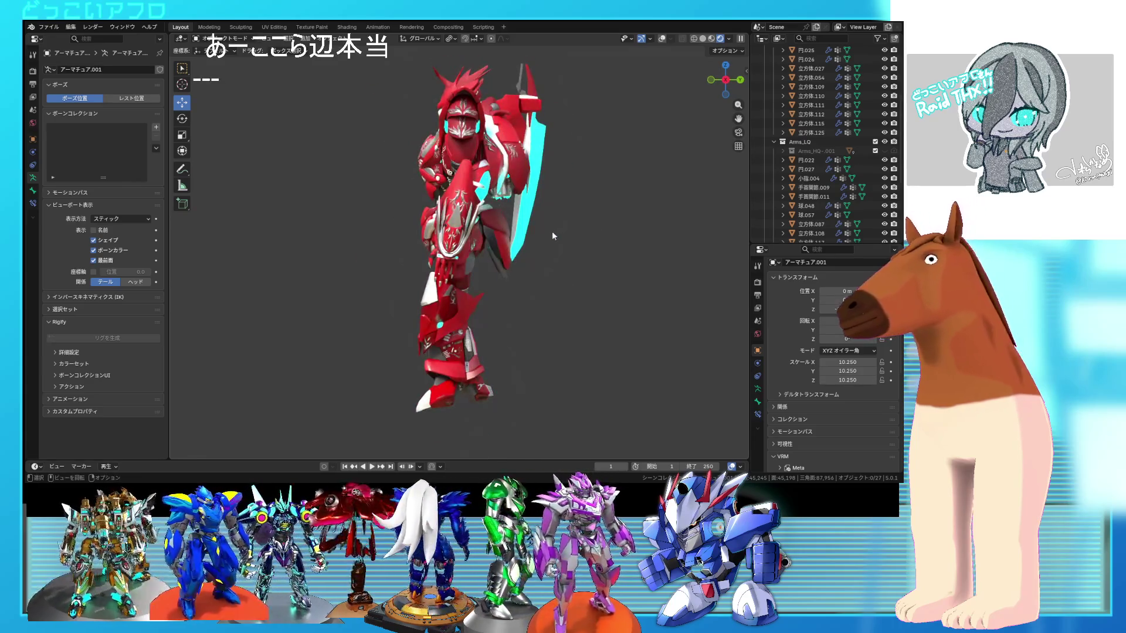
- With overlays on, enter Pose Mode and slightly rotate the left thigh bone upper_leg.L
click(662, 38)
scroll(595, 125, up, 3)
mouse_move(596, 125)
middle_down()
mouse_move(513, 272)
mouse_move(594, 269)
middle_up()
key(ctrl+Tab)
click(489, 272)
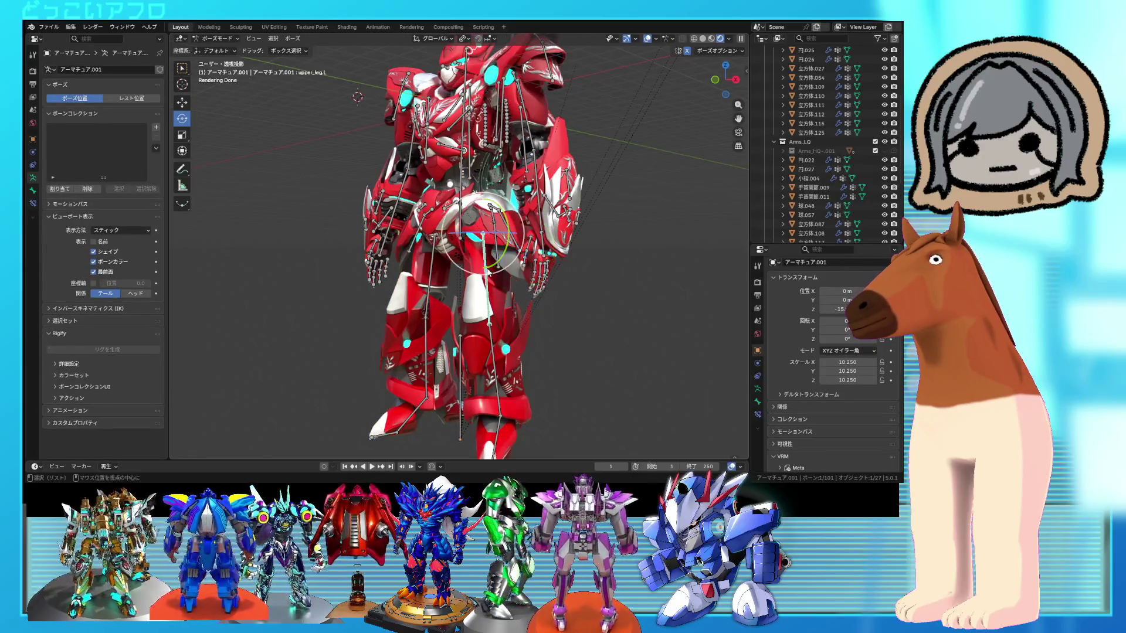
key(KP_1)
key(KP_3)
key(r)
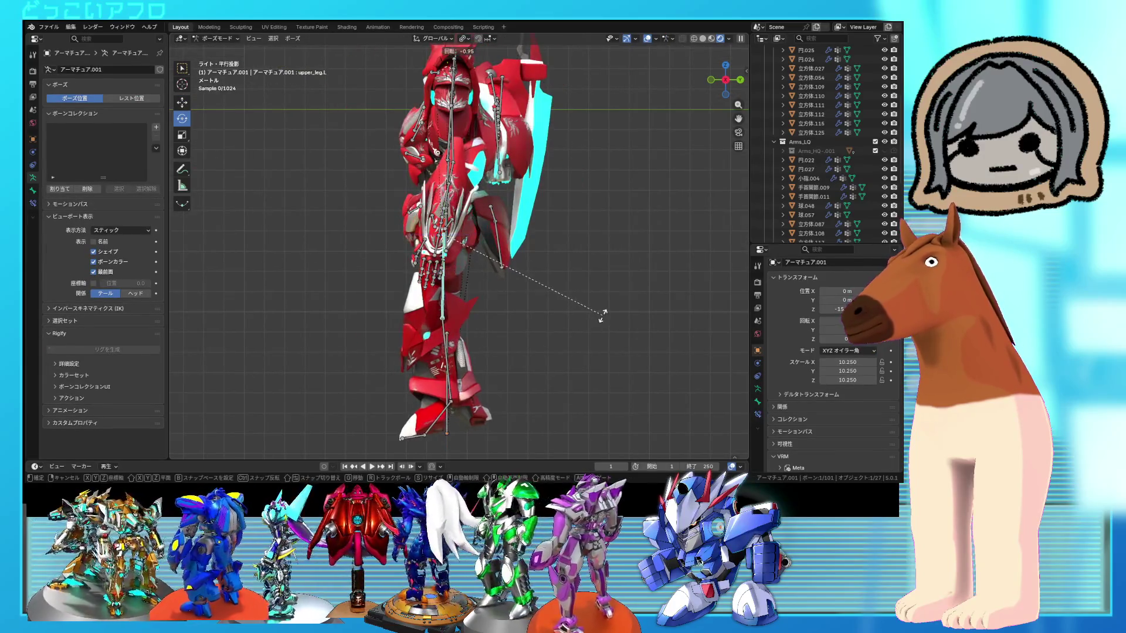
click(604, 315)
- Rotate the left foot bone foot.L by 9.79°
click(437, 419)
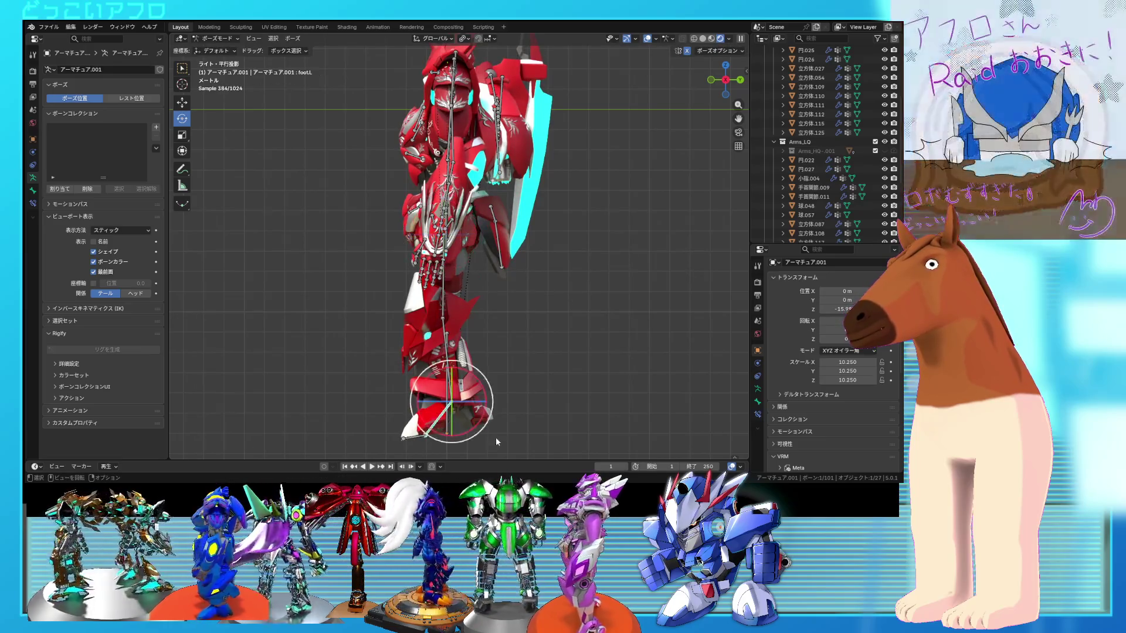
key(r)
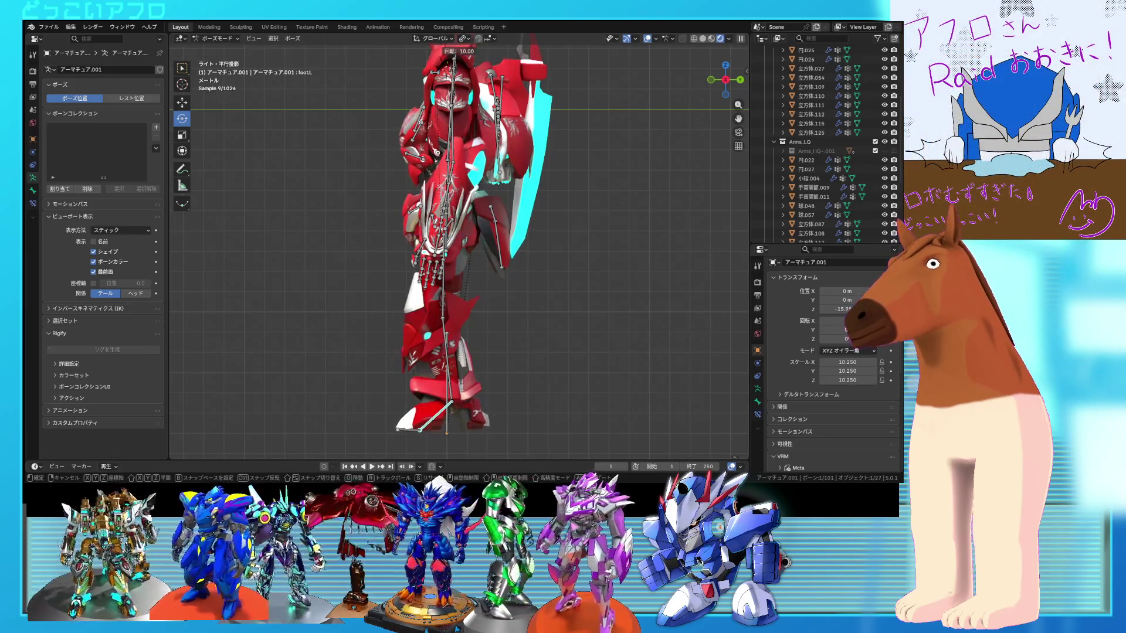
click(481, 22)
middle_drag(489, 148, 660, 51)
- Switch the armature back to Object Mode and hide the viewport overlays
click(217, 38)
click(217, 49)
click(662, 39)
mouse_move(610, 123)
middle_down()
mouse_move(597, 166)
mouse_move(659, 185)
mouse_move(643, 195)
mouse_move(531, 171)
mouse_move(564, 191)
mouse_move(521, 190)
mouse_move(697, 186)
mouse_move(672, 167)
mouse_move(672, 184)
mouse_move(645, 199)
mouse_move(624, 182)
mouse_move(653, 171)
mouse_move(407, 159)
mouse_move(625, 160)
mouse_move(645, 177)
middle_up()
- Save the .blend file with Ctrl+S
key(ctrl+s)
scroll(607, 185, up, 4)
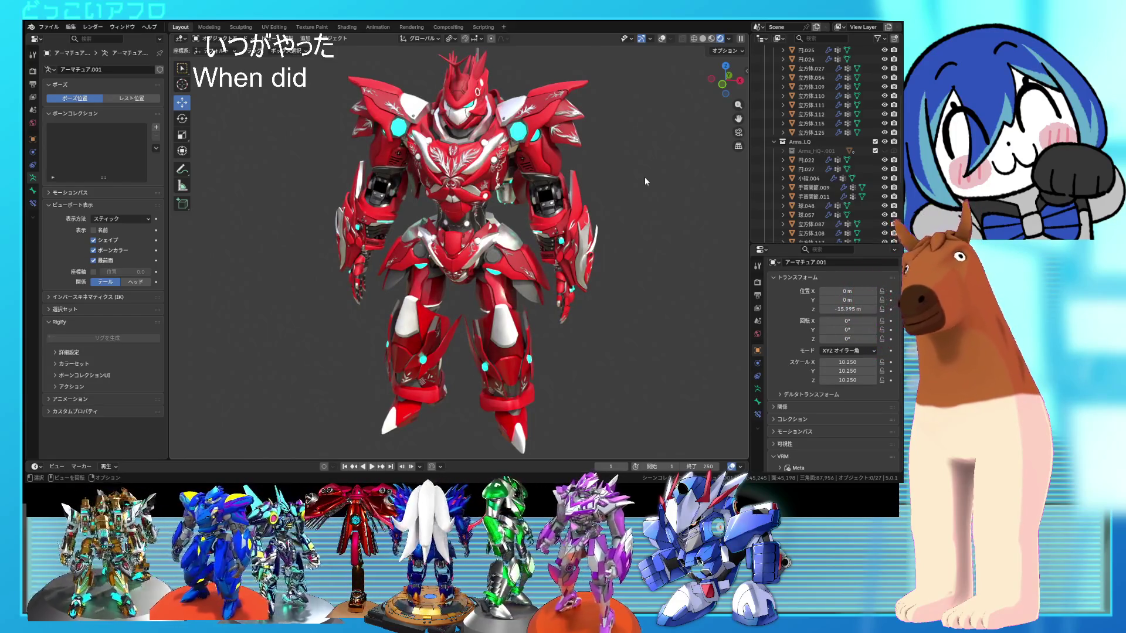
mouse_move(534, 261)
middle_down()
mouse_move(513, 256)
mouse_move(525, 256)
middle_up()
- Maximize the 3D viewport with Ctrl+Space and adjust the zoom on the robot
key(ctrl+space)
scroll(512, 252, up, 3)
scroll(512, 253, down, 3)
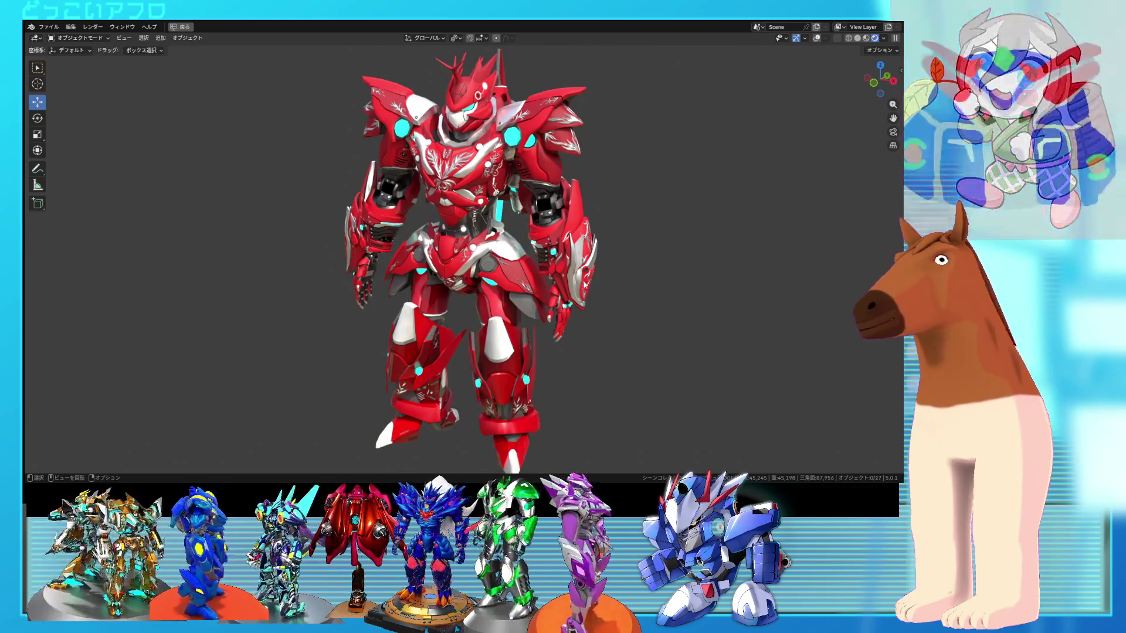
- Restore the normal layout and save incremental copies 81.blend and 82.blend
click(180, 27)
click(49, 27)
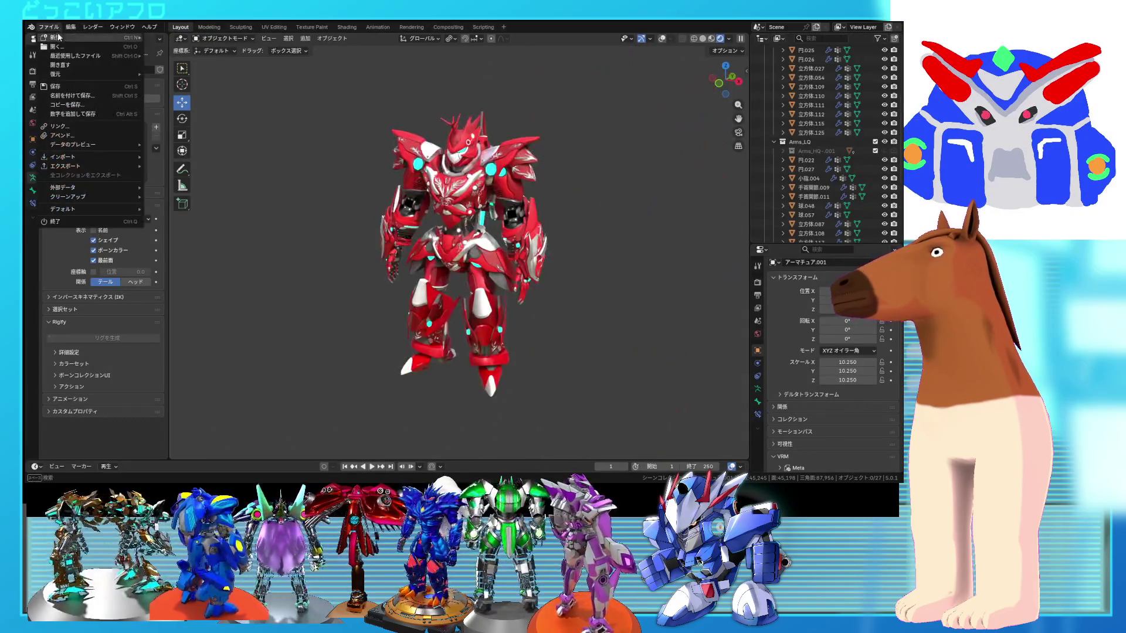
click(71, 113)
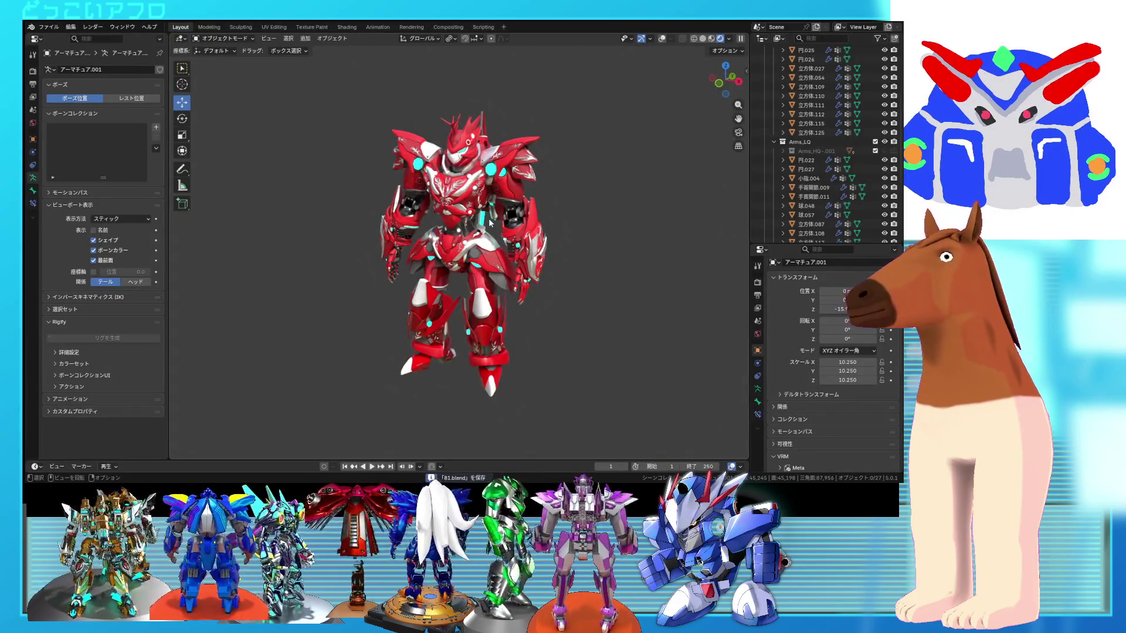
scroll(498, 220, up, 1)
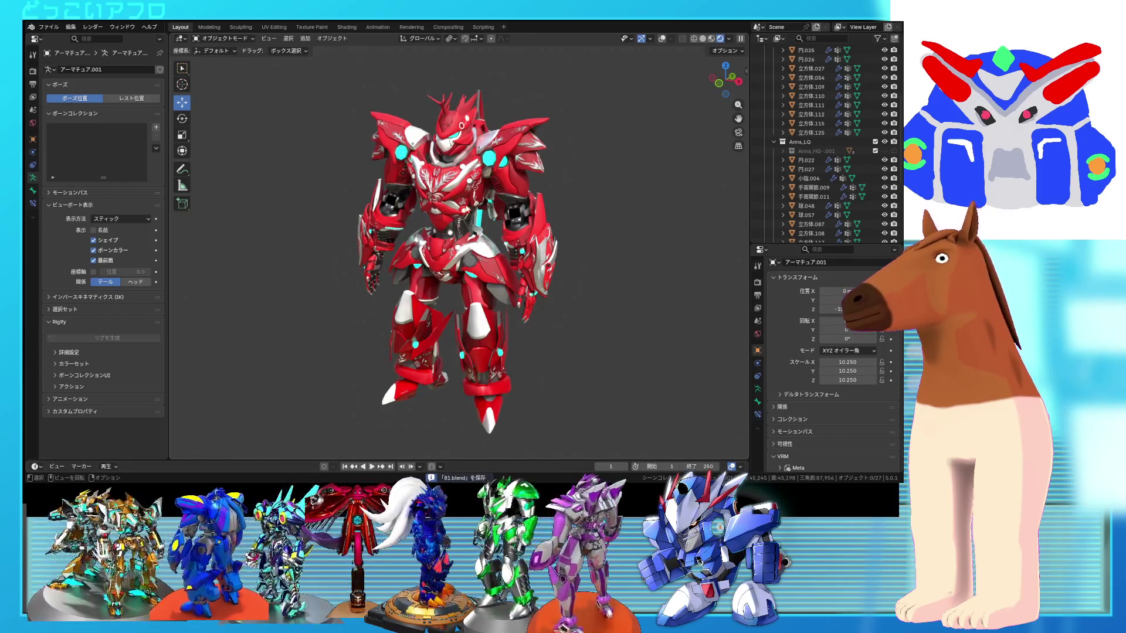
click(48, 27)
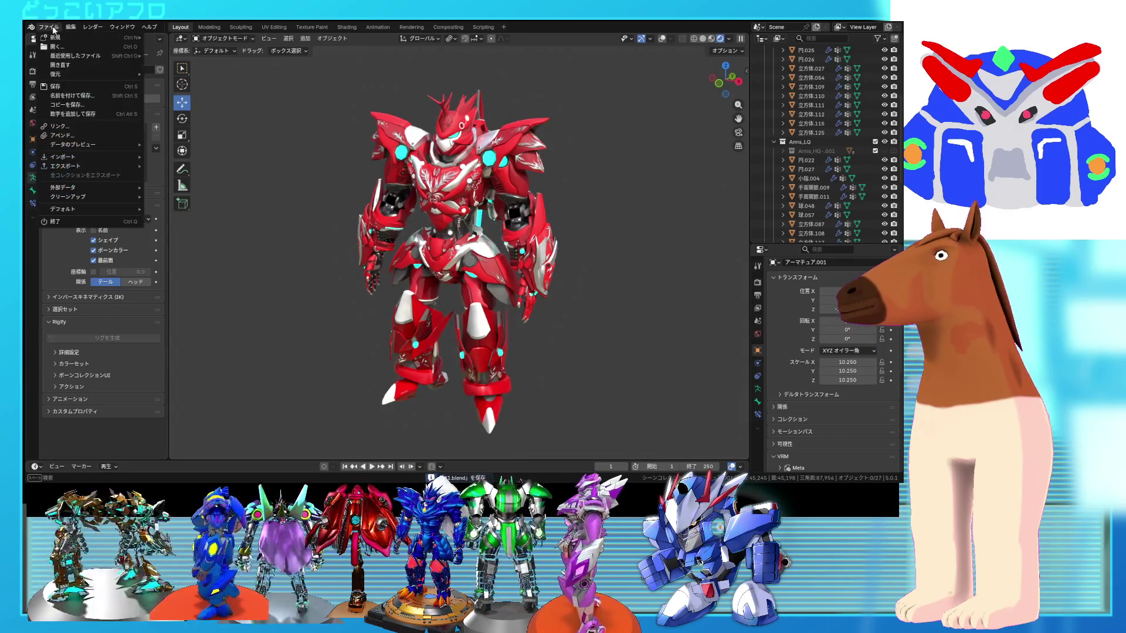
click(72, 113)
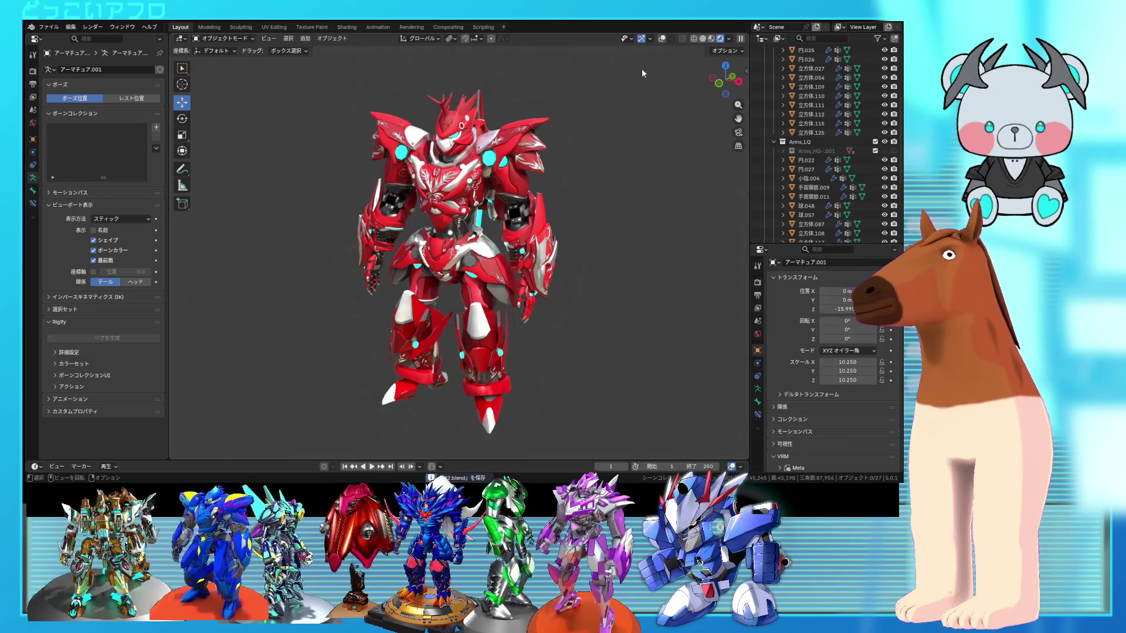
- Turn overlays on, select the armature and enter Pose Mode
click(660, 41)
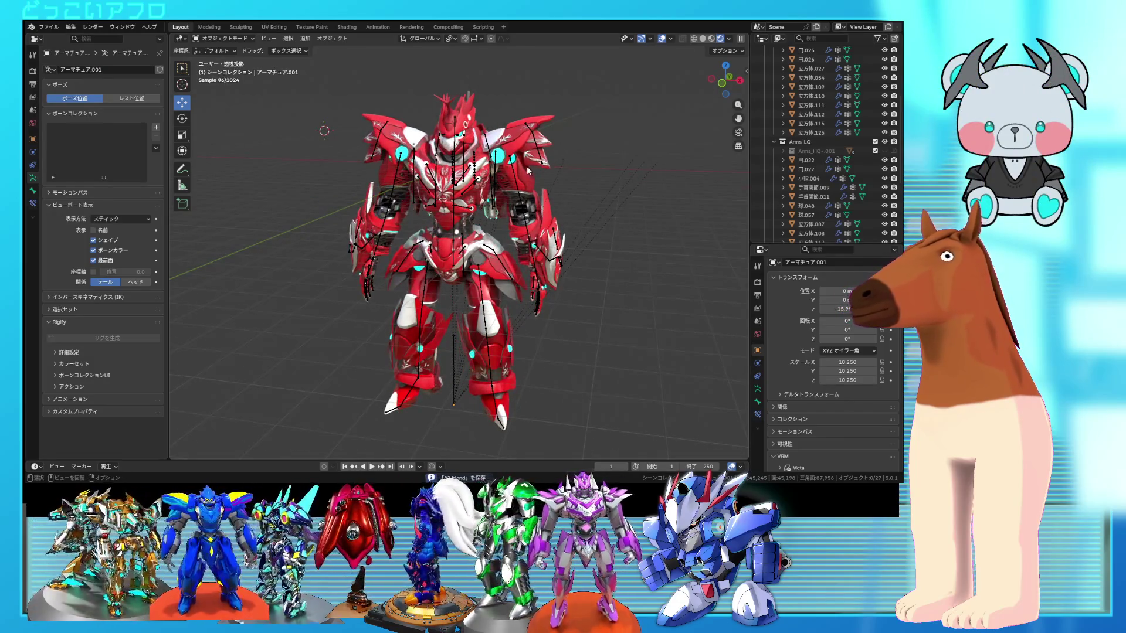
click(518, 183)
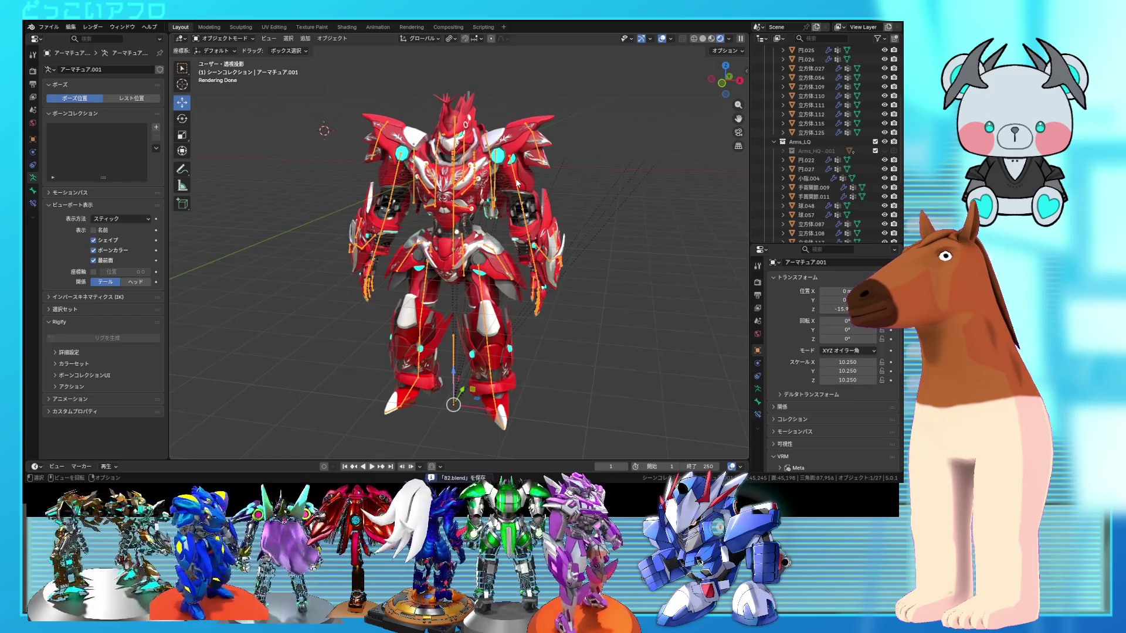
key(ctrl+Tab)
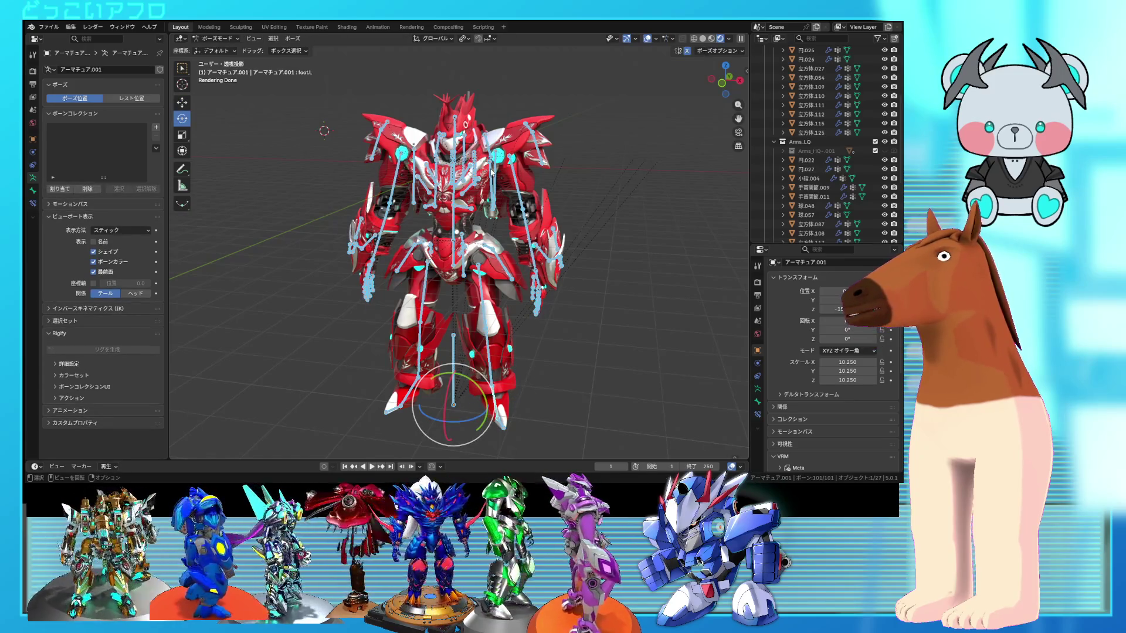
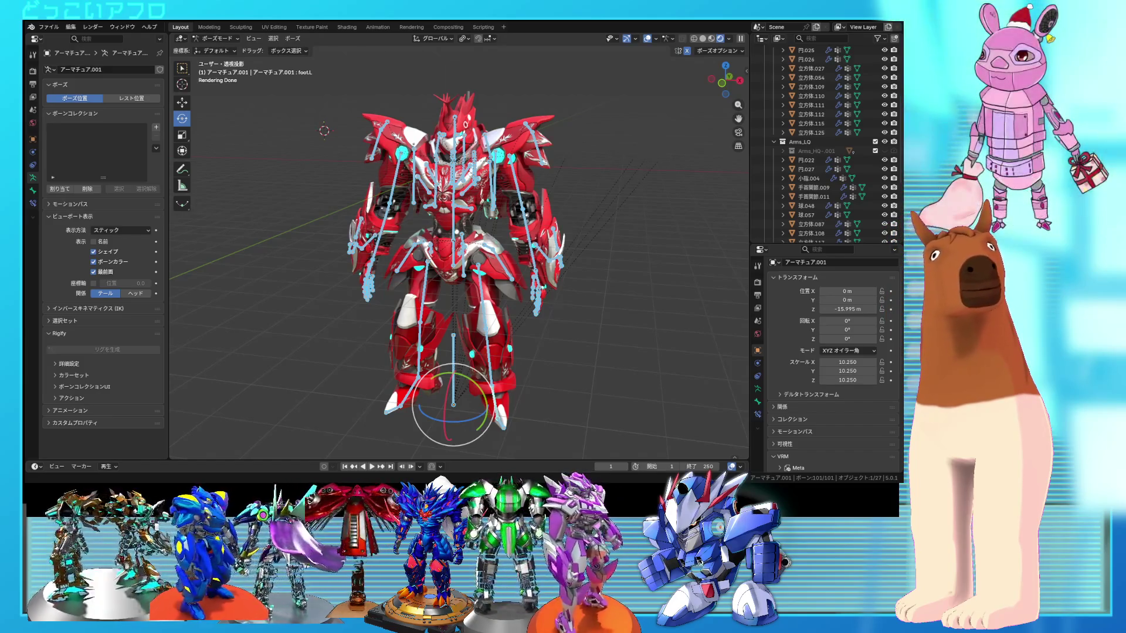
- Hide the bone overlays, orbit to face the robot, then show the bones and grid again
scroll(458, 247, up, 3)
middle_drag(457, 247, 504, 235)
click(647, 39)
scroll(593, 135, down, 2)
mouse_move(593, 135)
middle_down()
mouse_move(541, 153)
mouse_move(553, 163)
middle_up()
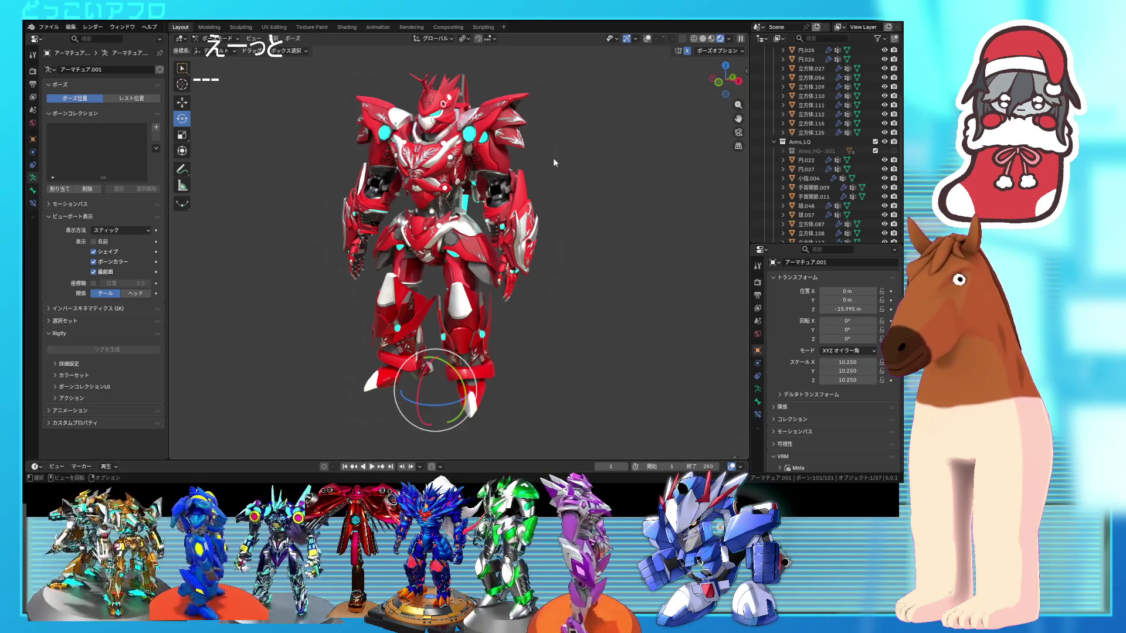
middle_drag(508, 251, 508, 251)
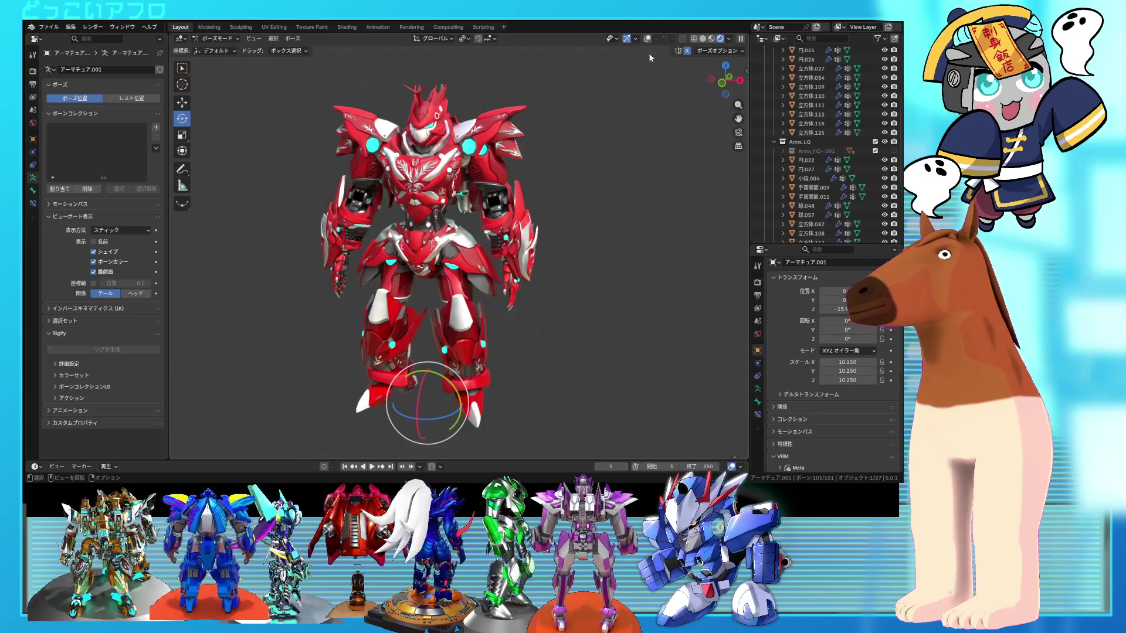
click(648, 39)
- Clear all pose transforms back to the T-pose, save 82.blend, and enlarge the timeline
click(293, 38)
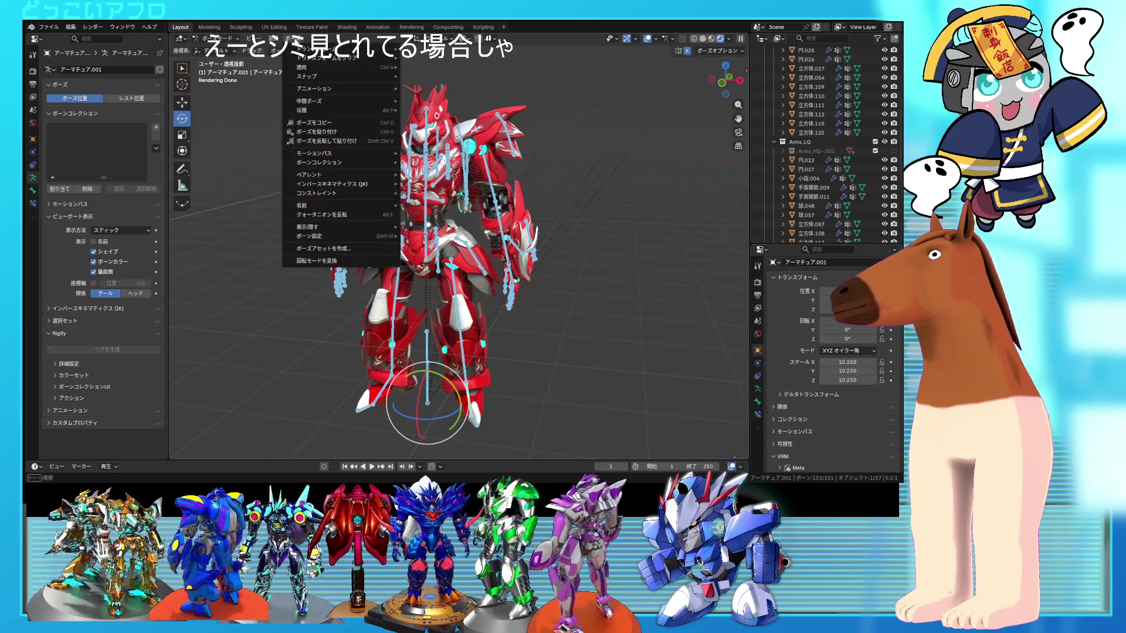
click(460, 93)
scroll(461, 96, up, 2)
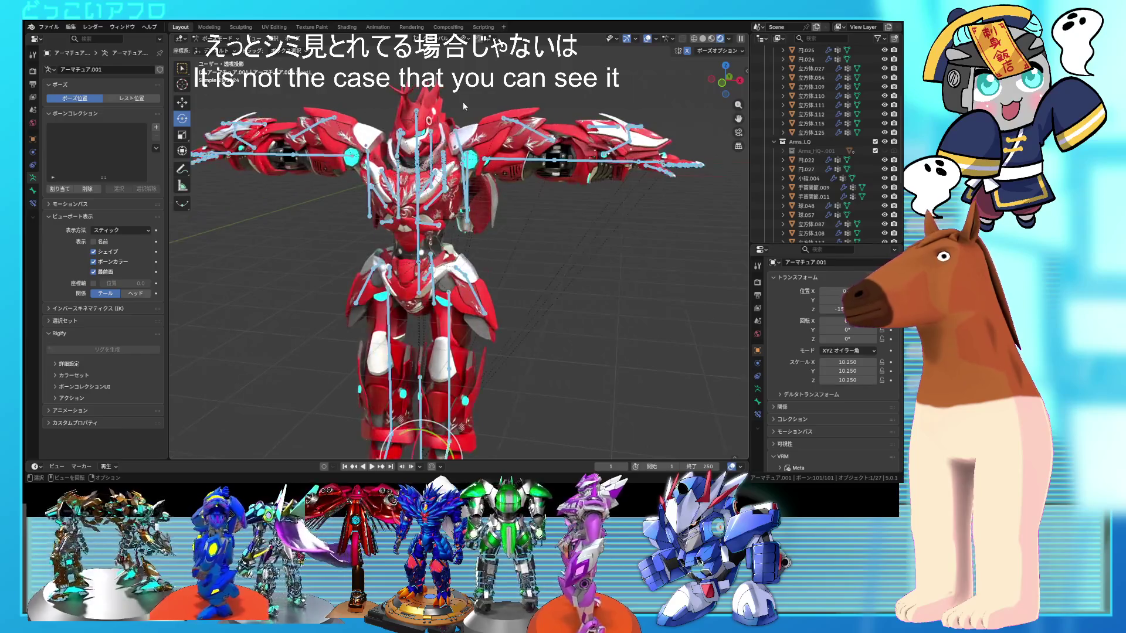
key(ctrl+s)
drag(558, 459, 557, 359)
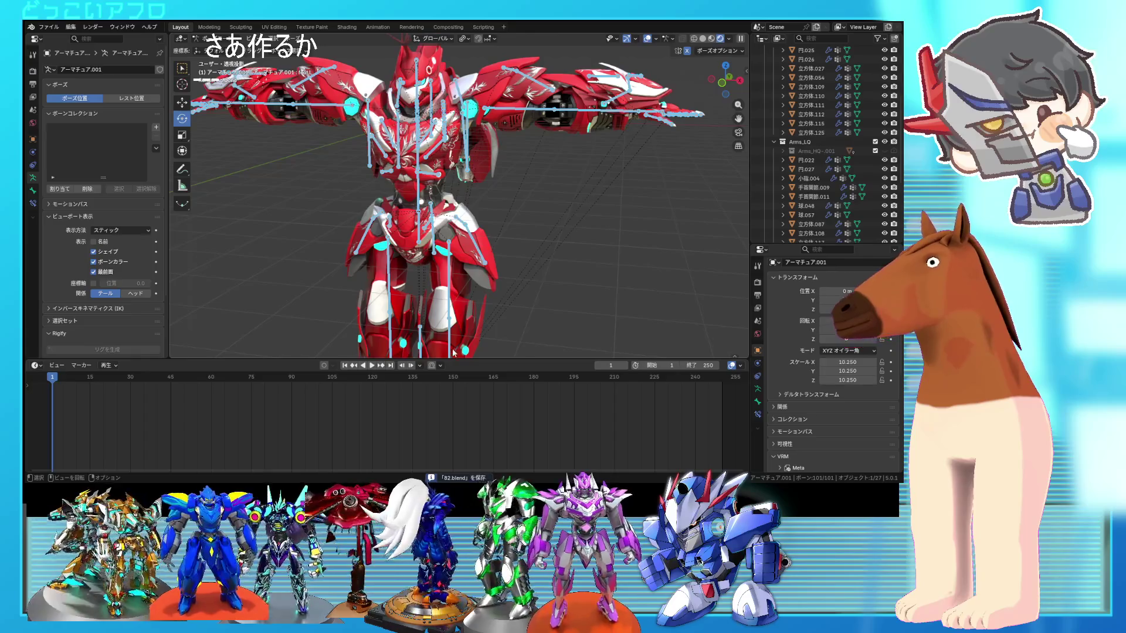
- Keyframe the T-pose at frame 1, go to frame 60, and select the WaistArmor-1.L bone
mouse_move(503, 282)
middle_down()
mouse_move(491, 289)
mouse_move(498, 285)
middle_up()
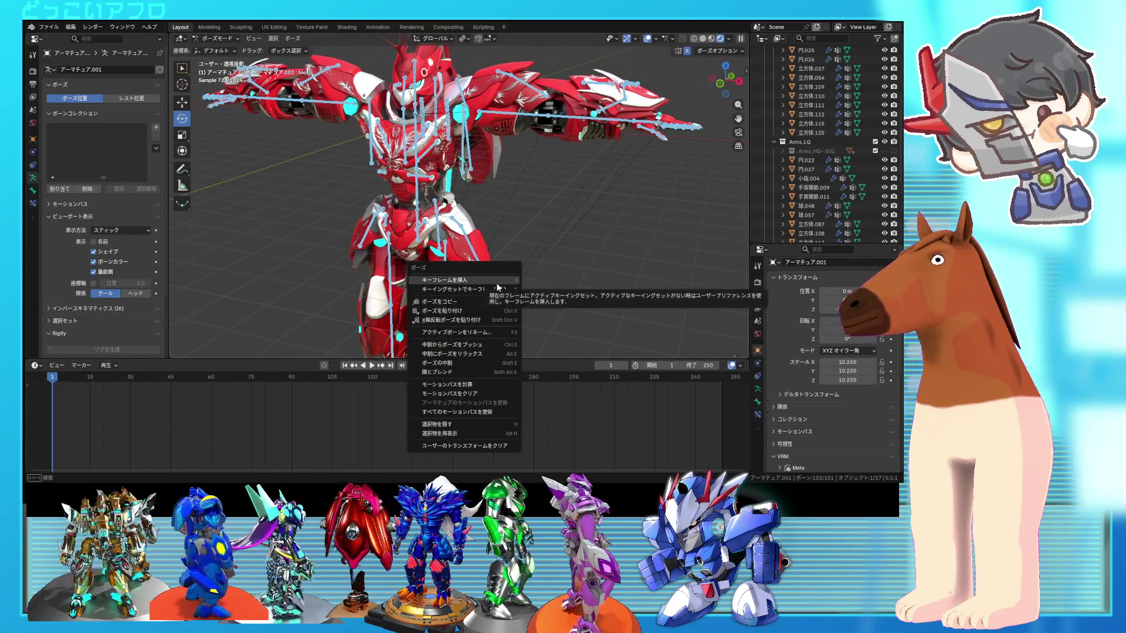
click(496, 281)
scroll(494, 280, down, 4)
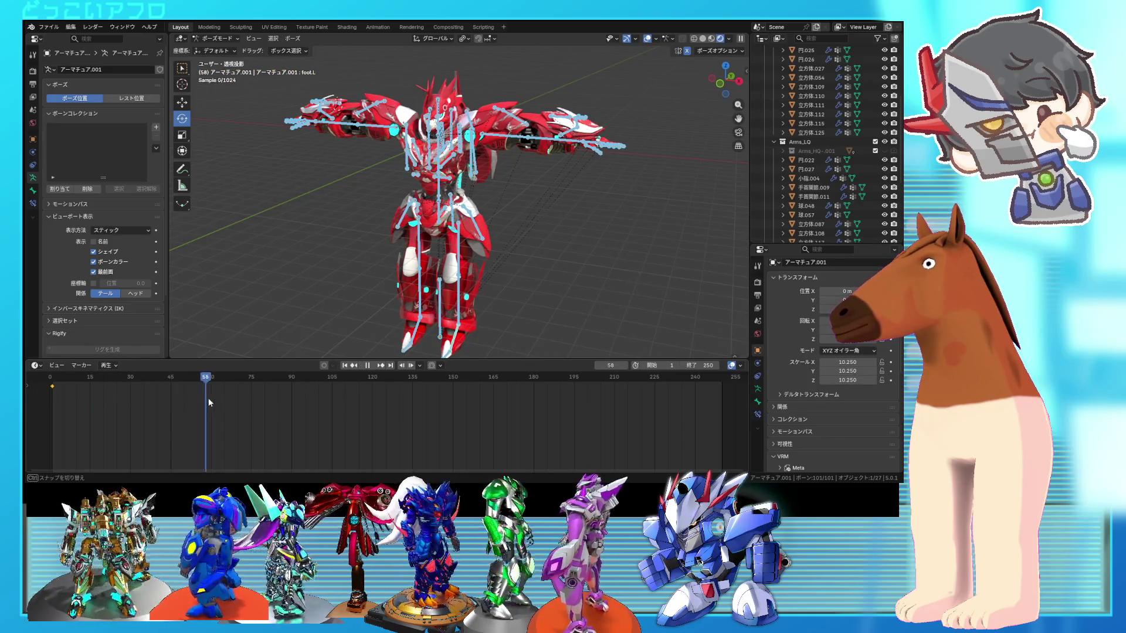
scroll(470, 222, up, 3)
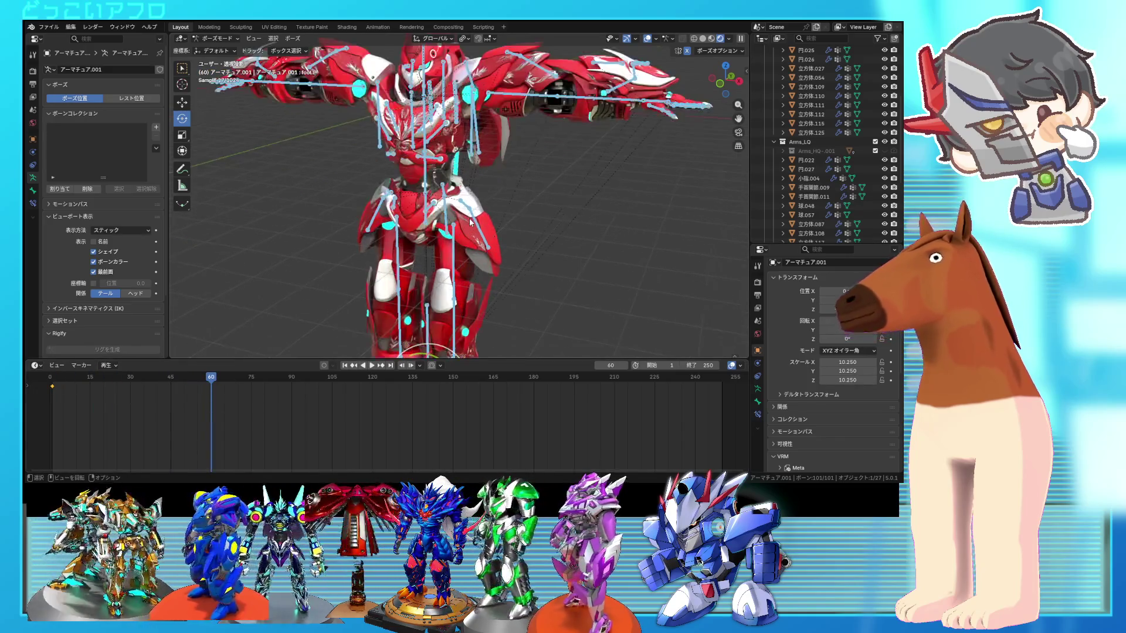
scroll(452, 232, up, 3)
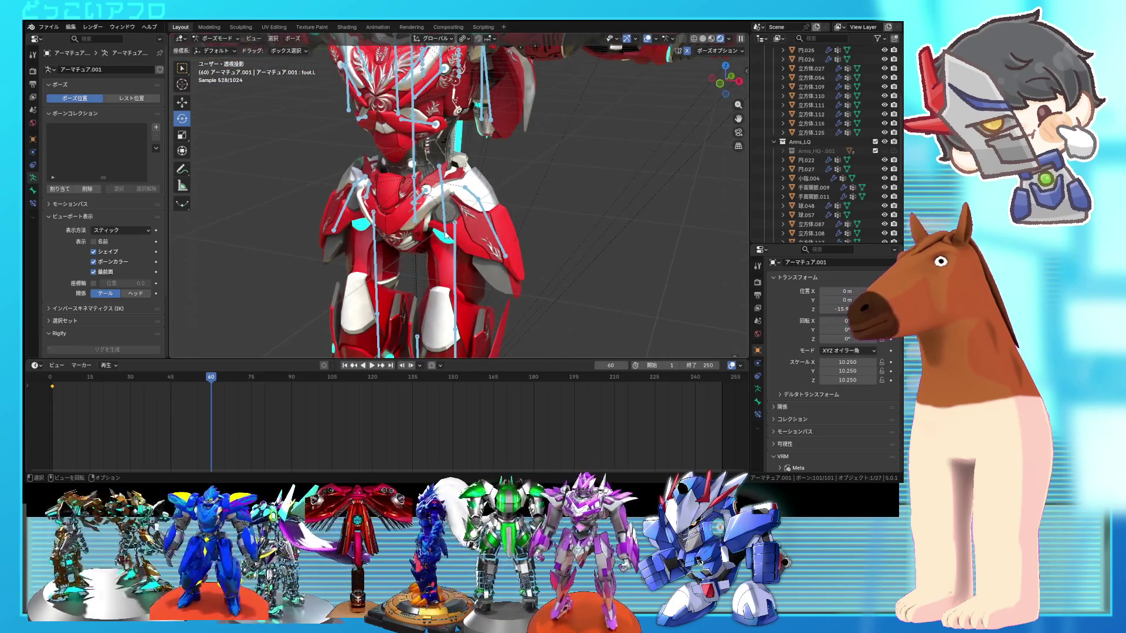
click(425, 201)
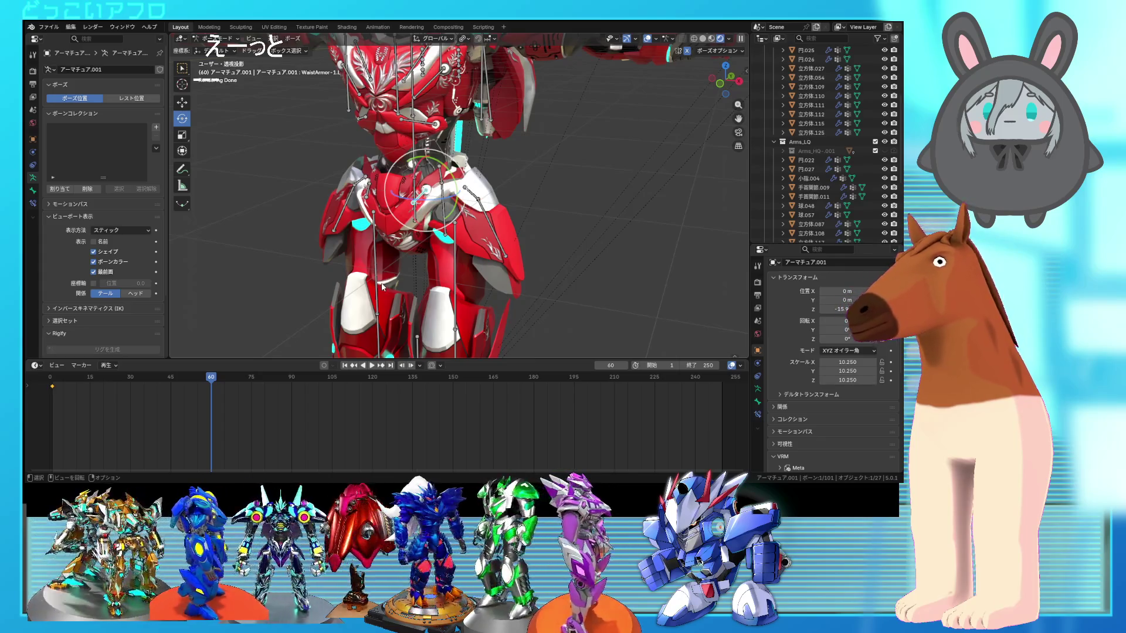
- At frame 30, rotate the WaistArmor-1.L bone about its local axis to -51.8°
mouse_move(132, 382)
mouse_down()
mouse_move(97, 394)
mouse_move(129, 400)
mouse_up()
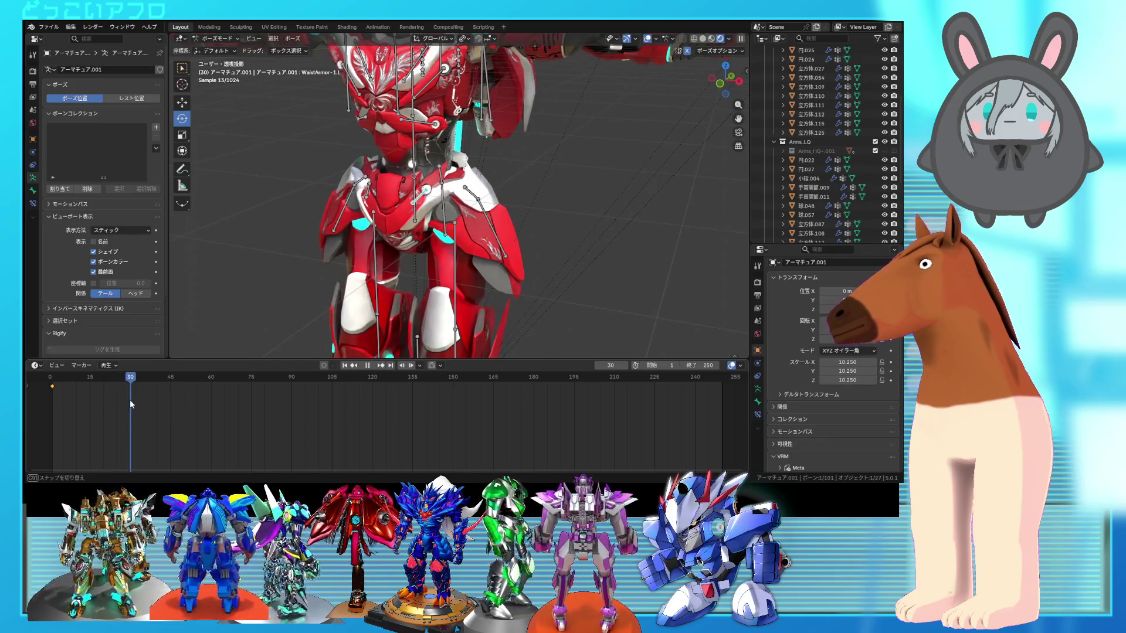
mouse_move(420, 231)
middle_down()
mouse_move(377, 231)
mouse_move(434, 212)
middle_up()
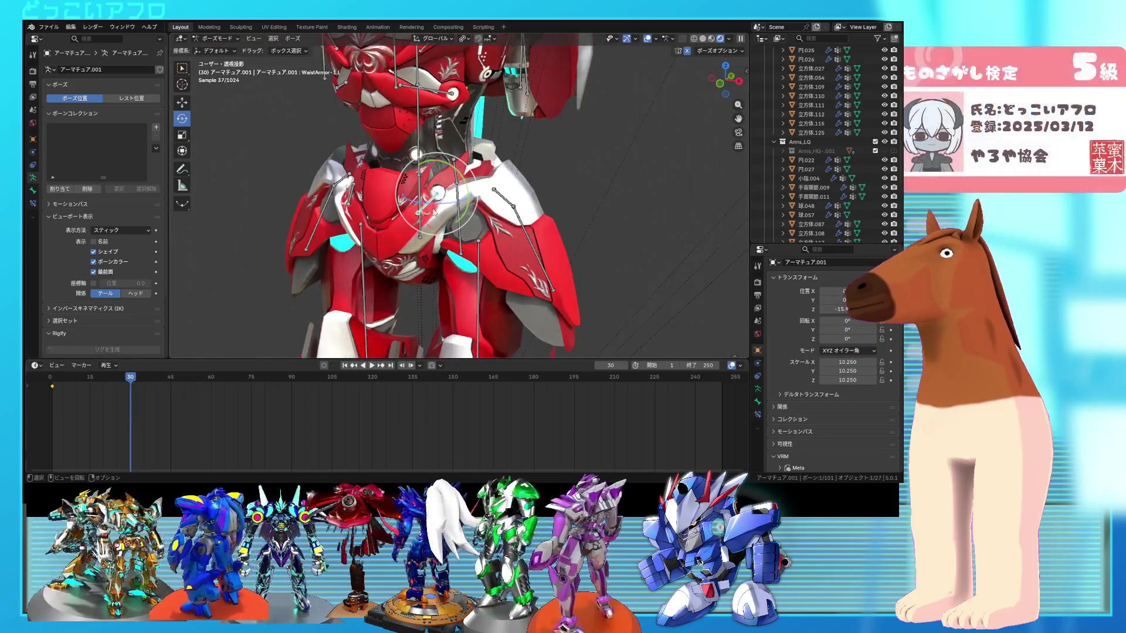
drag(503, 359, 500, 402)
middle_drag(491, 313, 481, 324)
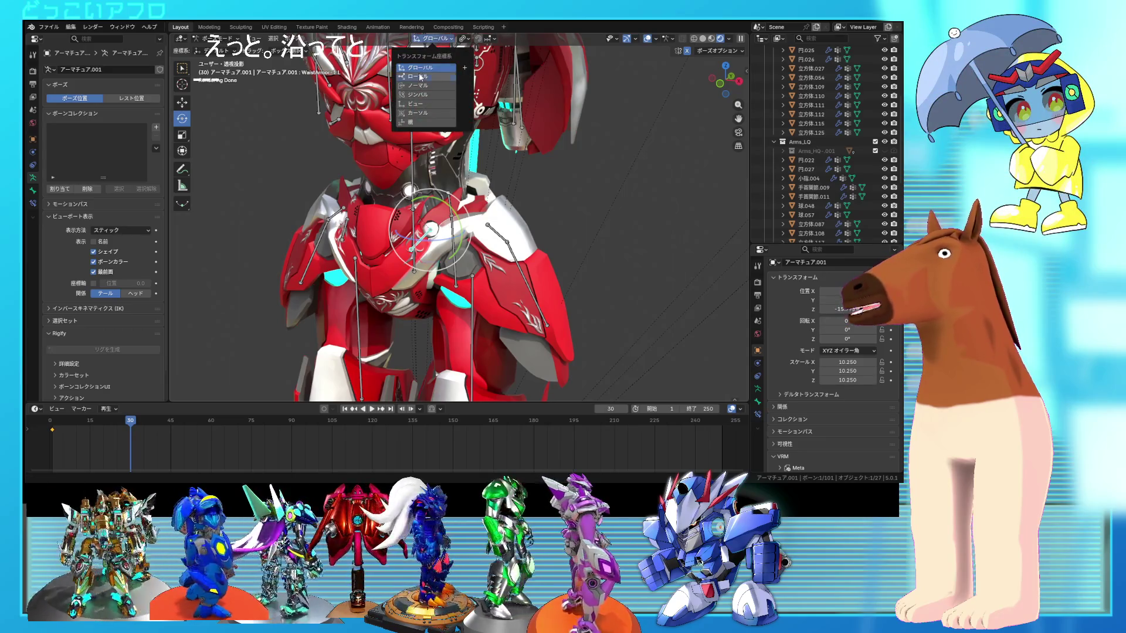
key(r)
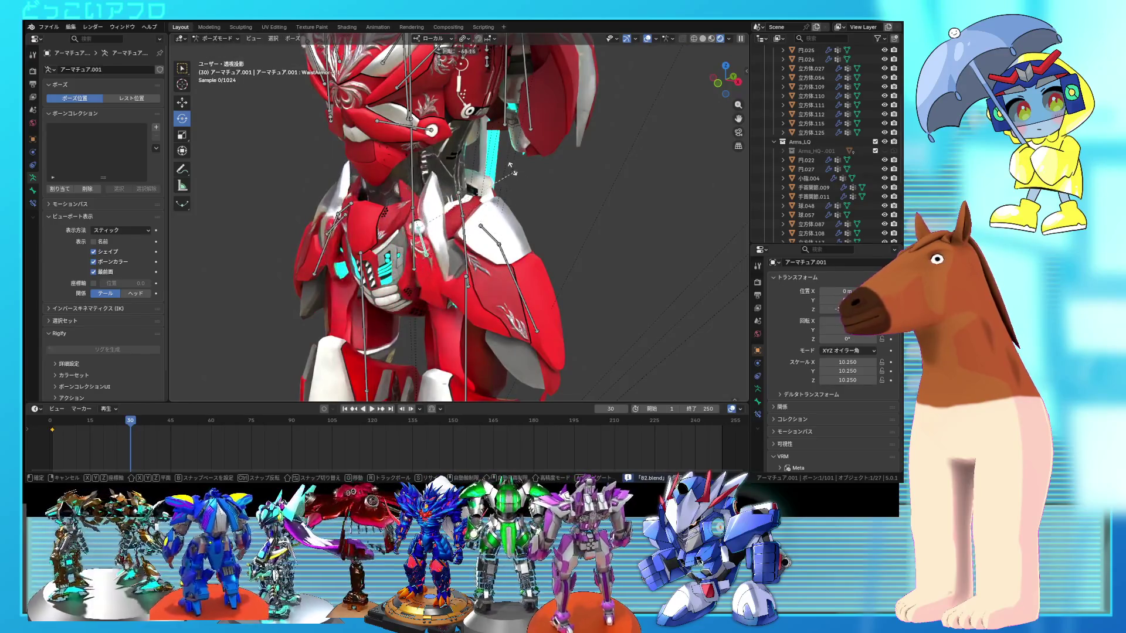
key(Escape)
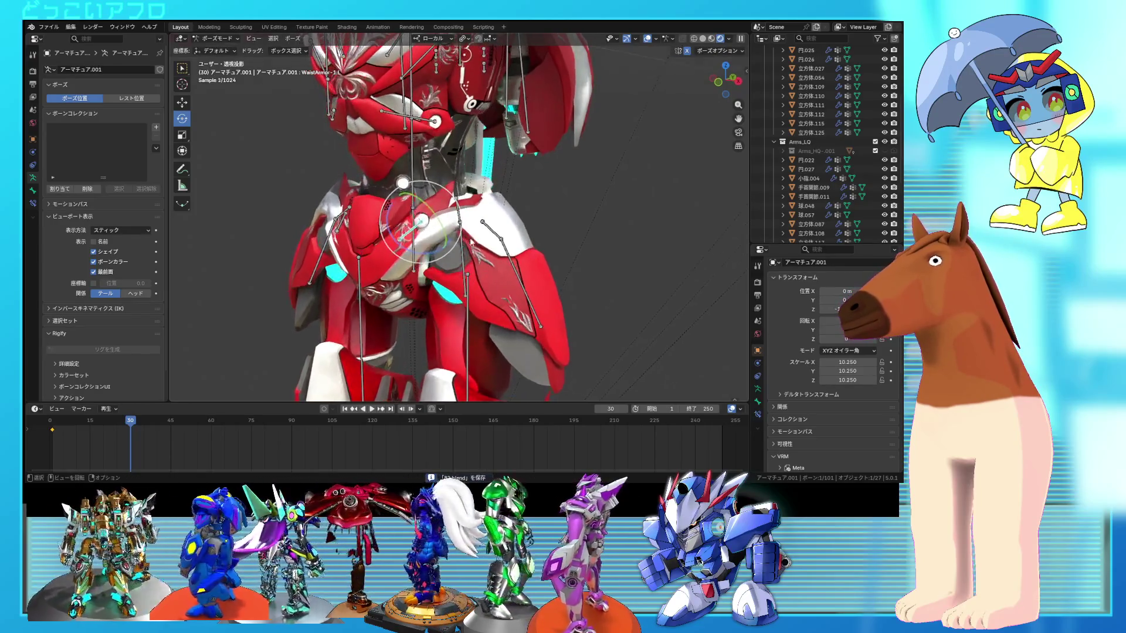
drag(411, 249, 424, 258)
middle_drag(423, 258, 438, 311)
key(r)
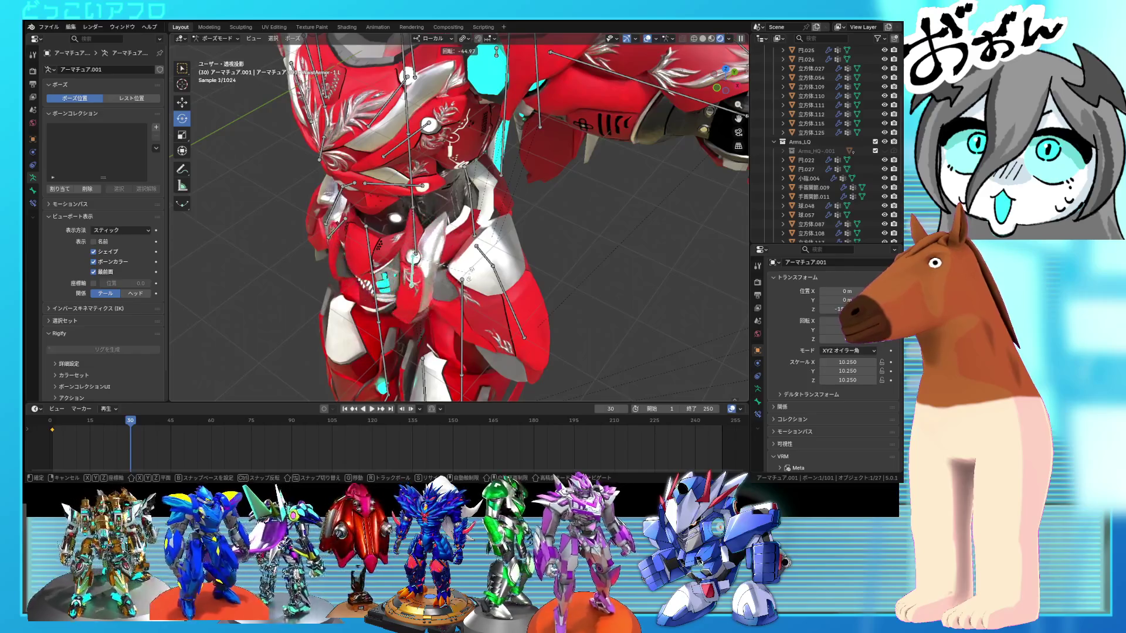
click(470, 270)
mouse_move(470, 270)
middle_down()
mouse_move(479, 242)
mouse_move(530, 270)
middle_up()
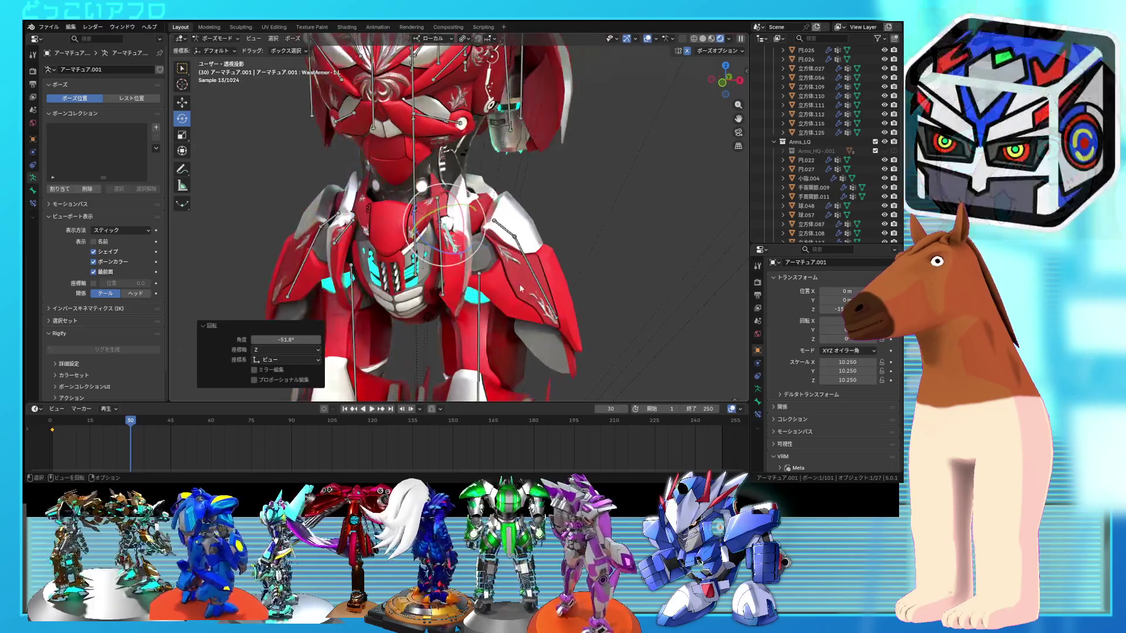
- Turn the armor plate further, to about -170°
key(r)
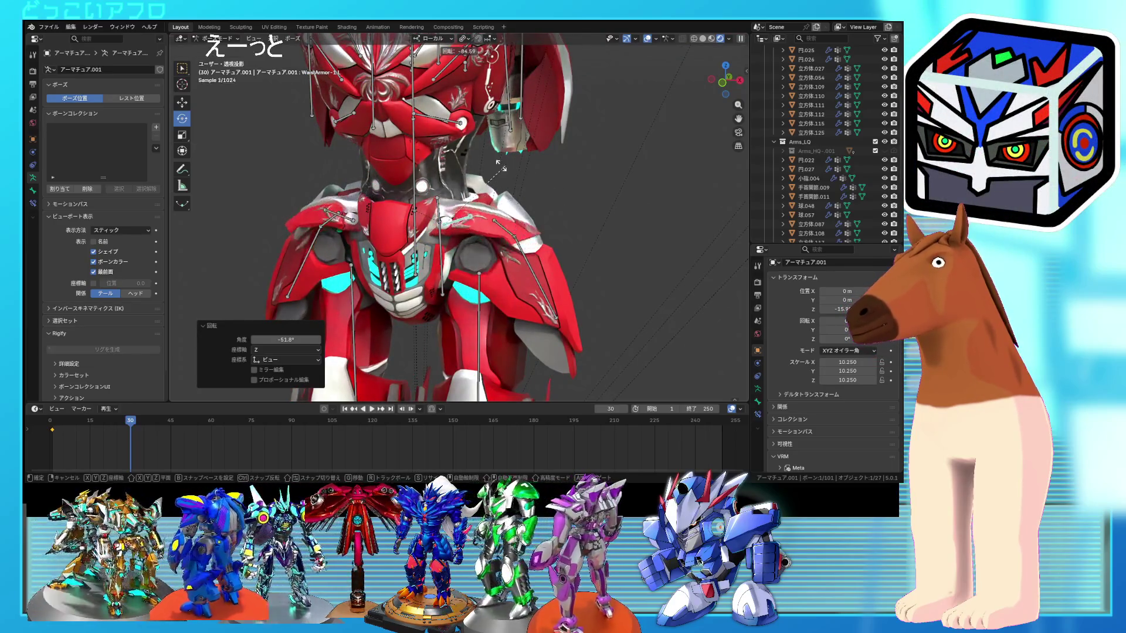
right_click(455, 165)
middle_drag(454, 219, 421, 251)
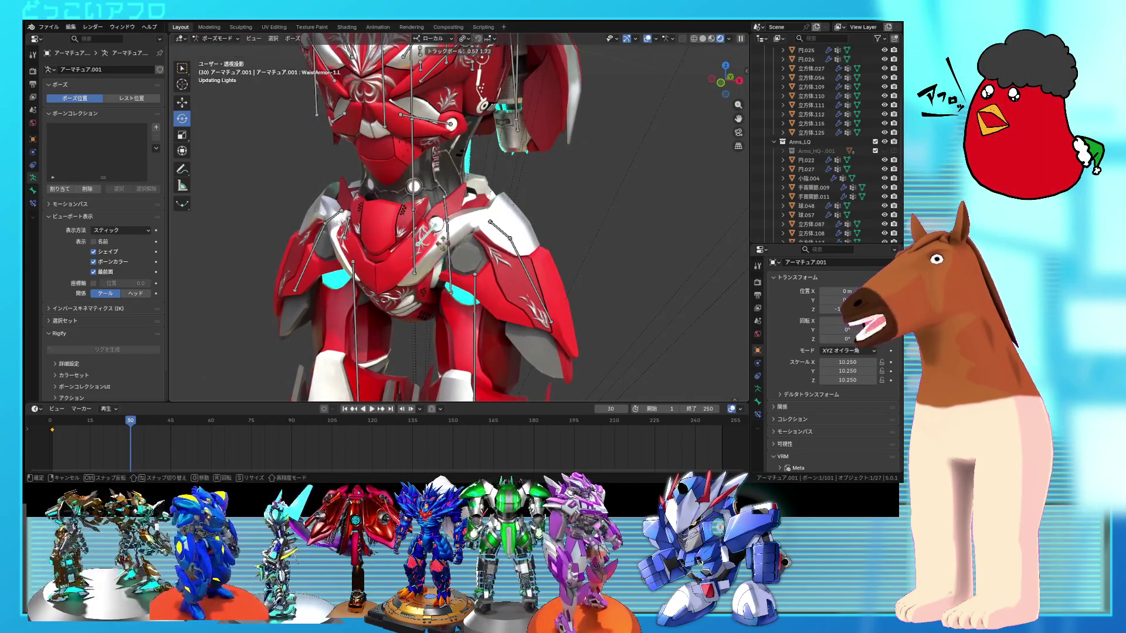
click(417, 258)
middle_drag(418, 258, 411, 267)
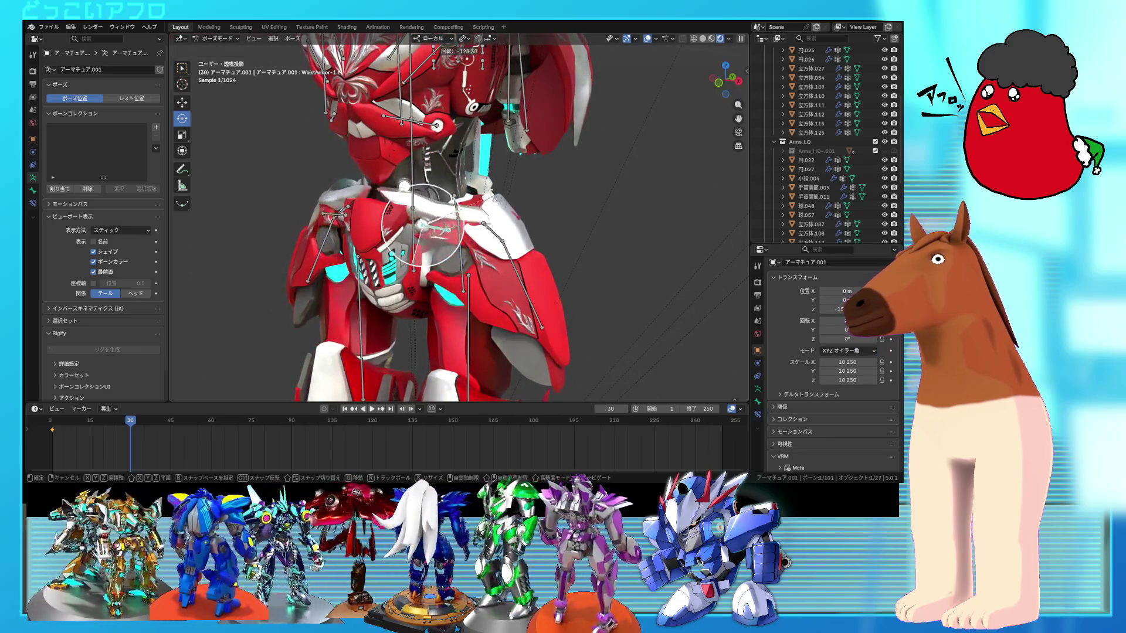
drag(460, 186, 427, 183)
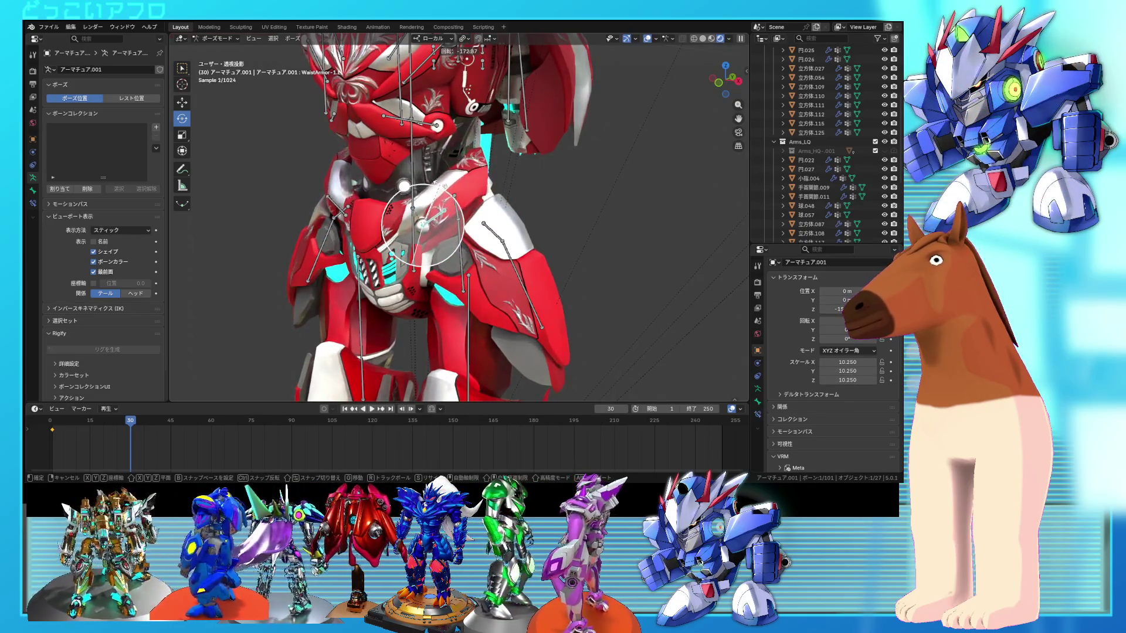
drag(437, 183, 432, 187)
scroll(418, 236, up, 2)
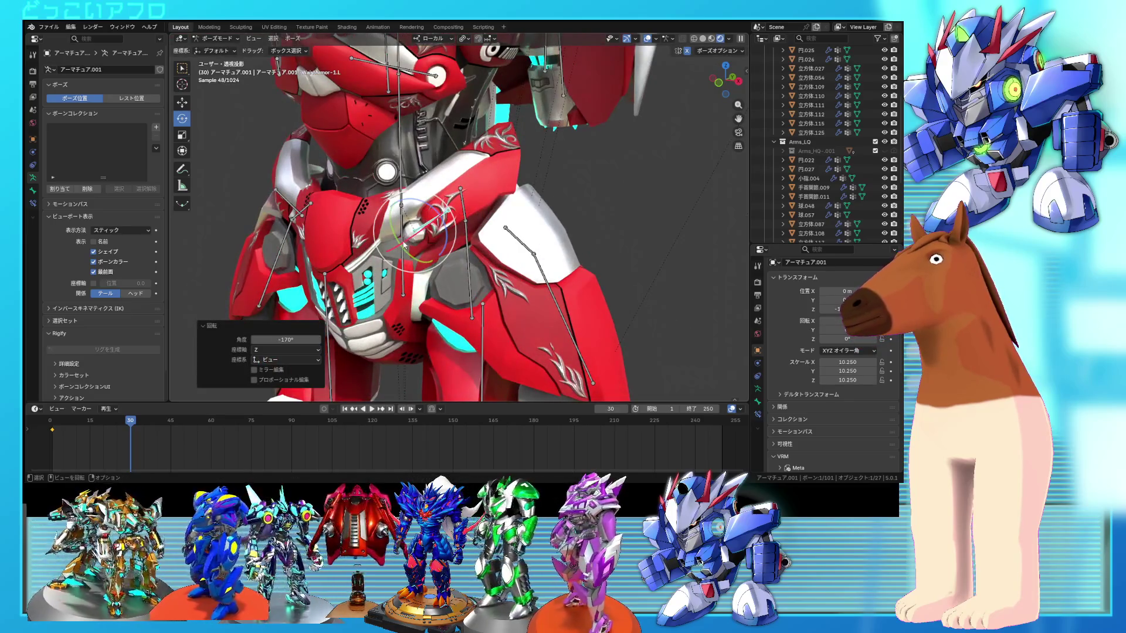
middle_drag(404, 246, 446, 258)
- Rotate the armor bone -23.7° about its local X axis
key(r)
key(x)
key(x)
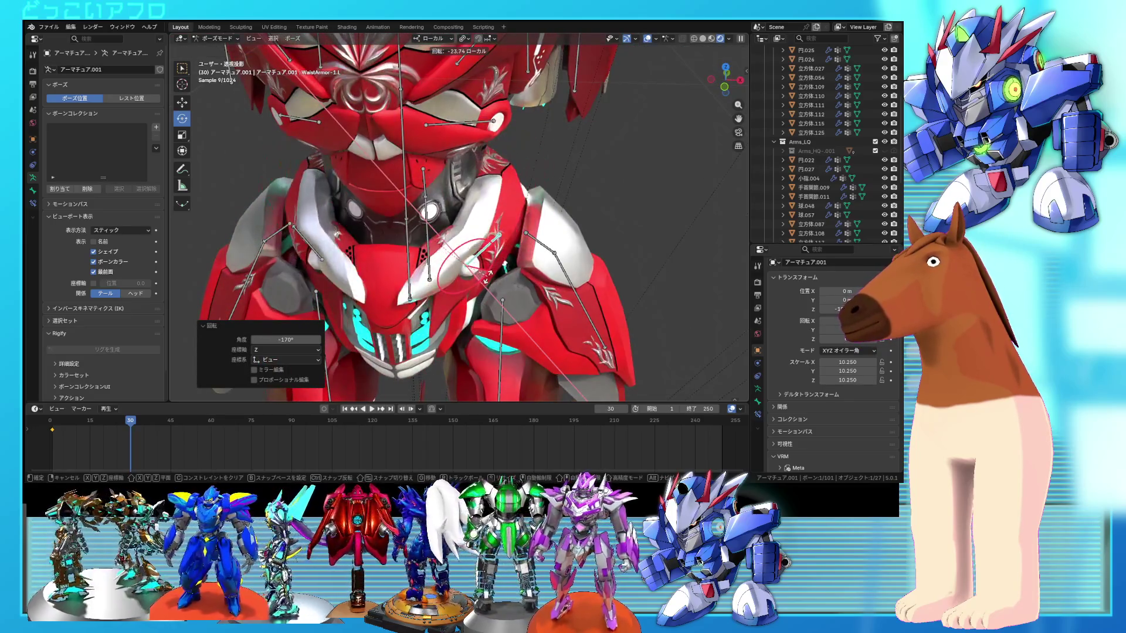
click(485, 274)
middle_drag(486, 274, 497, 238)
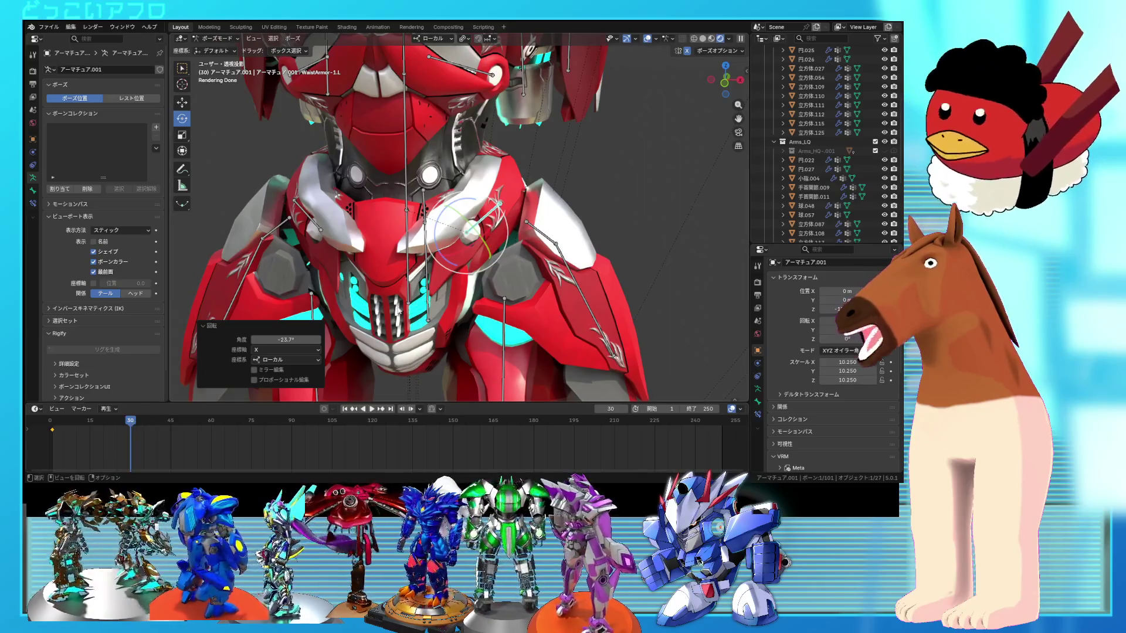
right_click(435, 293)
- Insert a keyframe of the rotated armor pose at frame 30, undoing a stray rotation
click(435, 289)
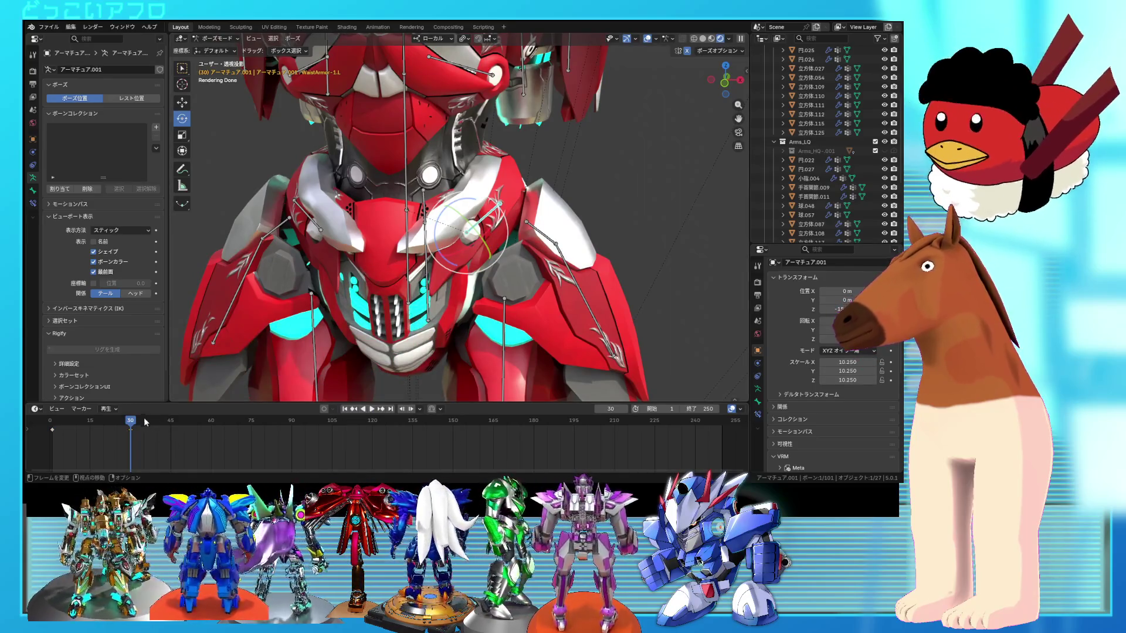
click(130, 421)
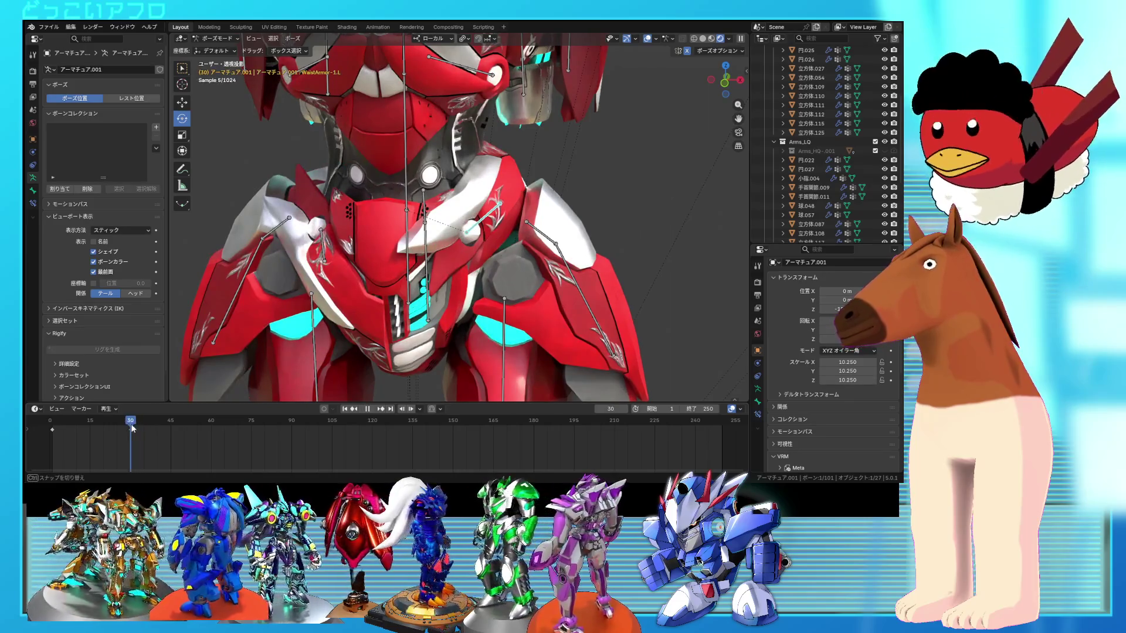
key(ctrl+z)
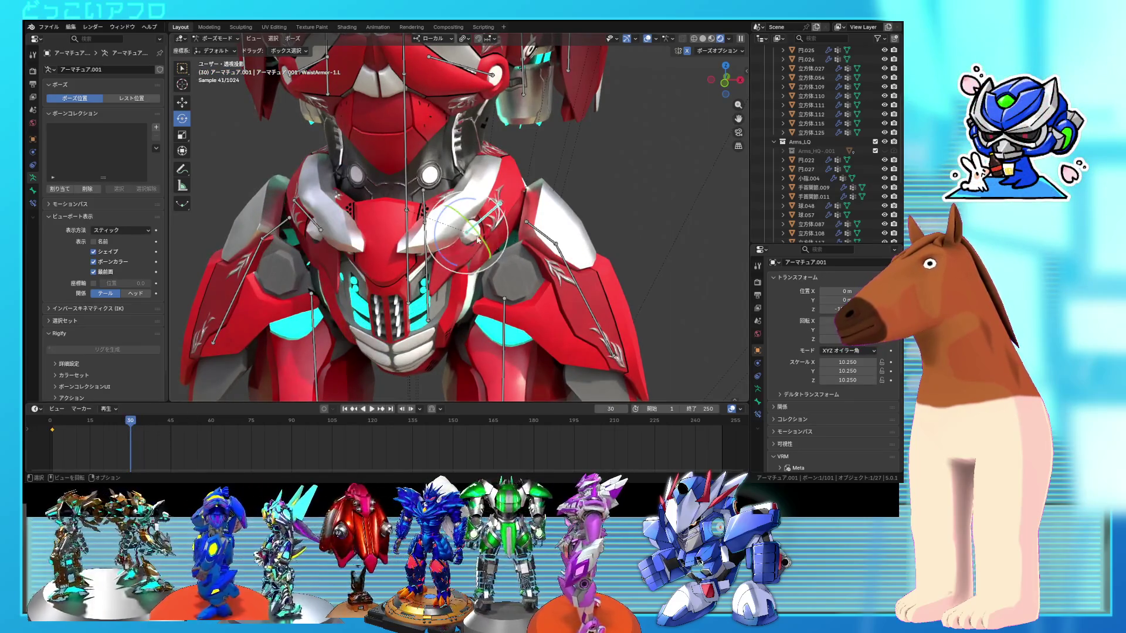
drag(436, 237, 437, 233)
key(ctrl+z)
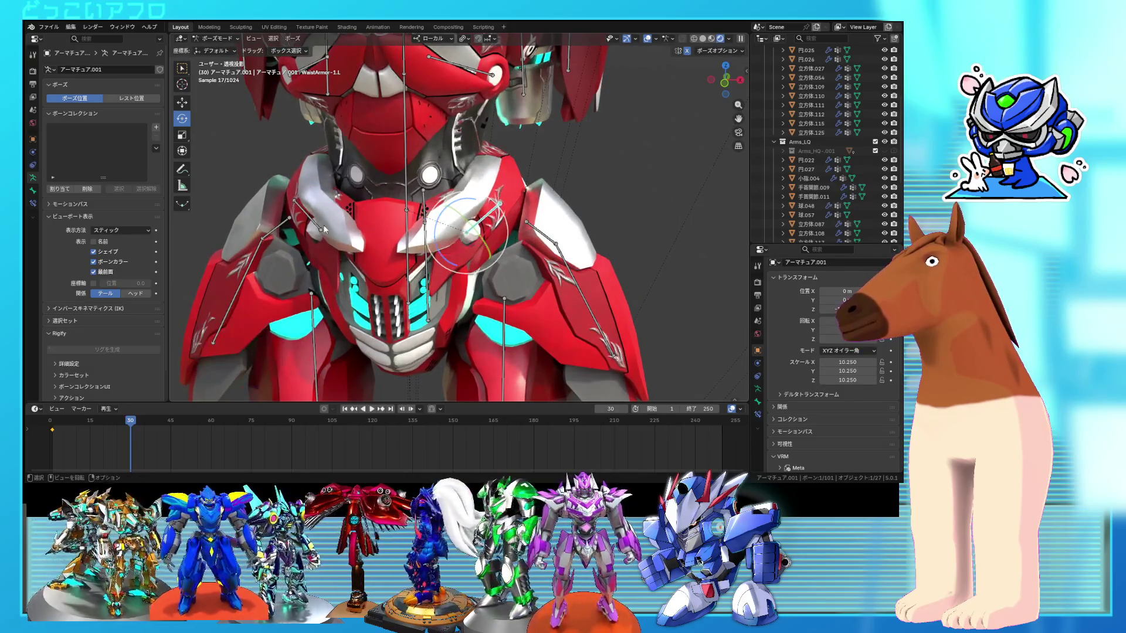
right_click(342, 242)
click(342, 242)
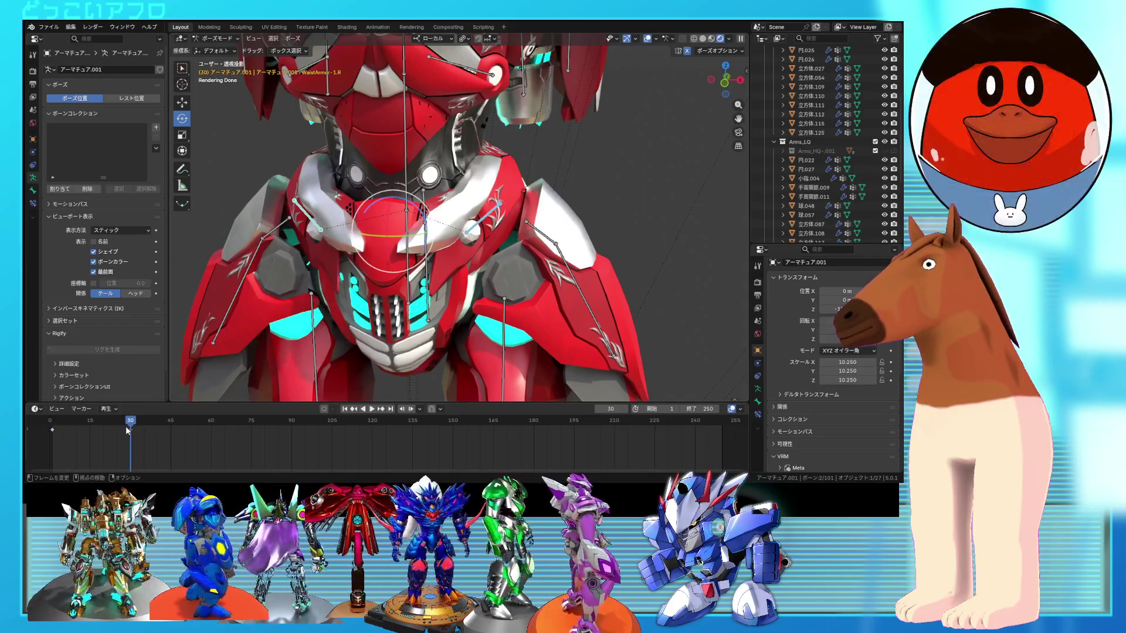
- Drag the frame-30 keyframe to about frame 59, preview the motion, and return to frame 30
click(130, 431)
drag(130, 432, 212, 438)
click(123, 428)
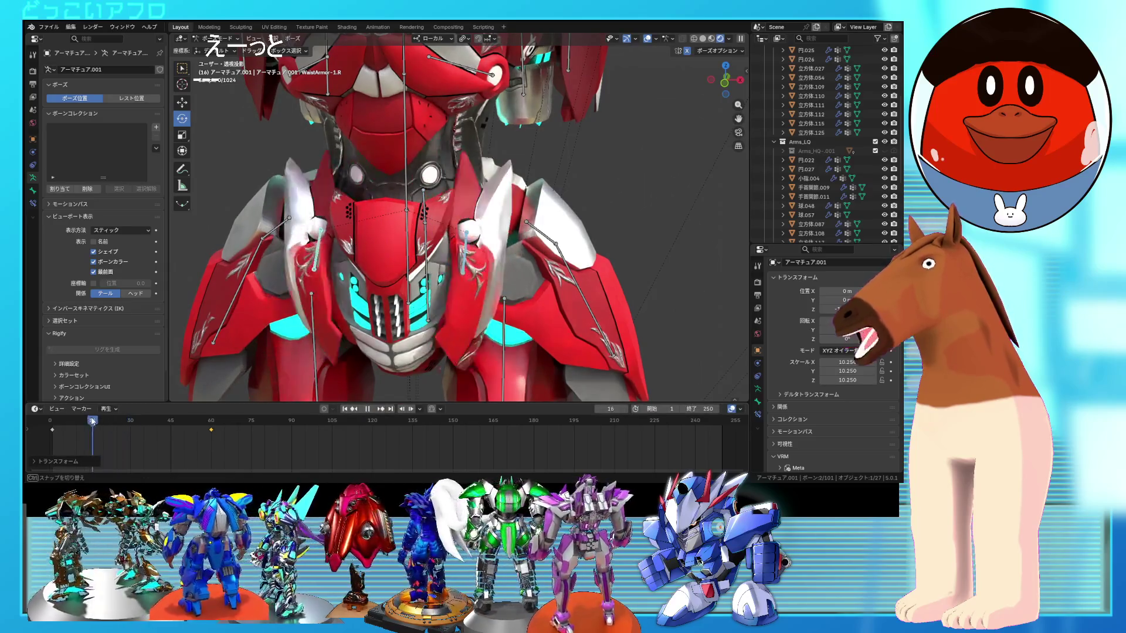
drag(123, 429, 181, 408)
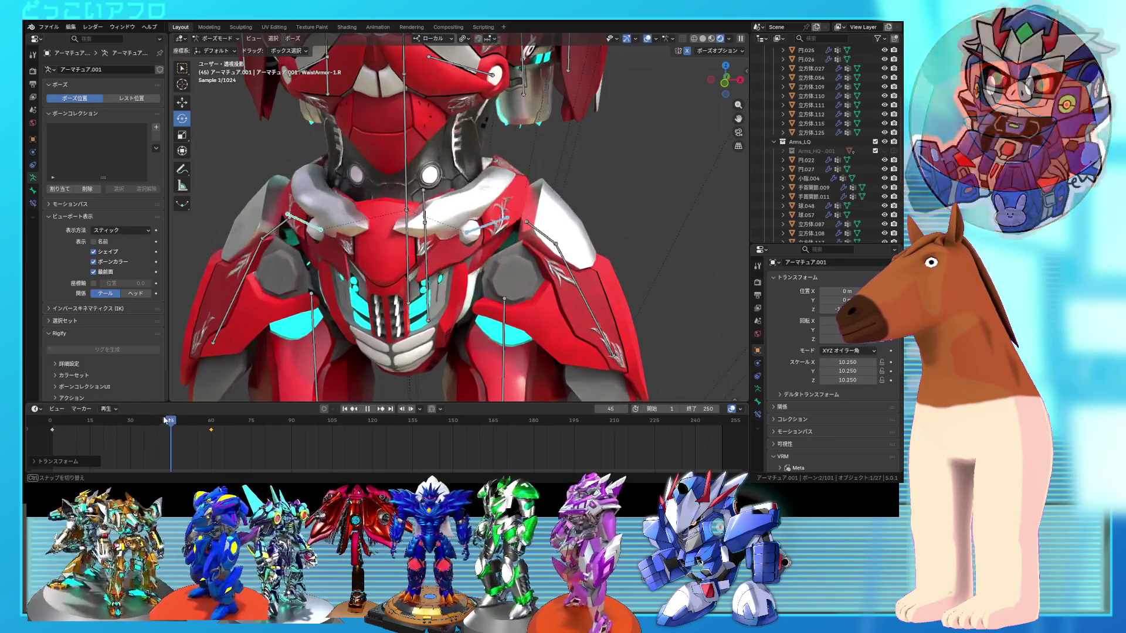
click(129, 428)
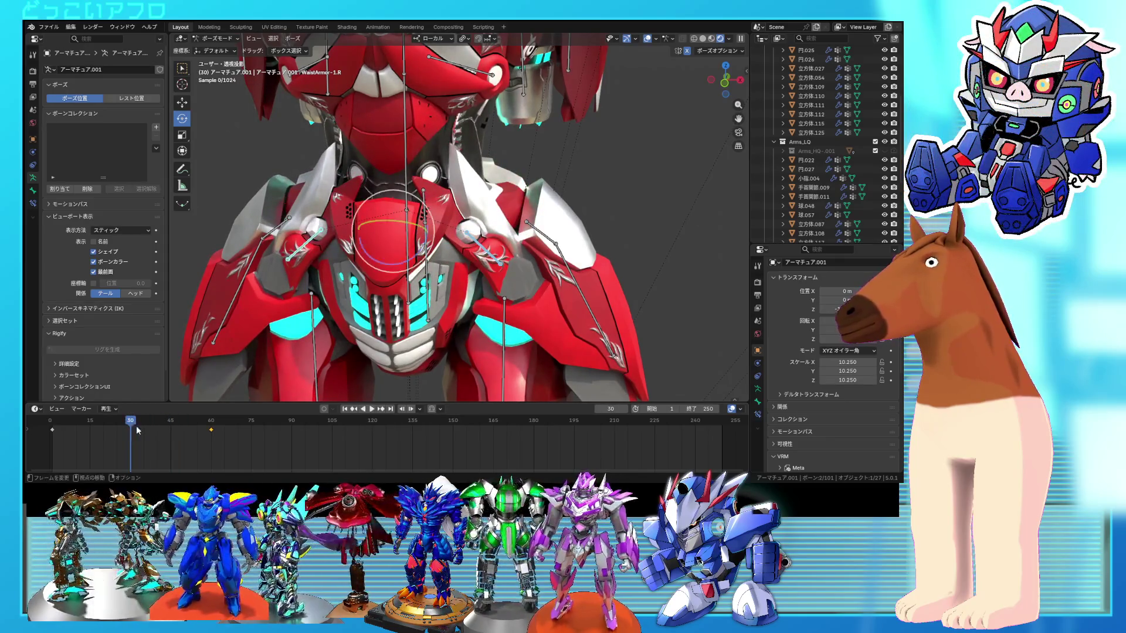
- Rotate the waist armor bone 39.9° and move it to a new position
middle_drag(471, 291, 435, 280)
key(r)
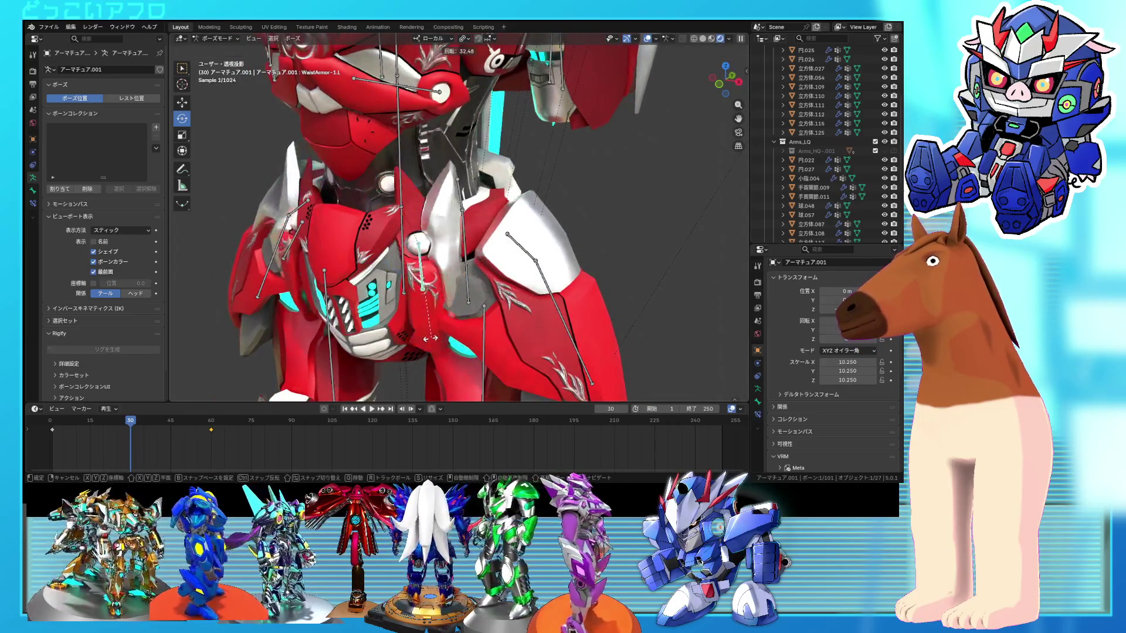
click(419, 340)
middle_drag(419, 340, 499, 294)
key(g)
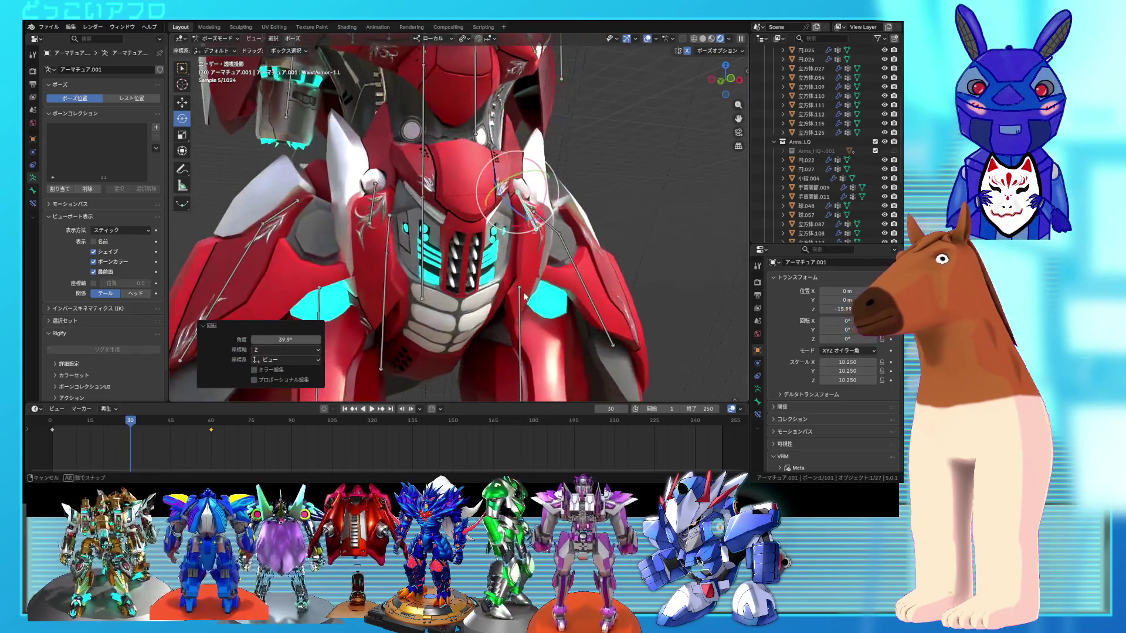
click(538, 297)
mouse_move(538, 296)
middle_down()
mouse_move(449, 327)
mouse_move(510, 320)
mouse_move(413, 372)
mouse_move(470, 305)
middle_up()
- Rotate the bone to -67.2° and keyframe its pose at frame 30
key(r)
right_click(491, 342)
key(r)
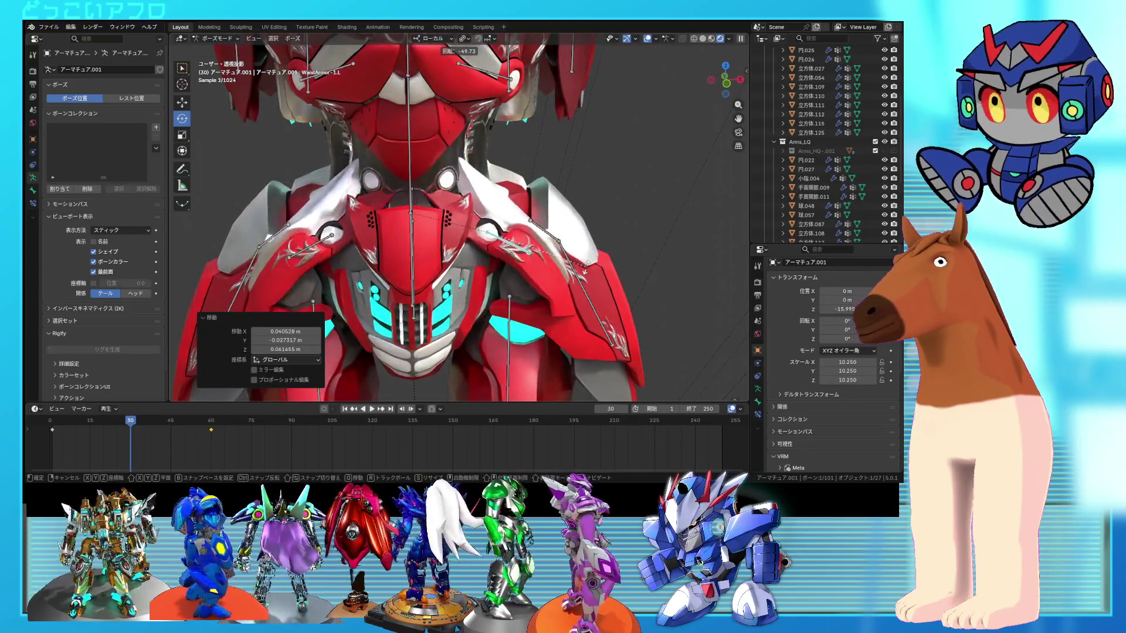
right_click(586, 271)
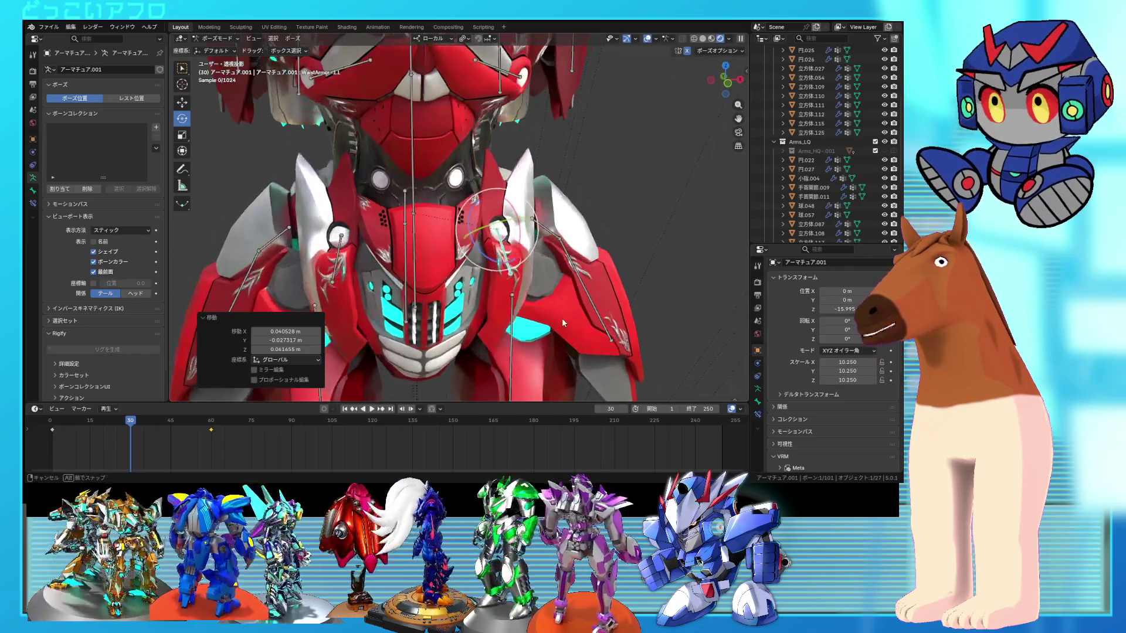
key(r)
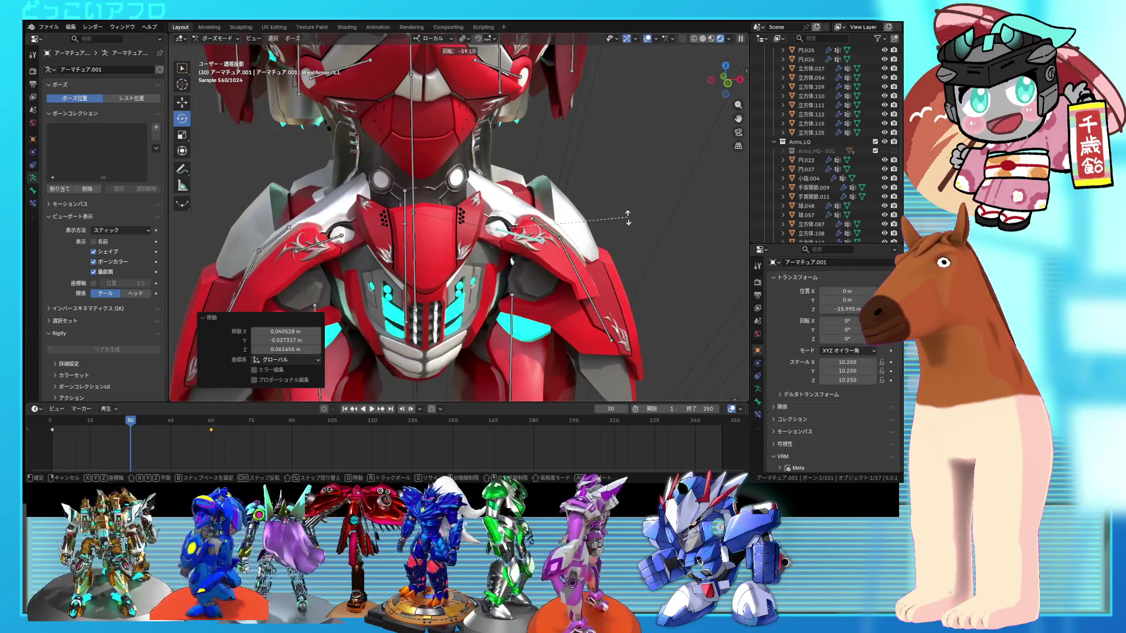
click(628, 206)
right_click(627, 204)
click(627, 200)
- At frame 45, rotate WaistArmor-1.R by -12° and keyframe it
shift+click(317, 238)
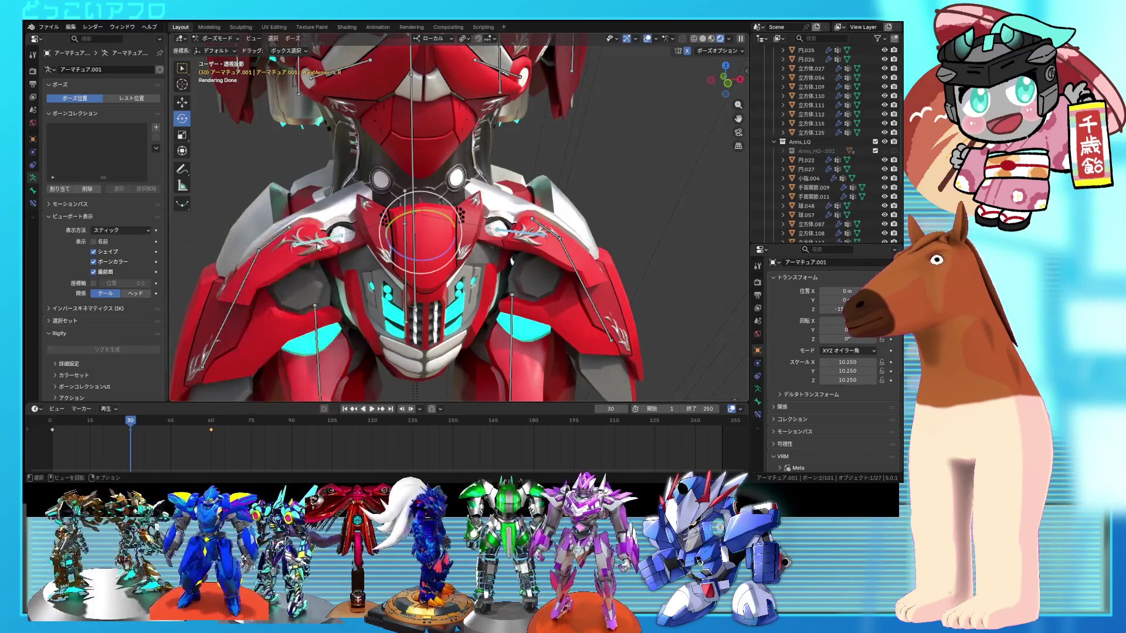
middle_drag(305, 264, 275, 276)
mouse_move(152, 424)
mouse_down()
mouse_move(227, 417)
mouse_move(70, 437)
mouse_move(166, 438)
mouse_move(135, 447)
mouse_move(185, 435)
mouse_move(171, 445)
mouse_up()
middle_drag(411, 293, 436, 320)
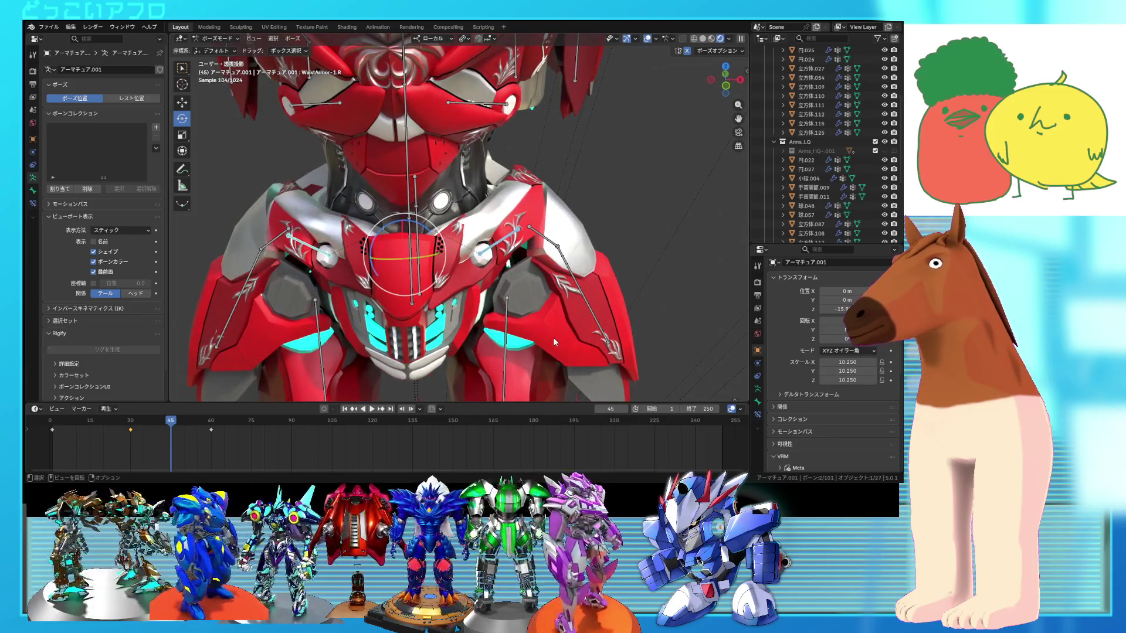
mouse_move(550, 307)
middle_down()
mouse_move(448, 273)
mouse_move(469, 275)
mouse_move(472, 300)
mouse_move(515, 326)
middle_up()
key(r)
click(481, 267)
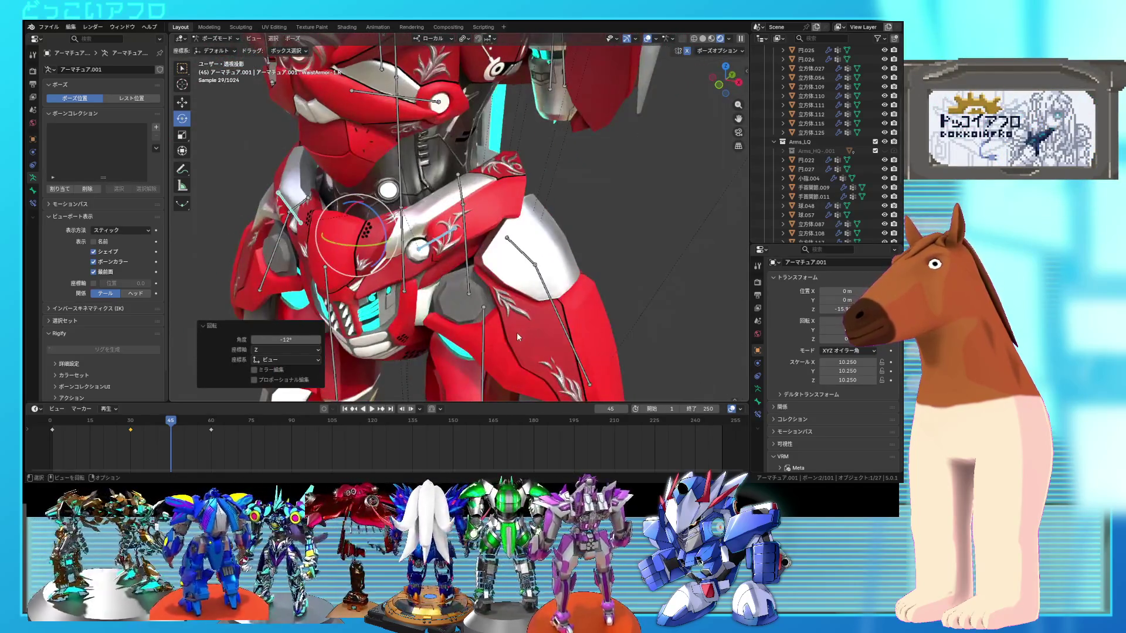
right_click(321, 249)
click(321, 249)
- Rotate WaistArmor-1.L by -2.53° and keyframe it at frame 45
mouse_move(469, 281)
middle_down()
mouse_move(489, 292)
mouse_move(480, 286)
middle_up()
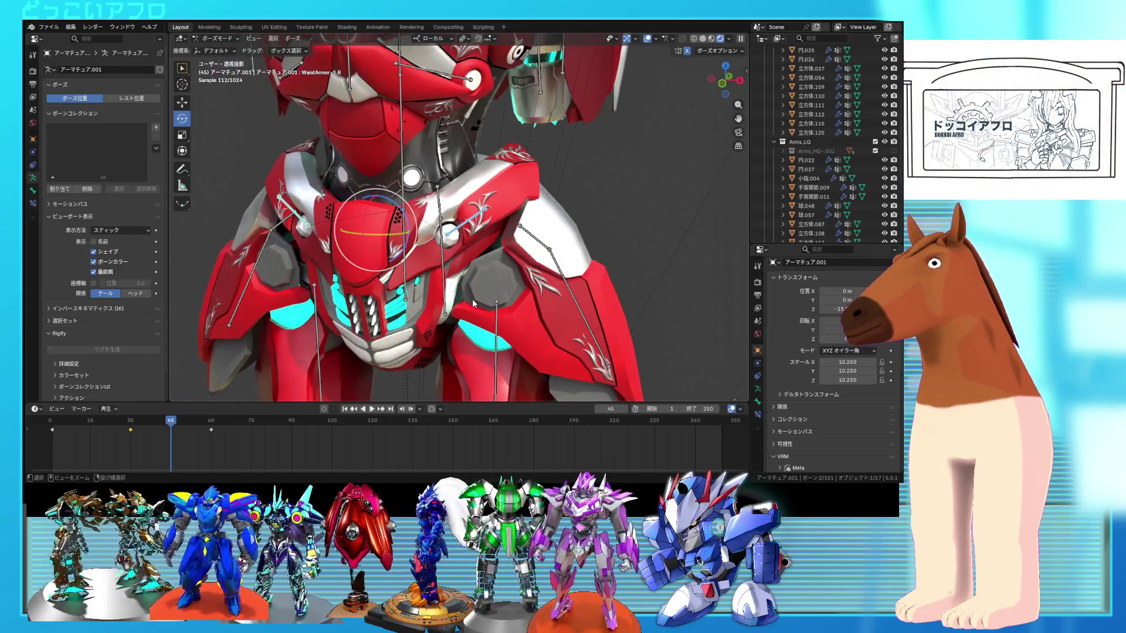
click(473, 298)
mouse_move(473, 298)
middle_down()
mouse_move(455, 265)
mouse_move(472, 304)
middle_up()
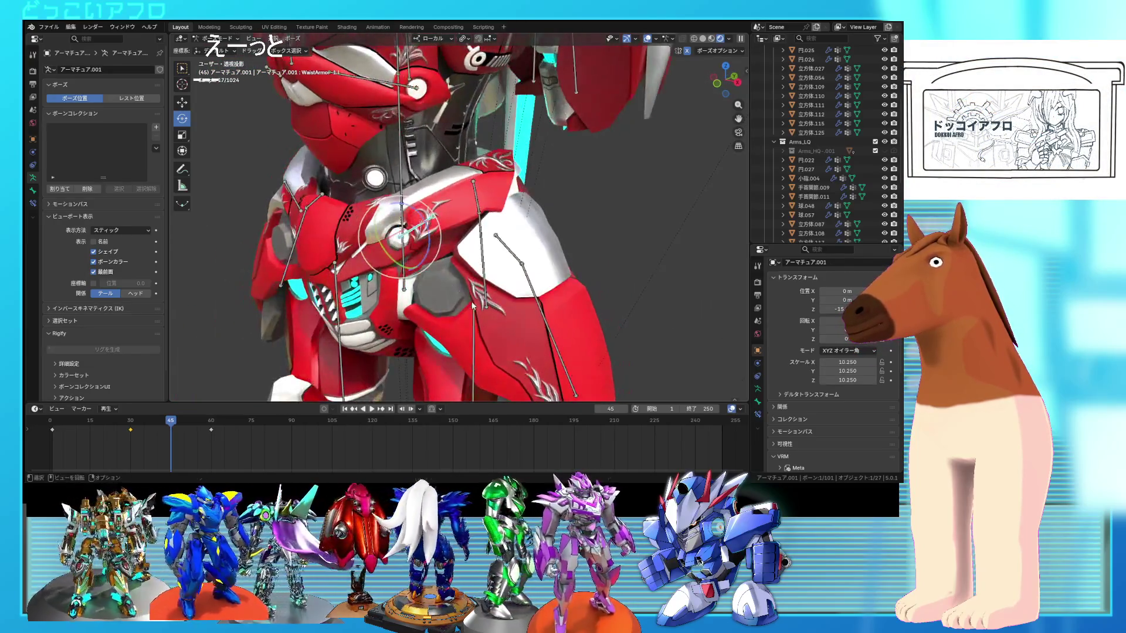
key(r)
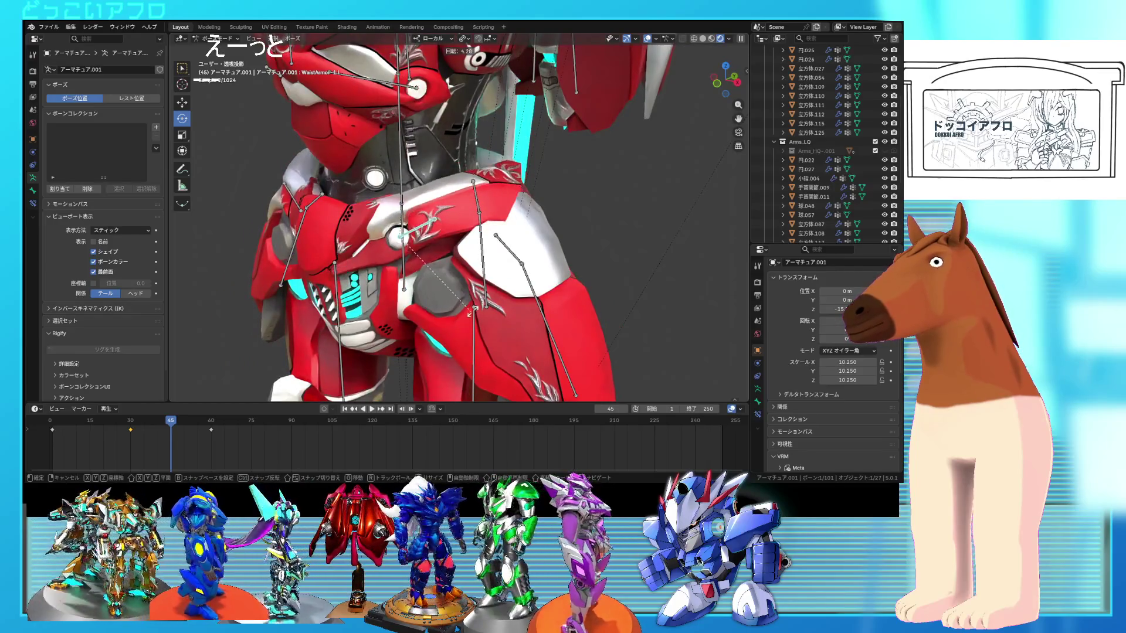
click(474, 305)
middle_drag(474, 304, 513, 305)
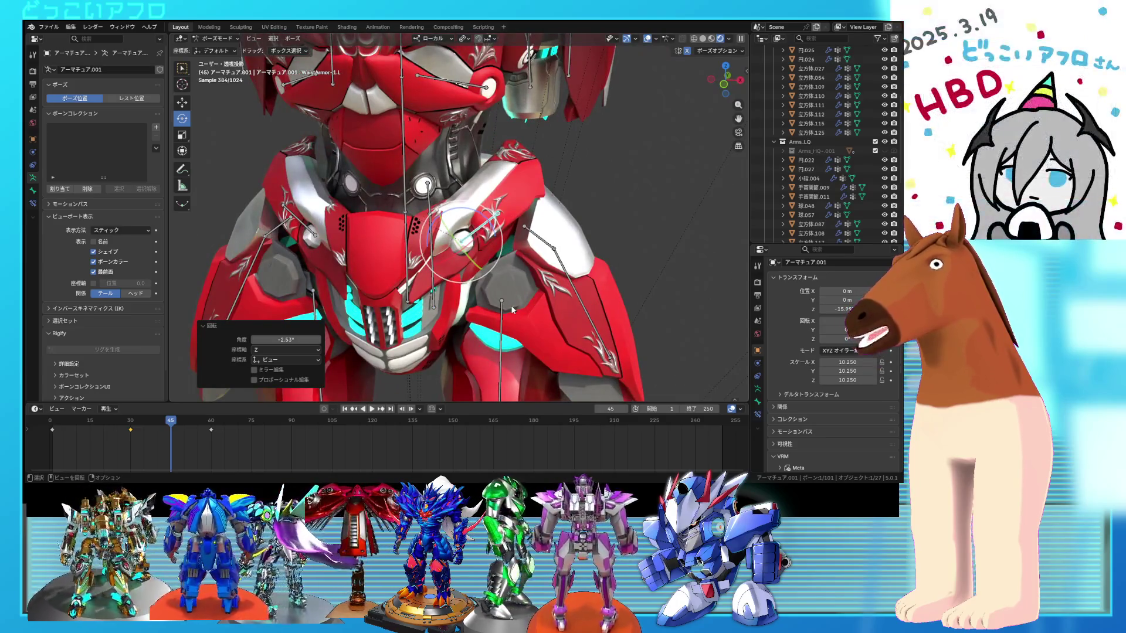
right_click(514, 302)
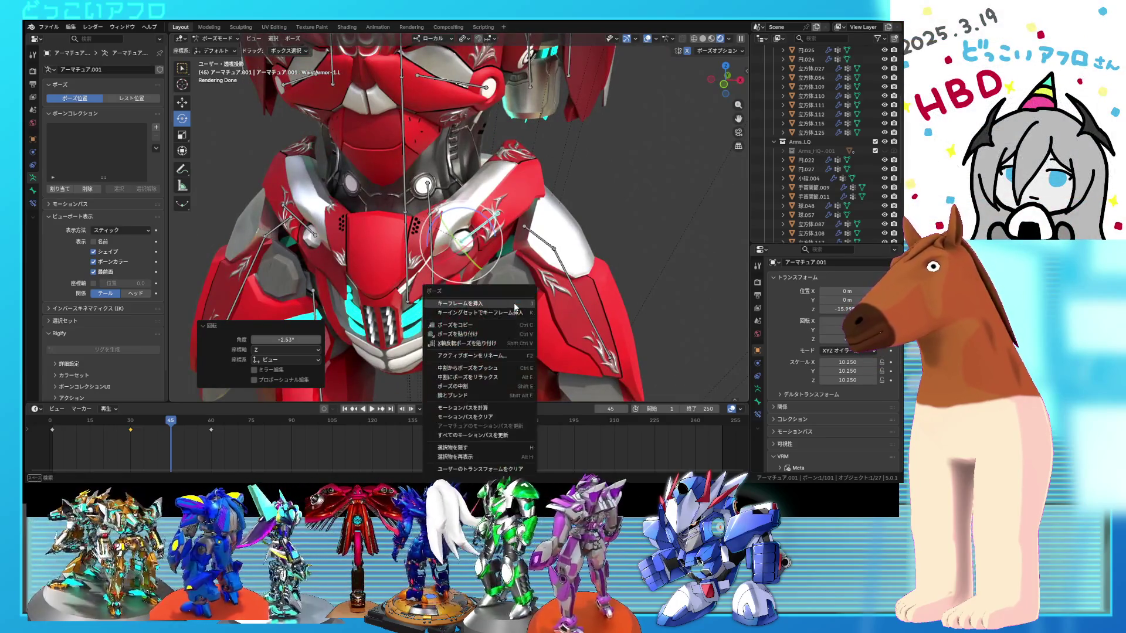
click(467, 331)
- Keyframe both waist armor bones together at frame 45 and scrub back toward the start
drag(168, 423, 170, 431)
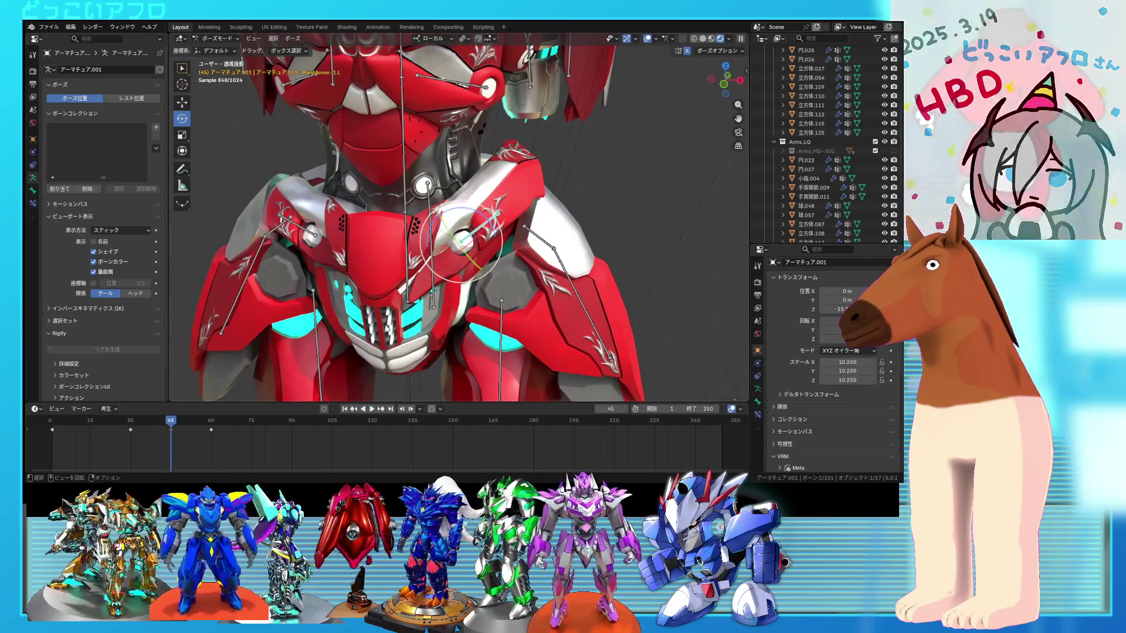
shift+click(307, 234)
right_click(364, 286)
click(364, 286)
mouse_move(171, 420)
mouse_down()
mouse_move(90, 427)
mouse_move(209, 429)
mouse_move(68, 422)
mouse_up()
- Play the animation and set the end frame to 120
key(space)
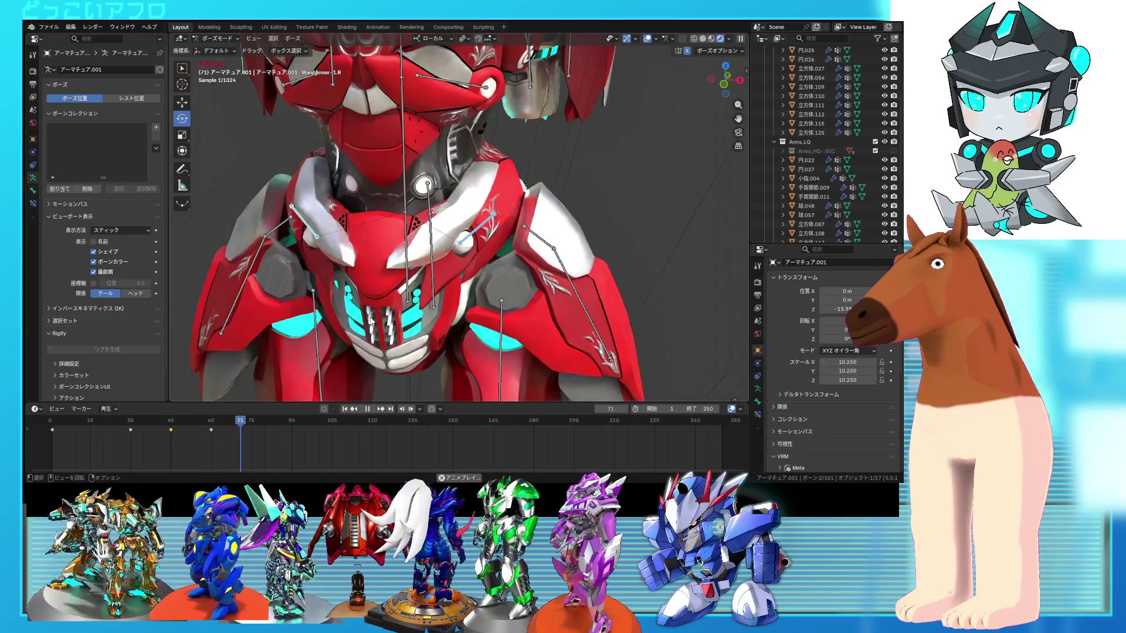
click(711, 410)
text(120)
key(Return)
- Insert keyframes of the current pose at frames 75 and 90
click(233, 426)
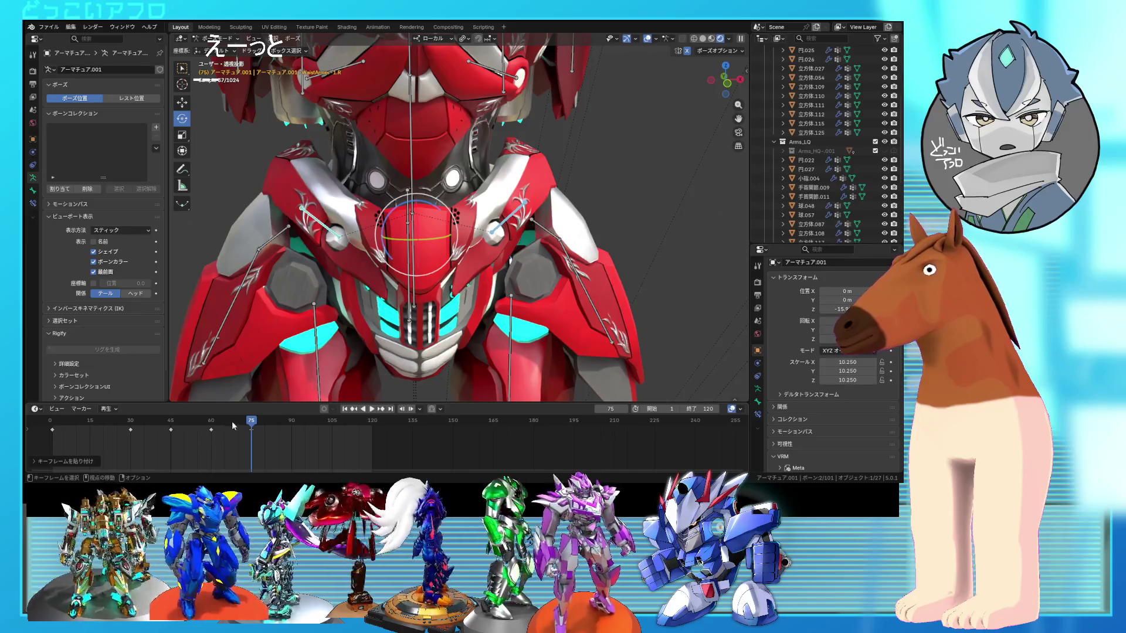
key(i)
drag(251, 422, 292, 436)
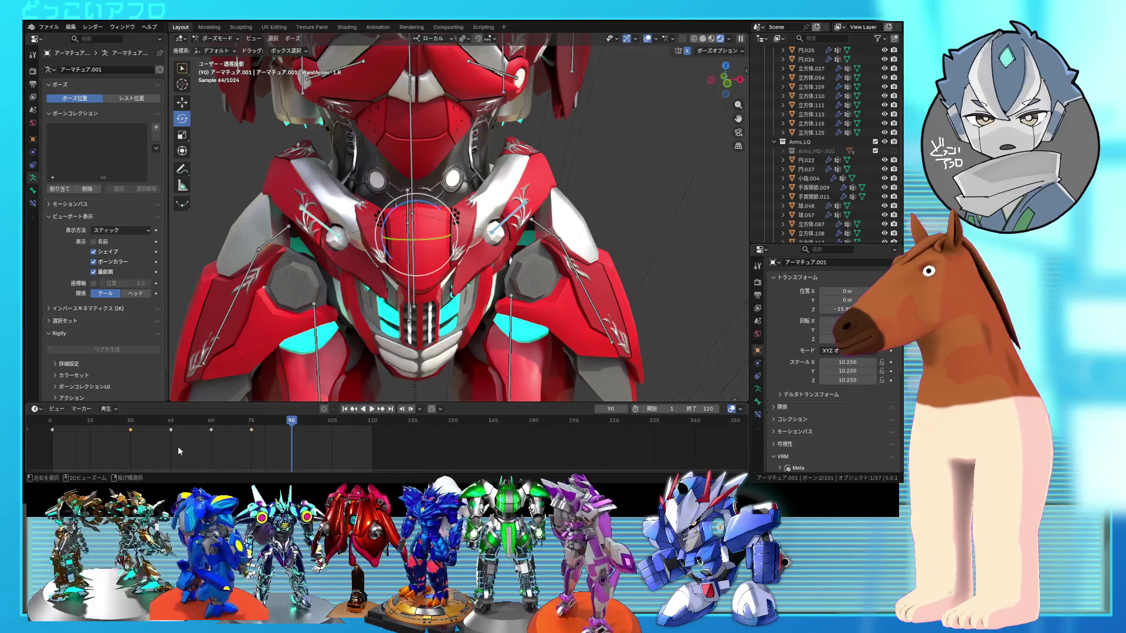
click(178, 450)
key(i)
- Copy the frame-0 opening keyframe to frame 120 and play back the animation
key(shift+Left)
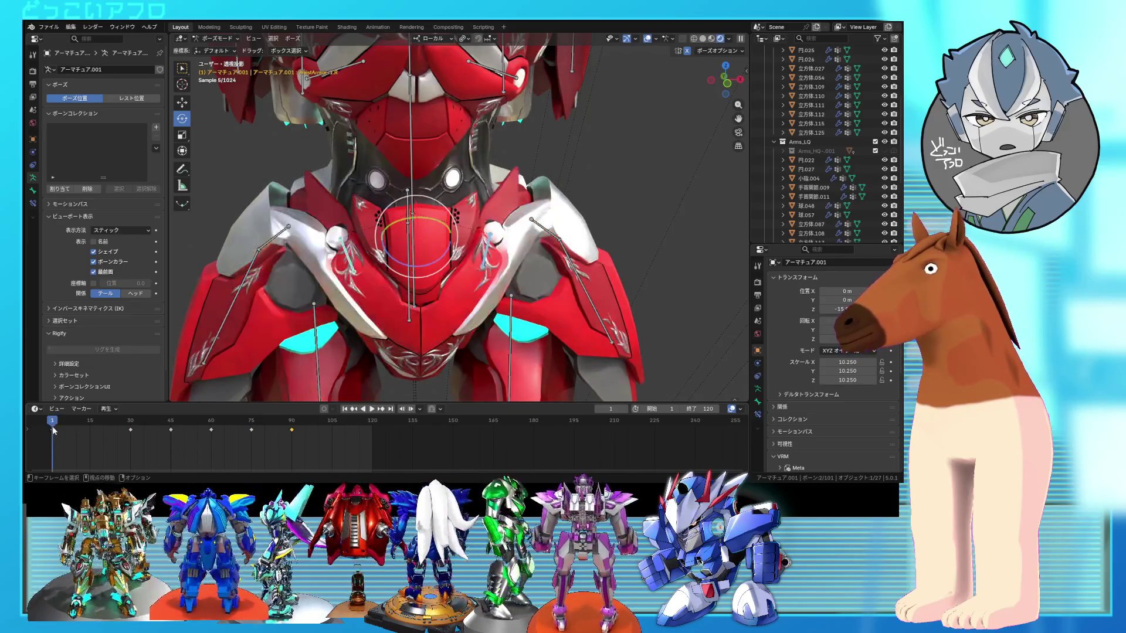
drag(376, 426, 373, 426)
key(ctrl+v)
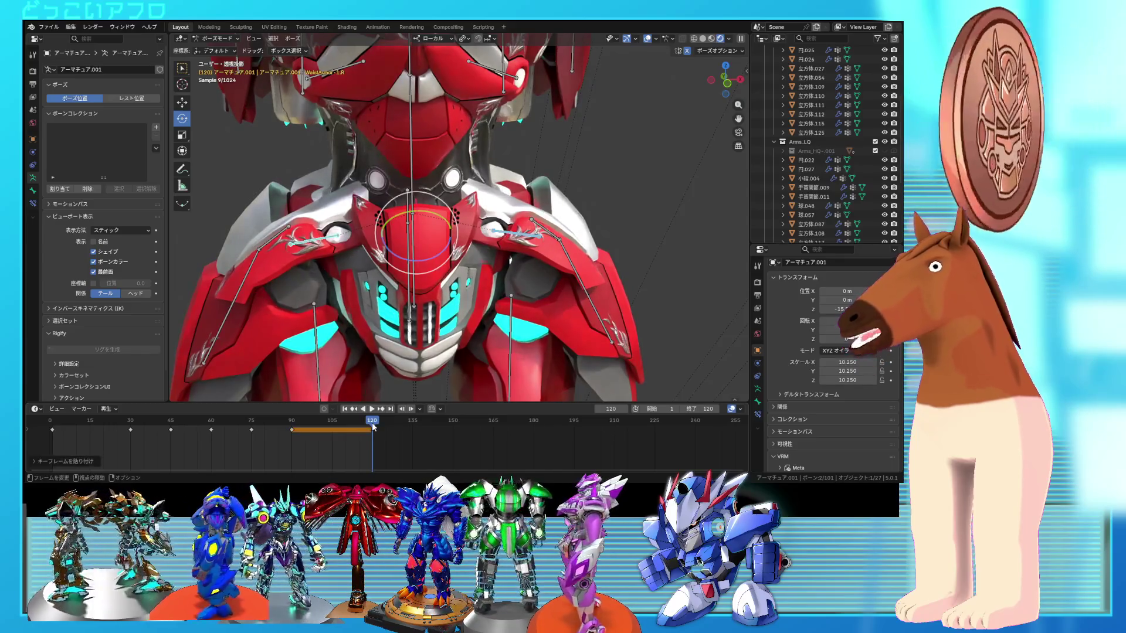
click(294, 423)
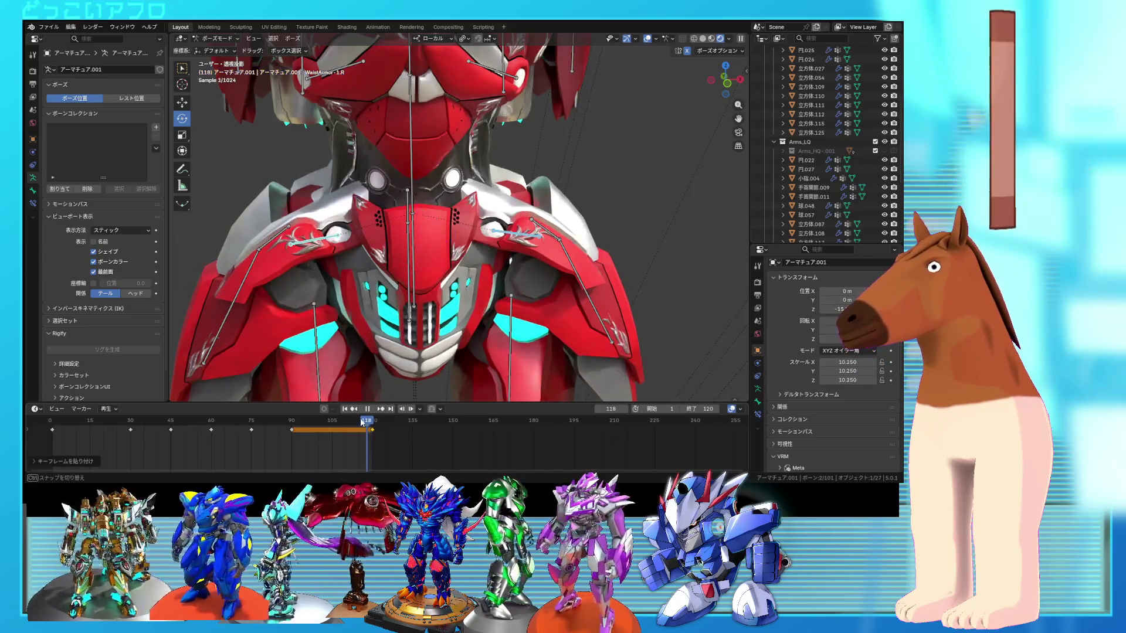
key(Up)
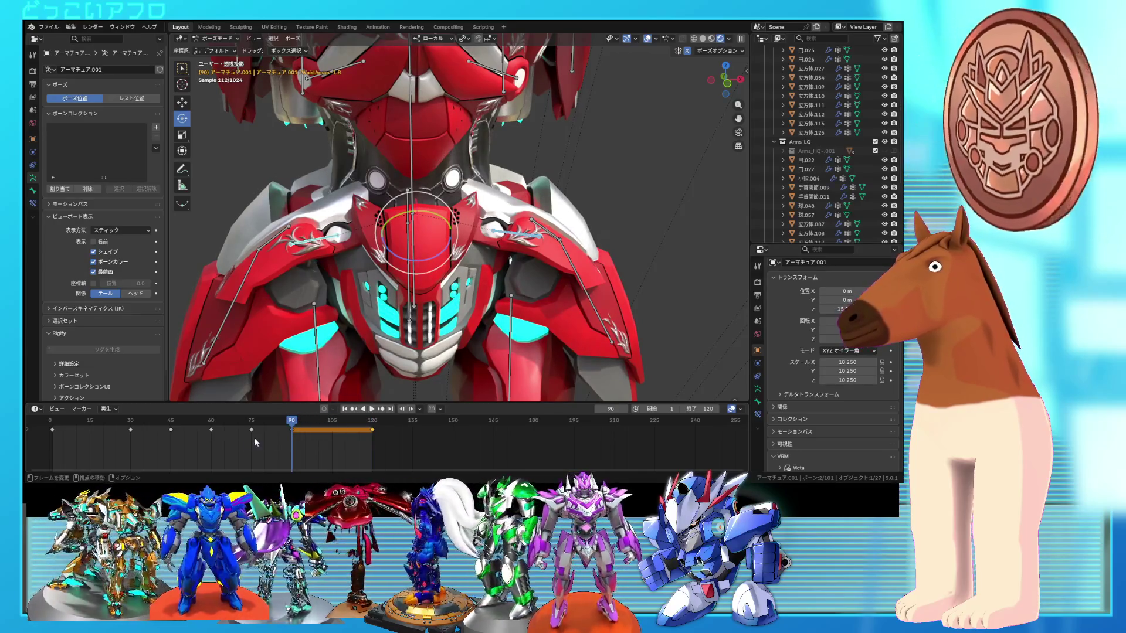
click(54, 430)
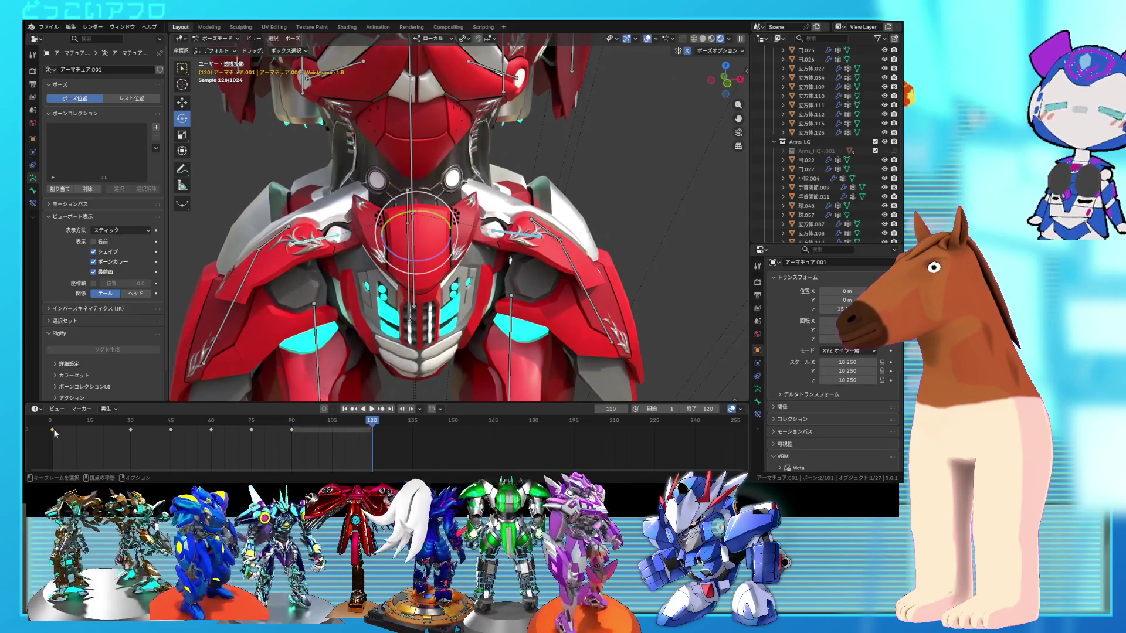
key(ctrl+c)
key(ctrl+v)
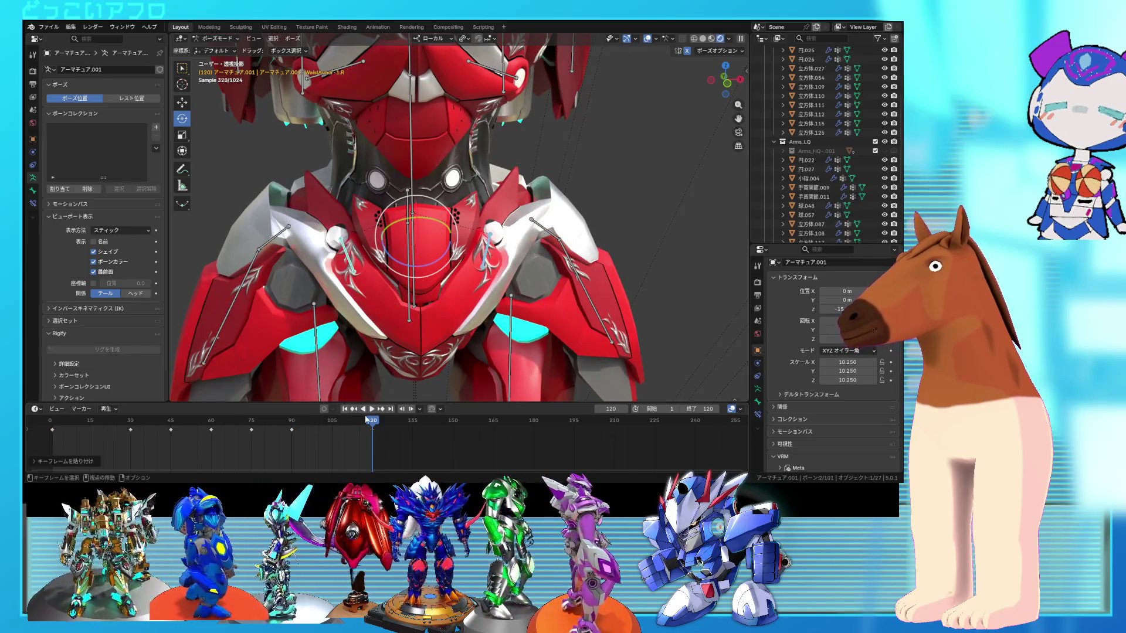
key(space)
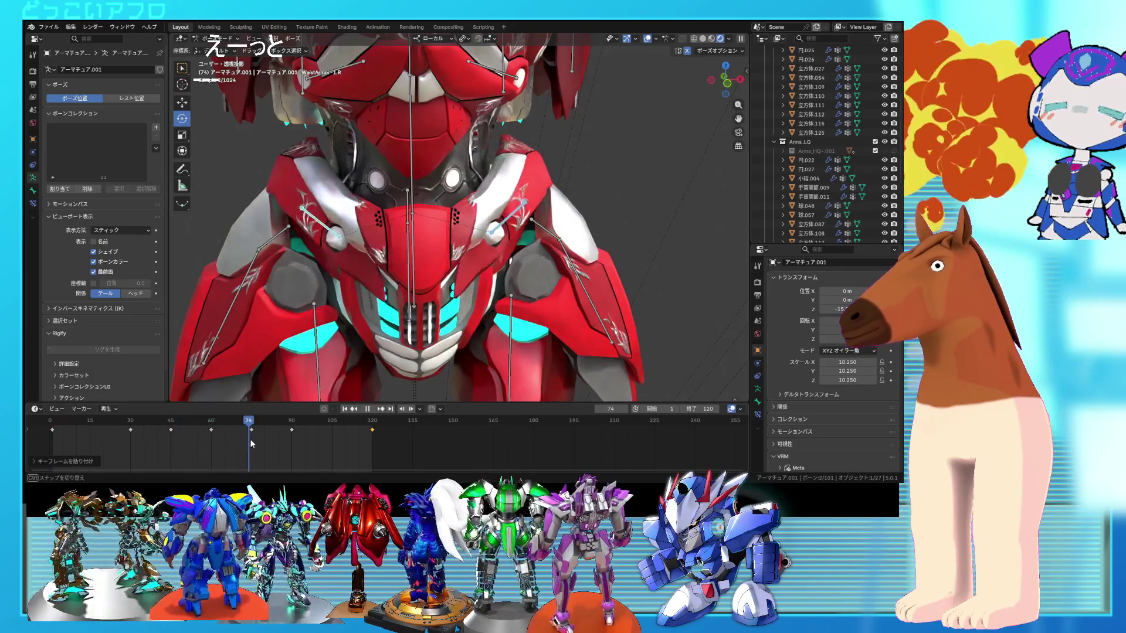
mouse_move(362, 462)
mouse_down()
mouse_move(372, 463)
mouse_move(351, 464)
mouse_up()
key(a)
right_click(362, 440)
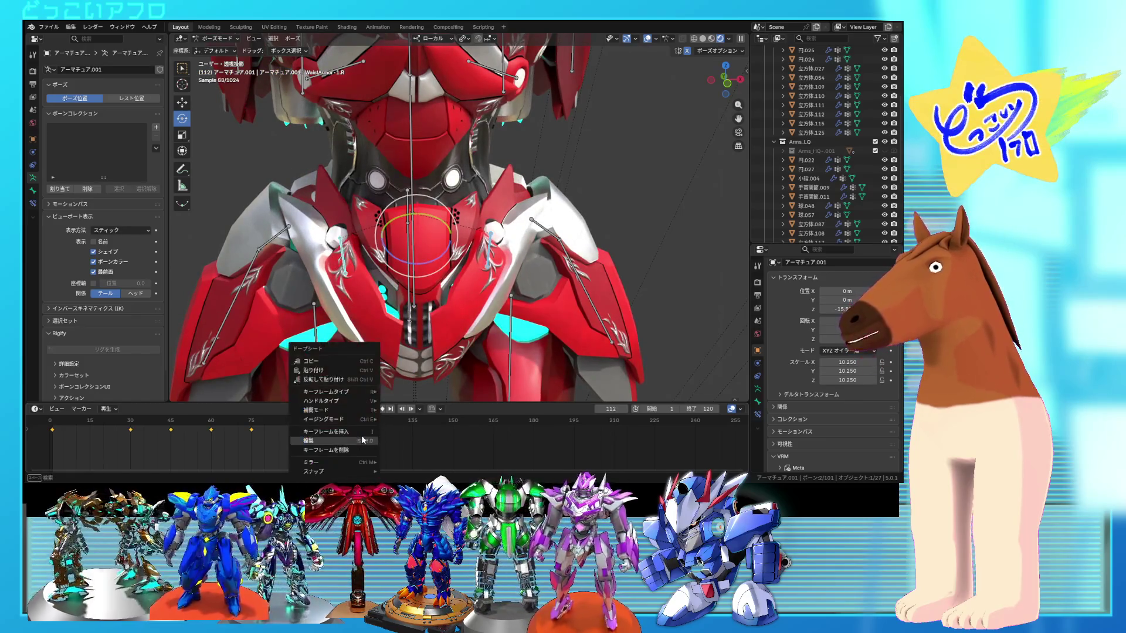
mouse_move(337, 411)
click(406, 357)
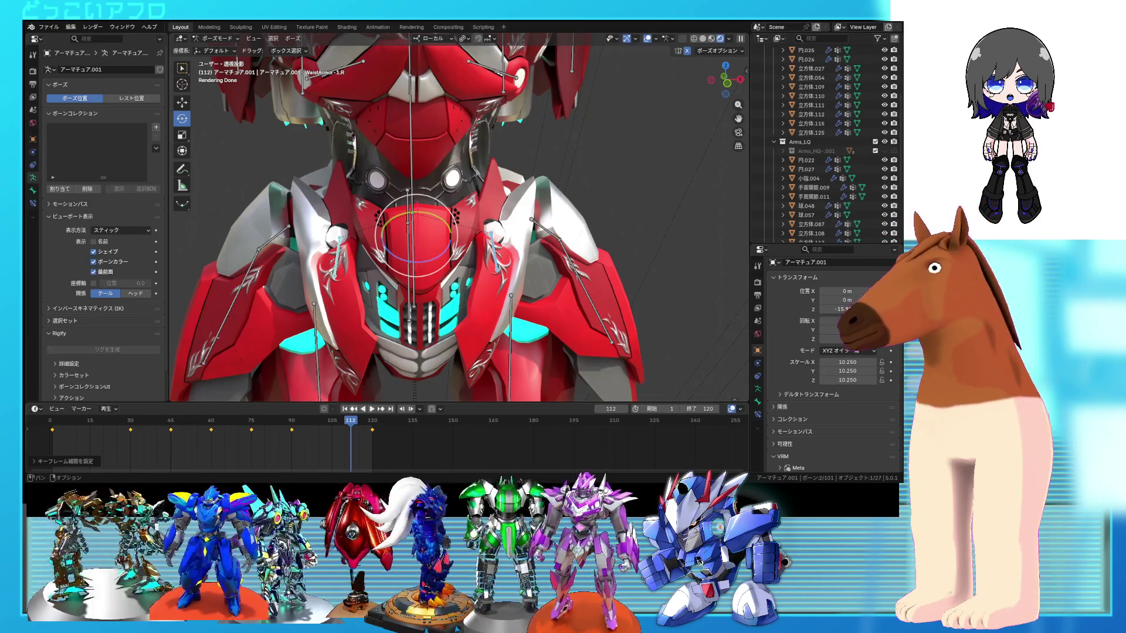
key(space)
drag(78, 420, 373, 445)
key(space)
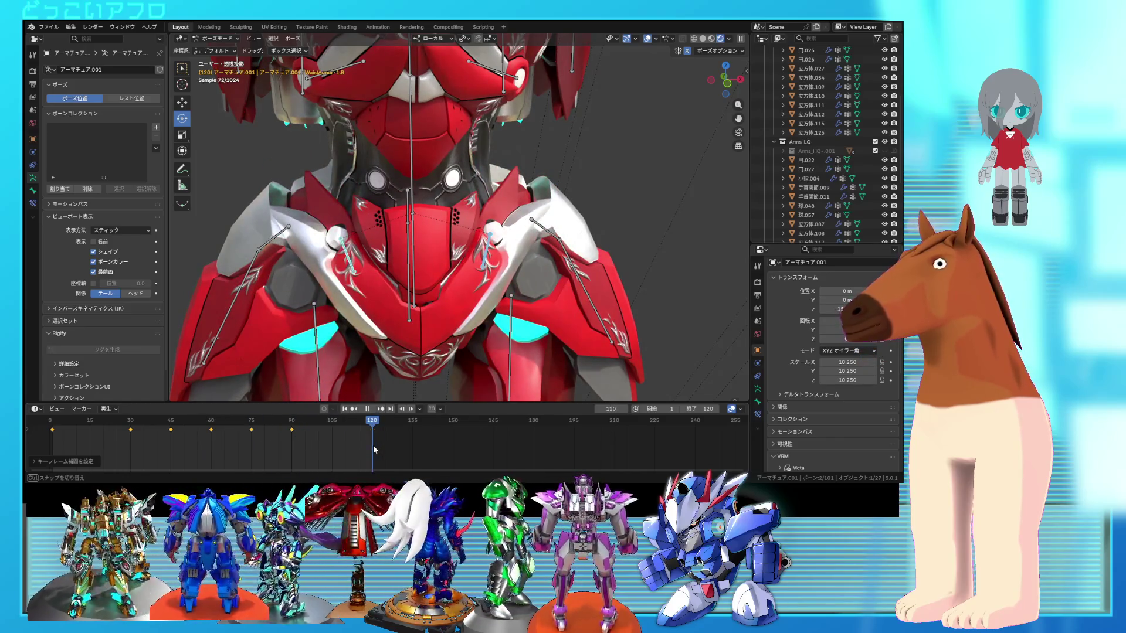
click(416, 283)
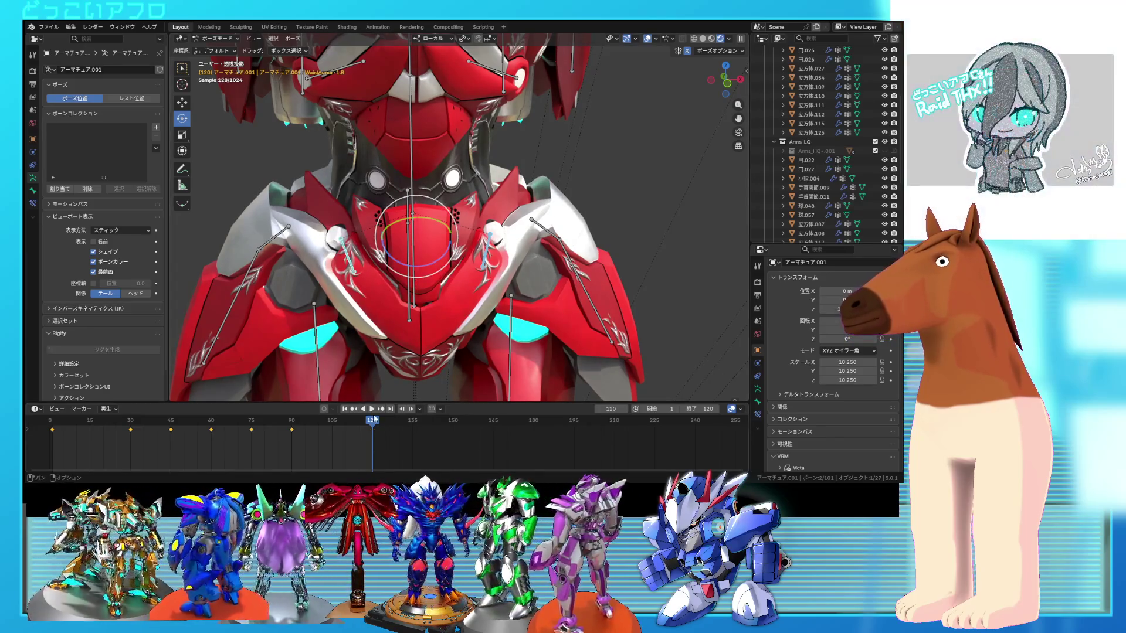
drag(370, 422, 183, 413)
key(space)
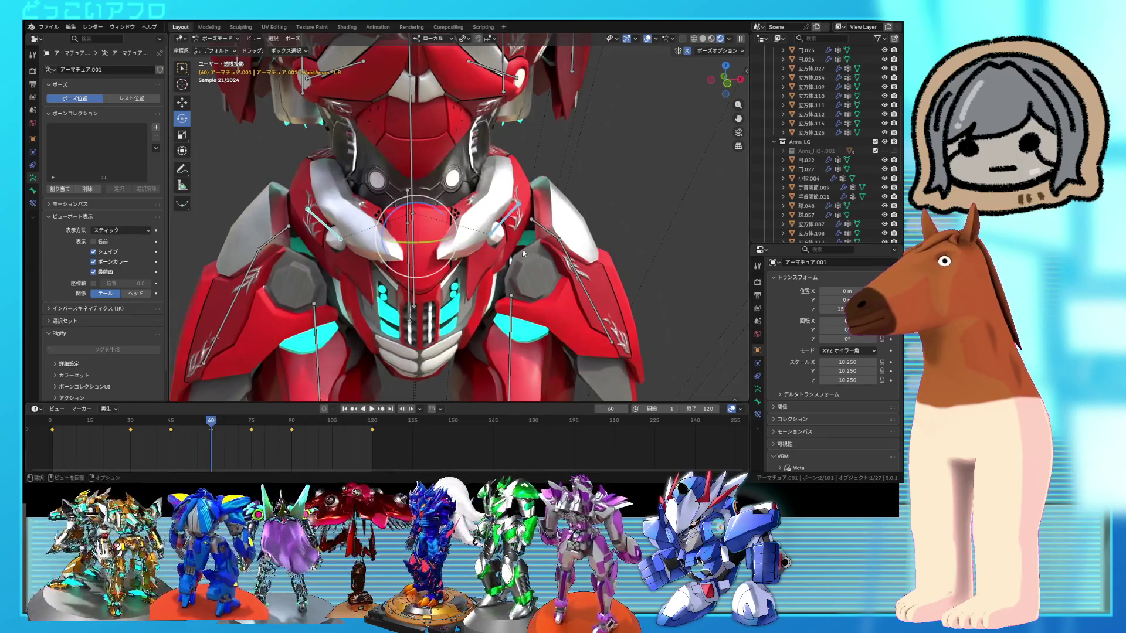
- Rotate the chest armor bone 9.04°, then add a small trackball rotation
key(r)
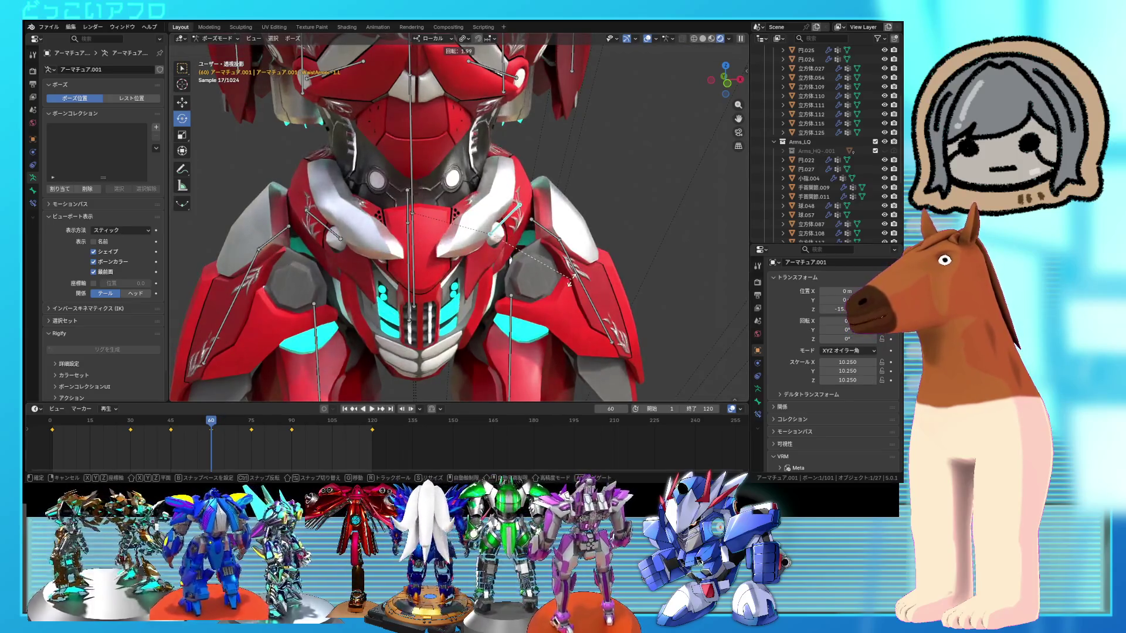
click(570, 286)
mouse_move(563, 286)
middle_down()
mouse_move(501, 286)
mouse_move(480, 309)
mouse_move(558, 302)
mouse_move(551, 293)
mouse_move(607, 249)
mouse_move(558, 269)
middle_up()
key(r)
key(r)
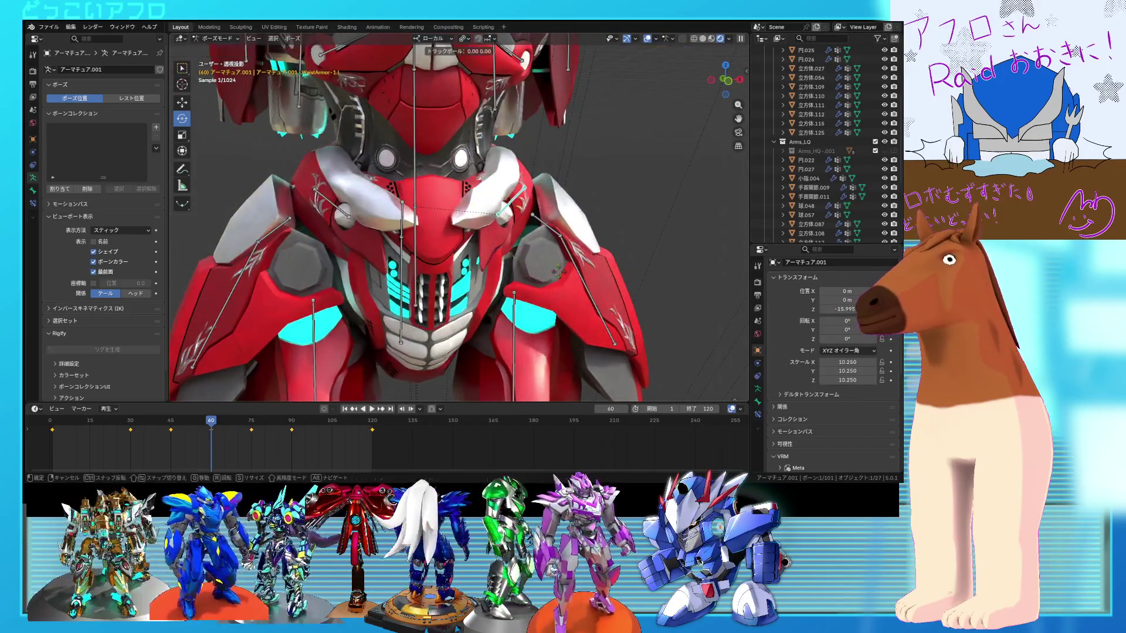
key(r)
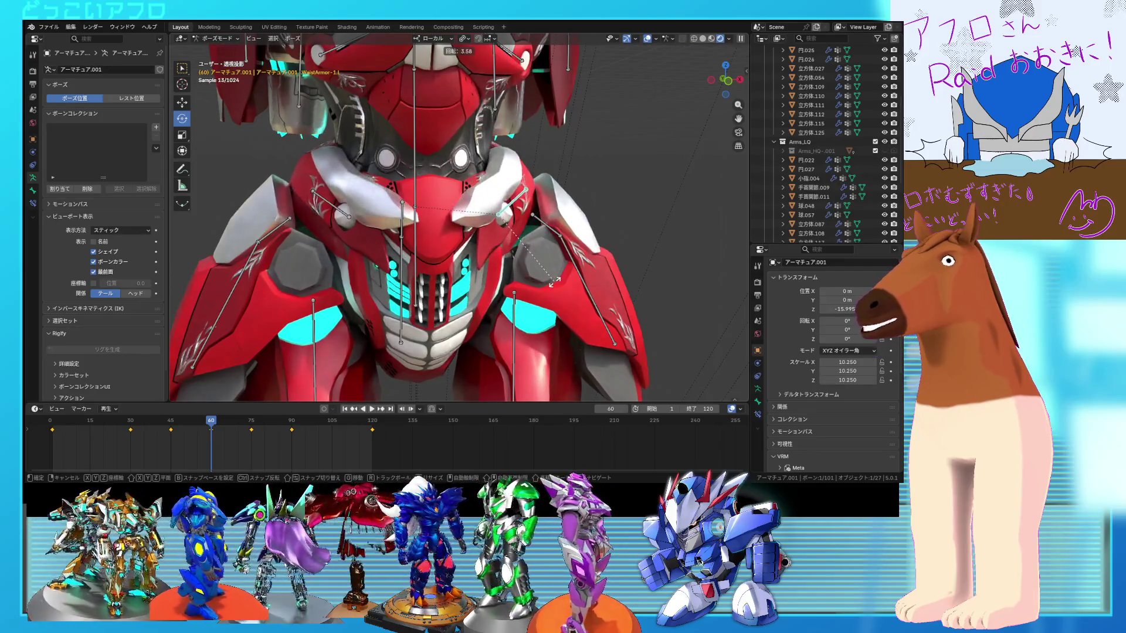
click(557, 312)
mouse_move(551, 322)
middle_down()
mouse_move(534, 340)
mouse_move(548, 335)
middle_up()
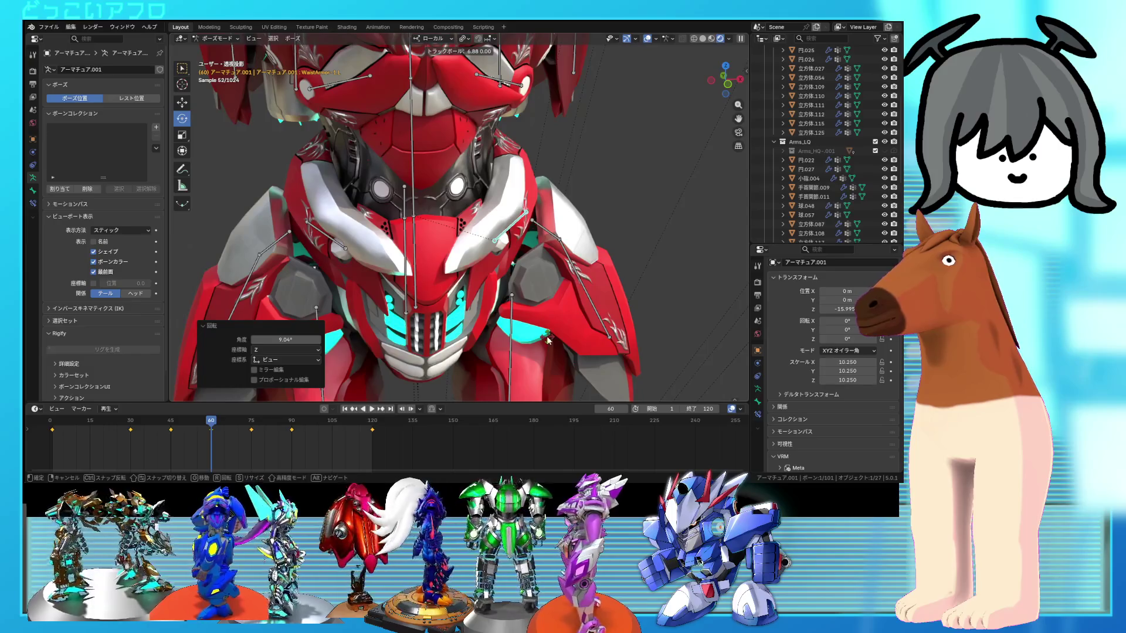
right_click(548, 340)
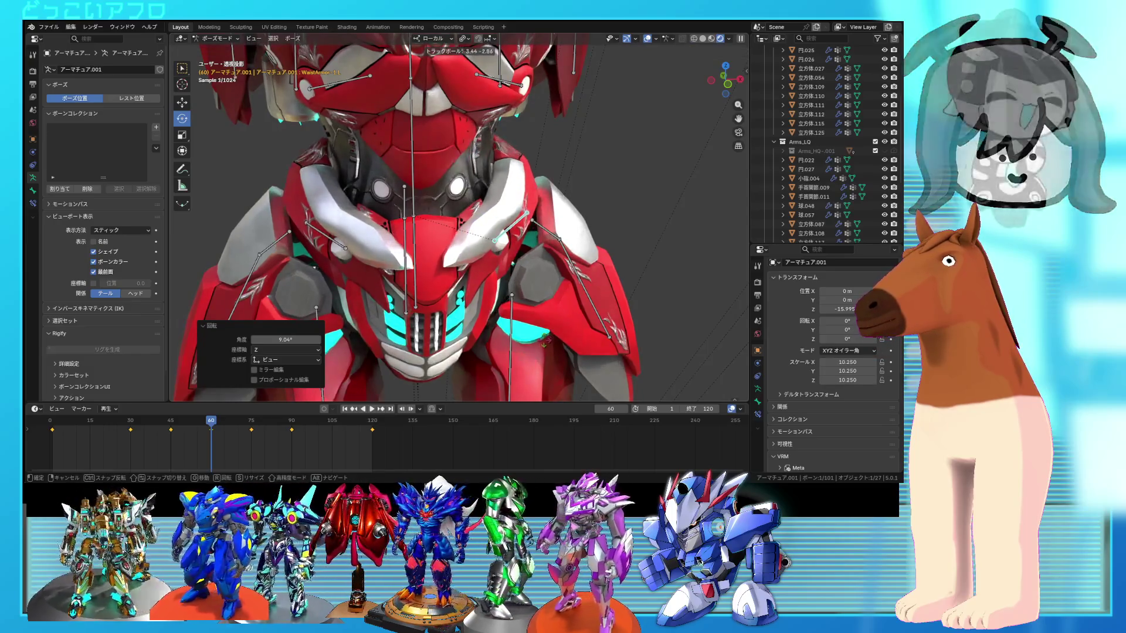
key(r)
key(r)
click(525, 336)
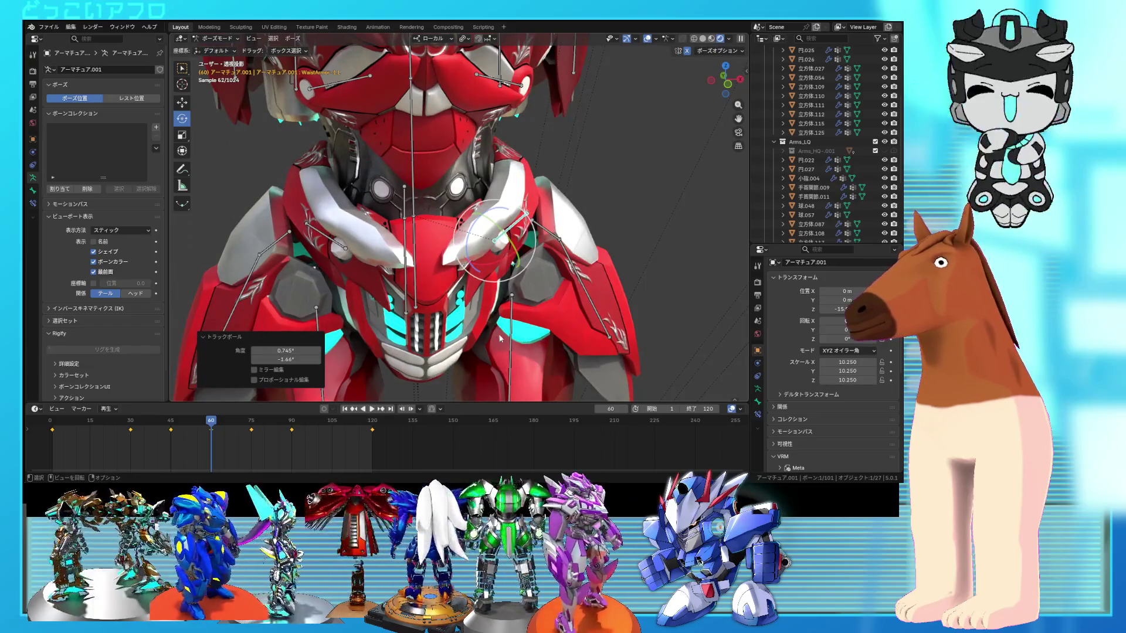
- Keyframe the chest bone and WaistArmor_R together at frame 60, then scrub to check
shift+click(332, 246)
right_click(323, 244)
click(323, 241)
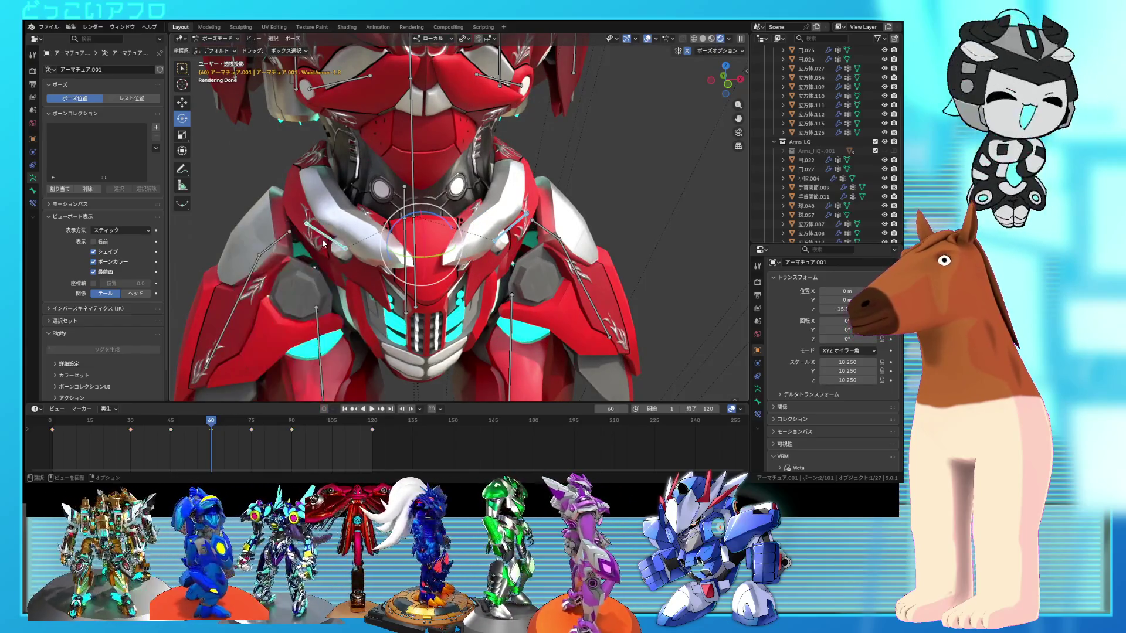
mouse_move(126, 423)
mouse_down()
mouse_move(56, 425)
mouse_move(210, 427)
mouse_move(156, 430)
mouse_move(386, 455)
mouse_move(412, 420)
mouse_up()
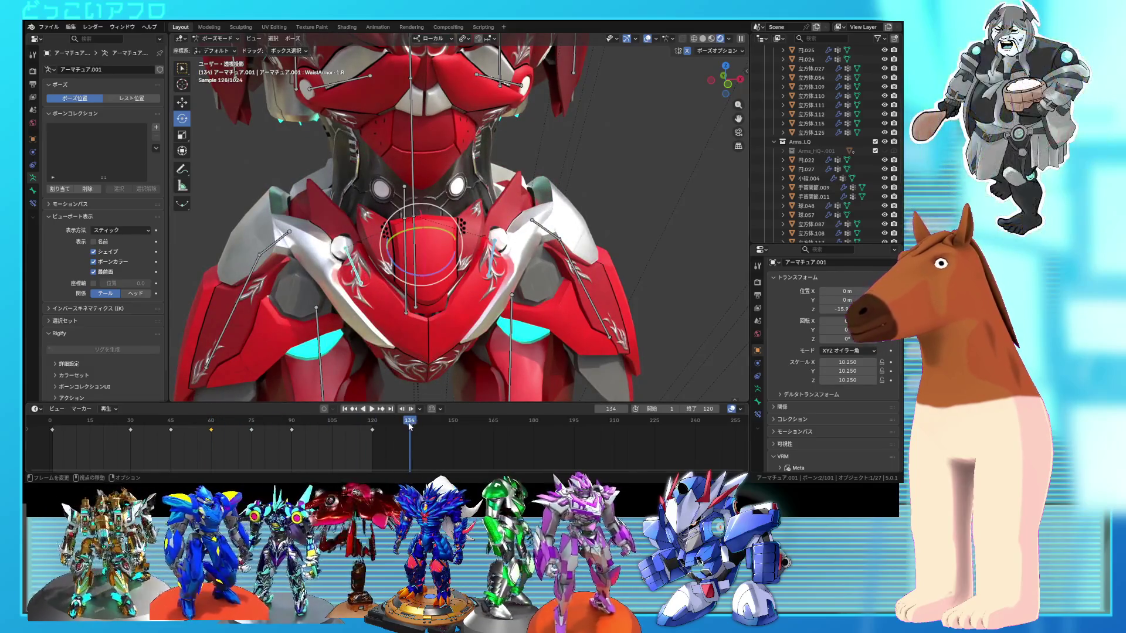
- Play from the start, stop at frame 36, face the torso, and select the next chest armor bone
click(63, 423)
key(space)
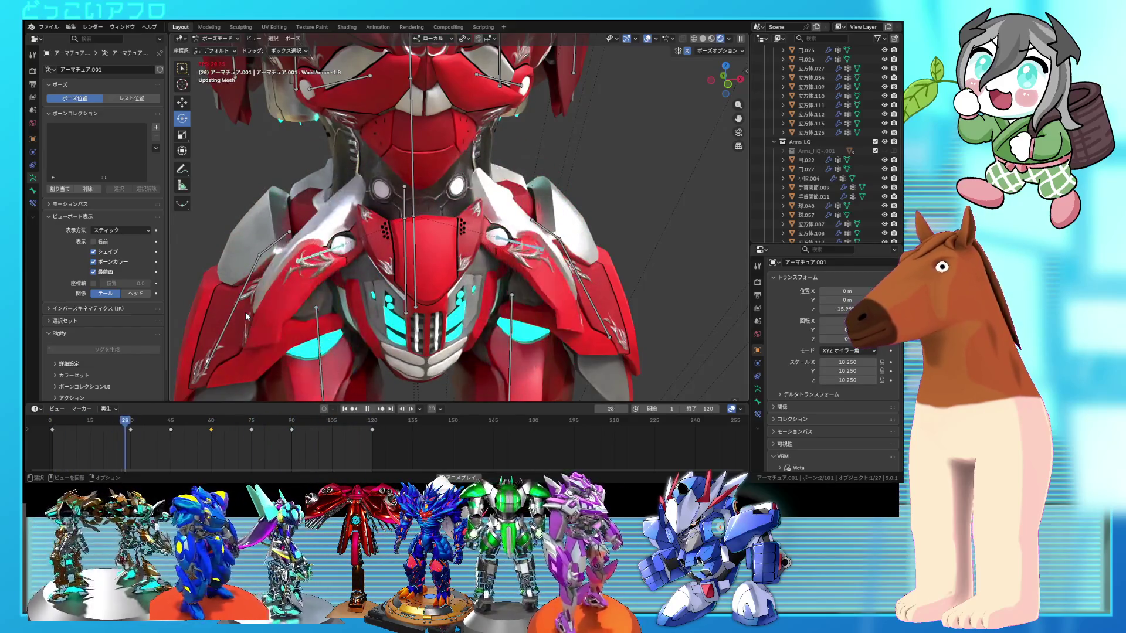
key(space)
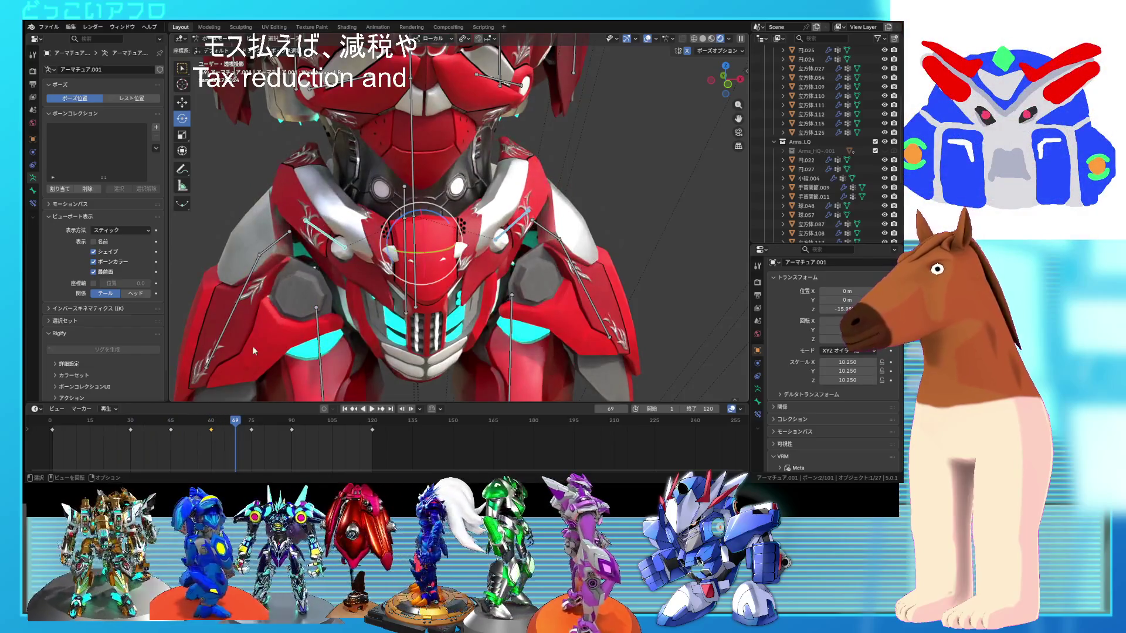
mouse_move(236, 423)
mouse_down()
mouse_move(166, 453)
mouse_move(210, 450)
mouse_up()
mouse_move(405, 231)
middle_down()
mouse_move(408, 186)
mouse_move(358, 237)
middle_up()
click(388, 213)
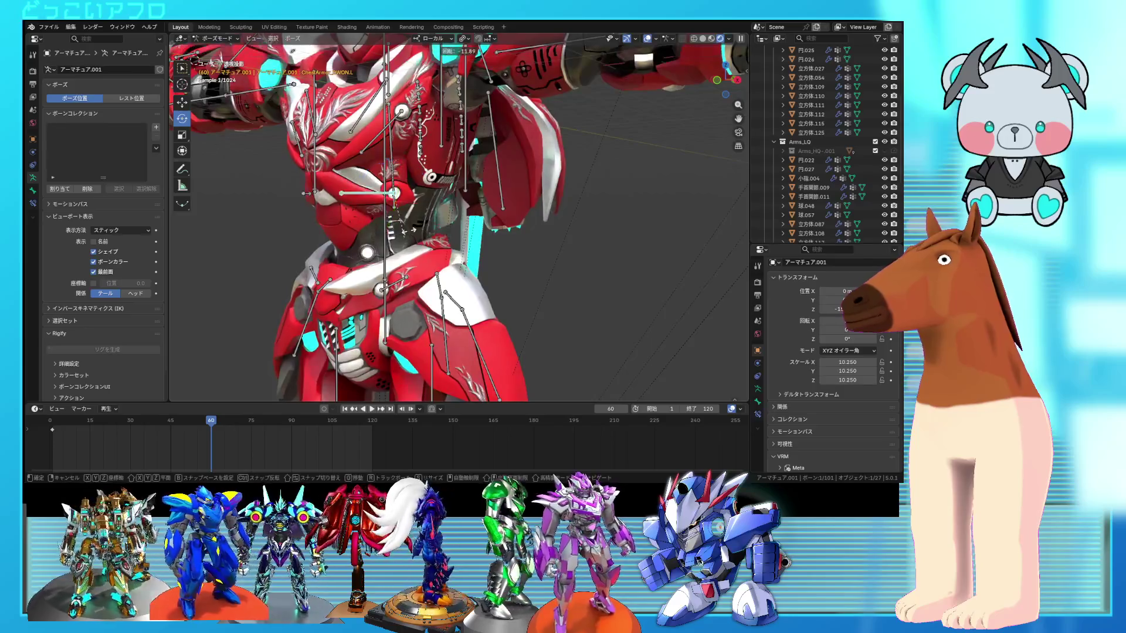
- Swing the lower chest armor bone around, then tilt it with a trackball rotation at frame 60
key(r)
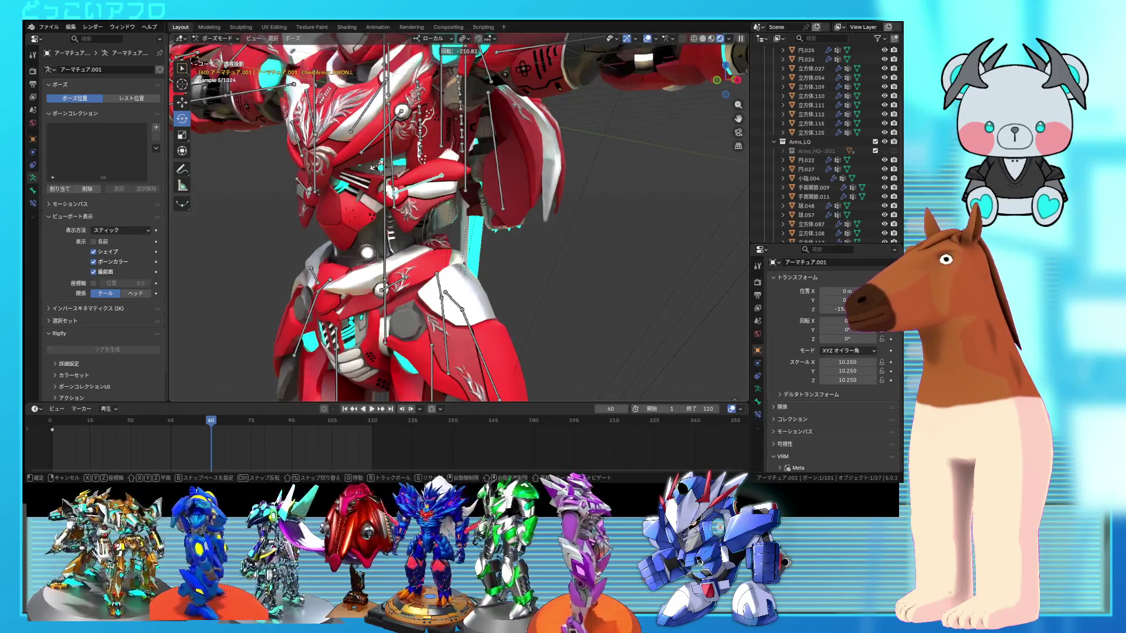
click(373, 167)
mouse_move(373, 167)
middle_down()
mouse_move(497, 215)
mouse_move(411, 220)
middle_up()
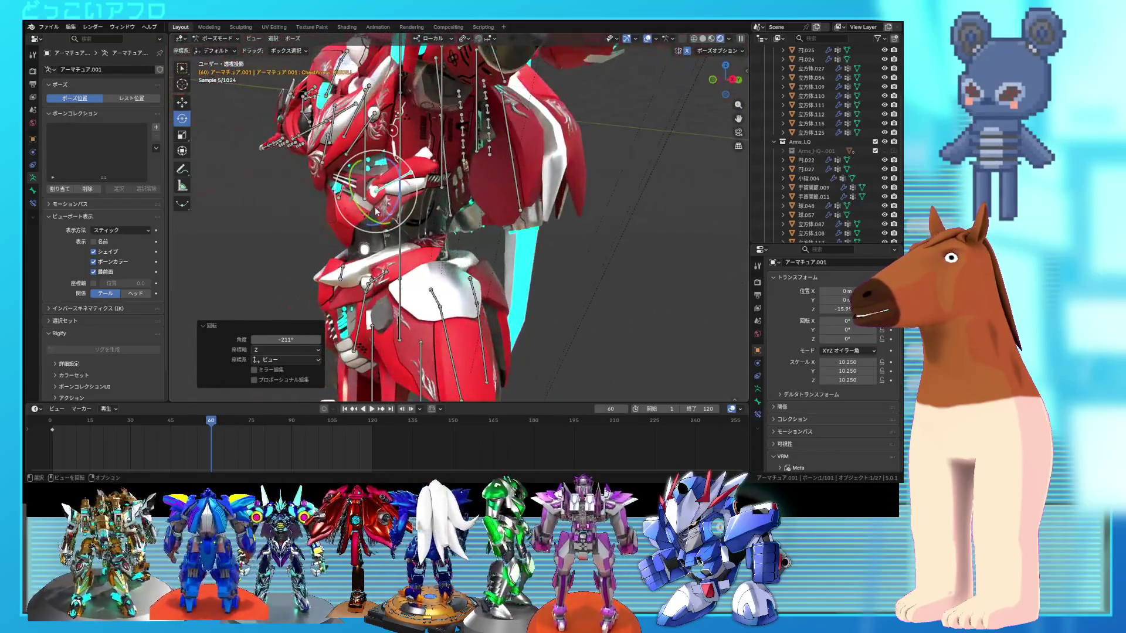
key(r)
key(Escape)
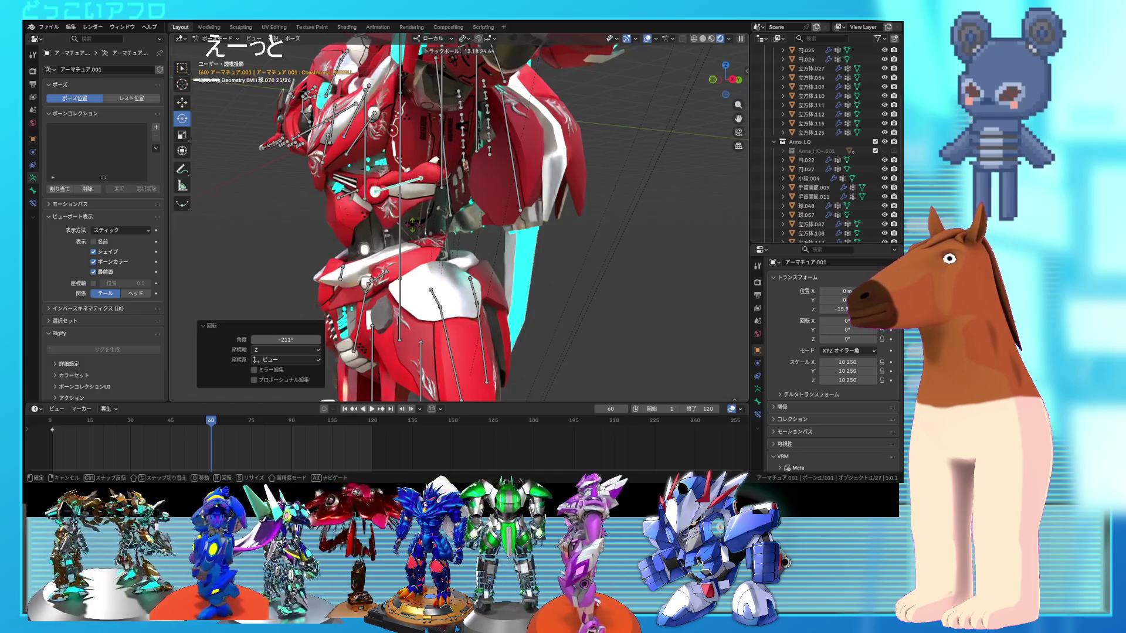
click(413, 224)
middle_drag(413, 224, 474, 245)
- Twist the lower chest armor plate 2.78° about its local Z axis
key(r)
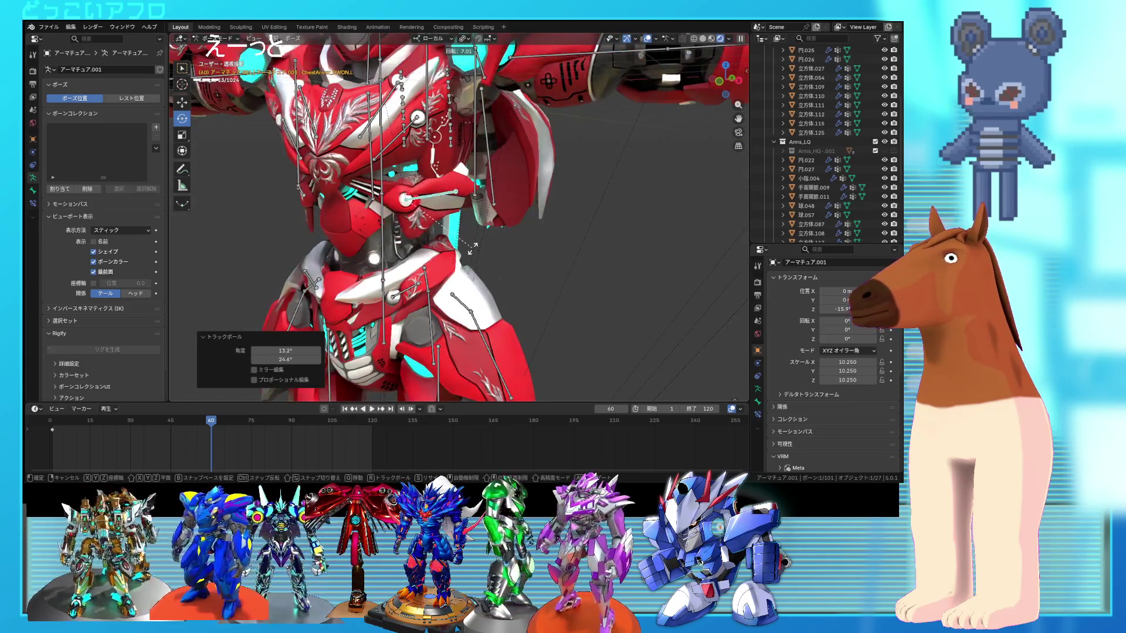
middle_drag(461, 242, 550, 239)
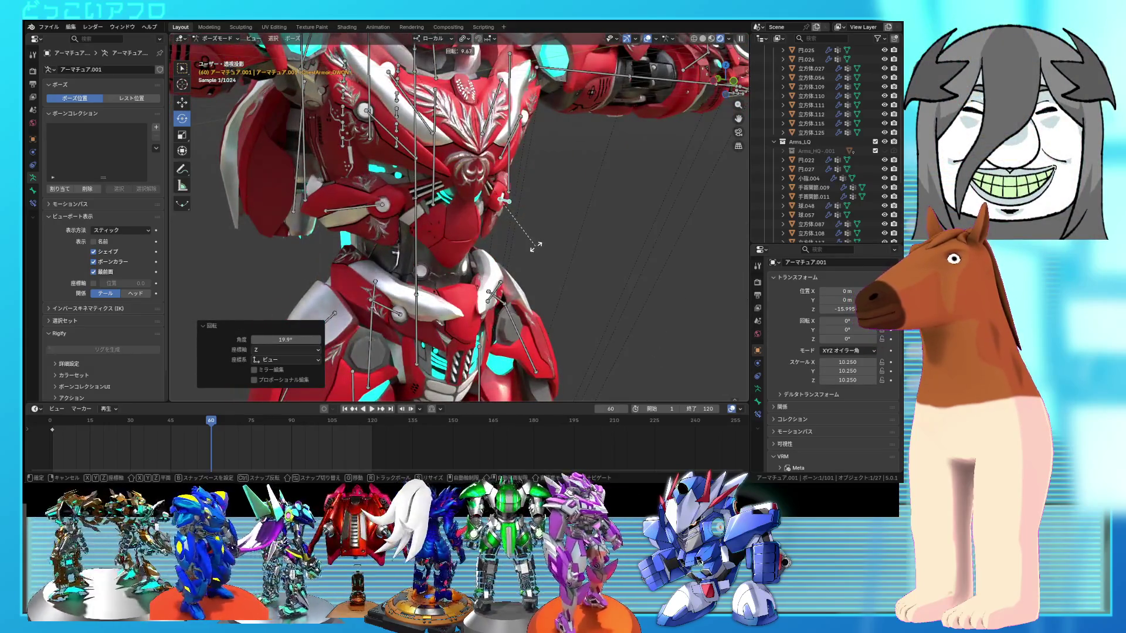
middle_drag(480, 249, 324, 273)
mouse_move(428, 248)
middle_down()
mouse_move(489, 211)
mouse_move(554, 222)
middle_up()
middle_drag(476, 232, 417, 197)
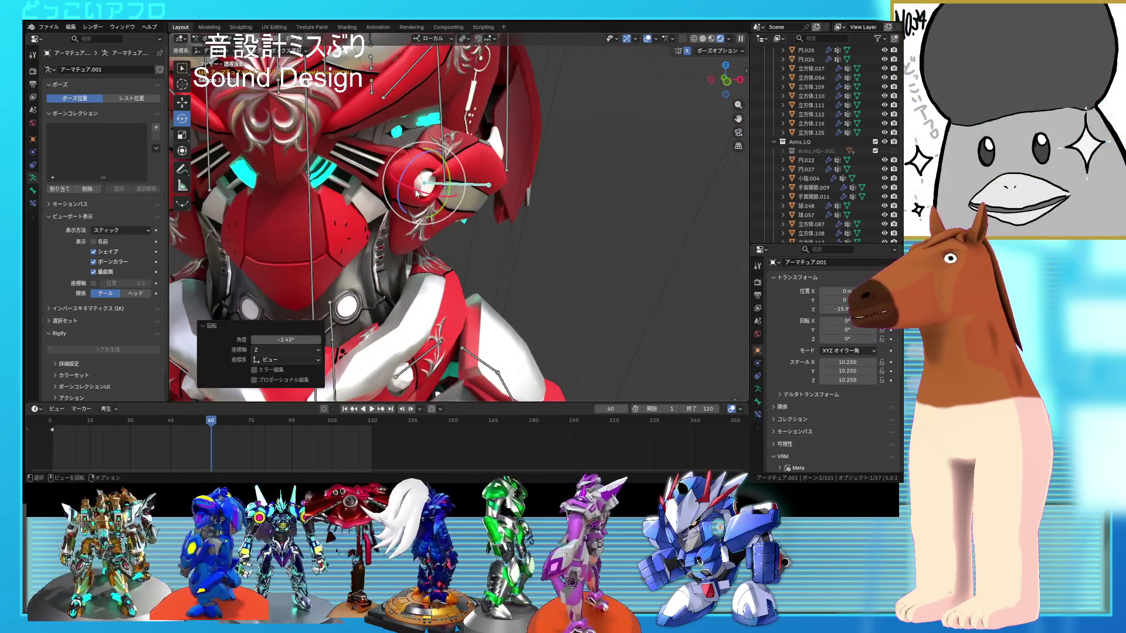
drag(416, 193, 418, 189)
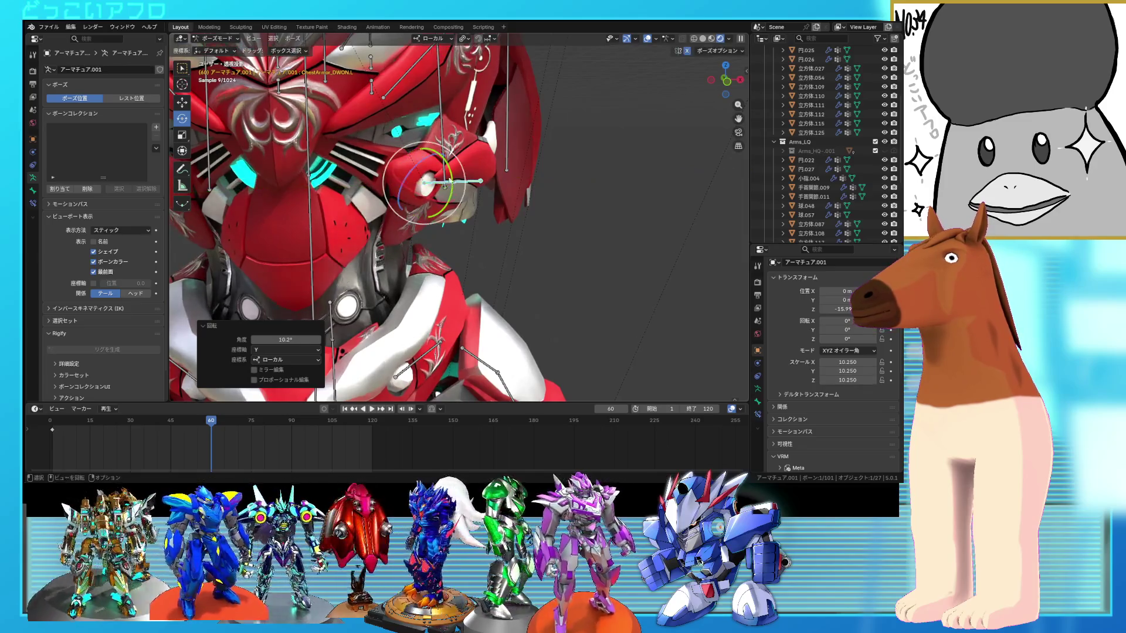
drag(422, 163, 421, 165)
middle_drag(421, 165, 374, 182)
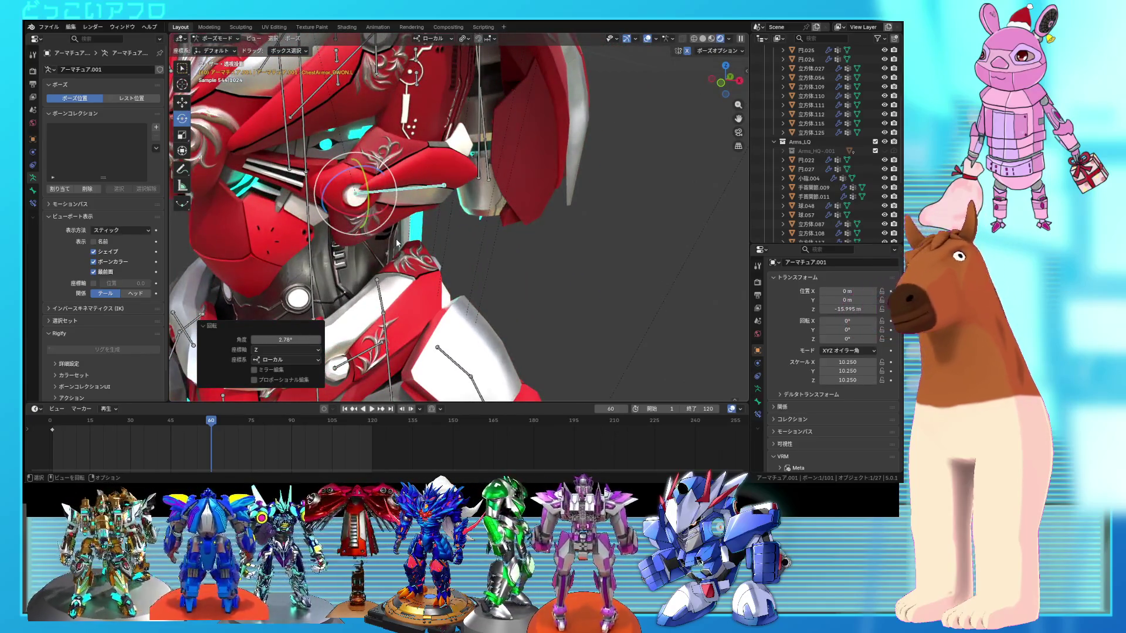
shift+middle_drag(396, 238, 508, 235)
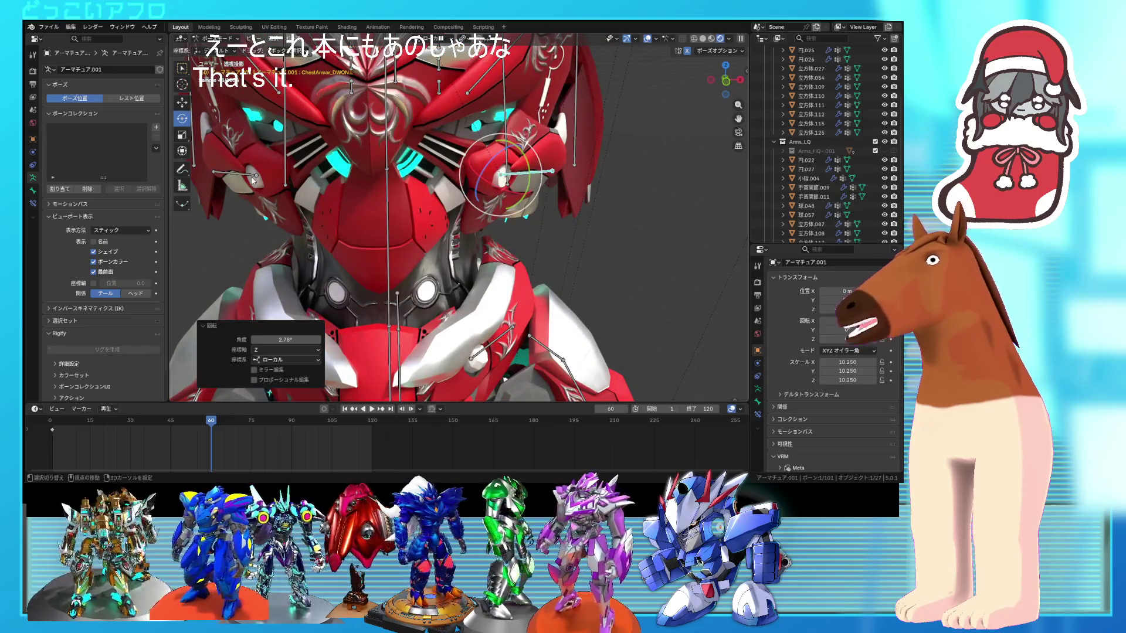
- Keyframe both matching chest-armor bones and play back the animation to check it
shift+click(253, 176)
right_click(404, 223)
click(407, 287)
key(i)
key(space)
drag(207, 423, 75, 422)
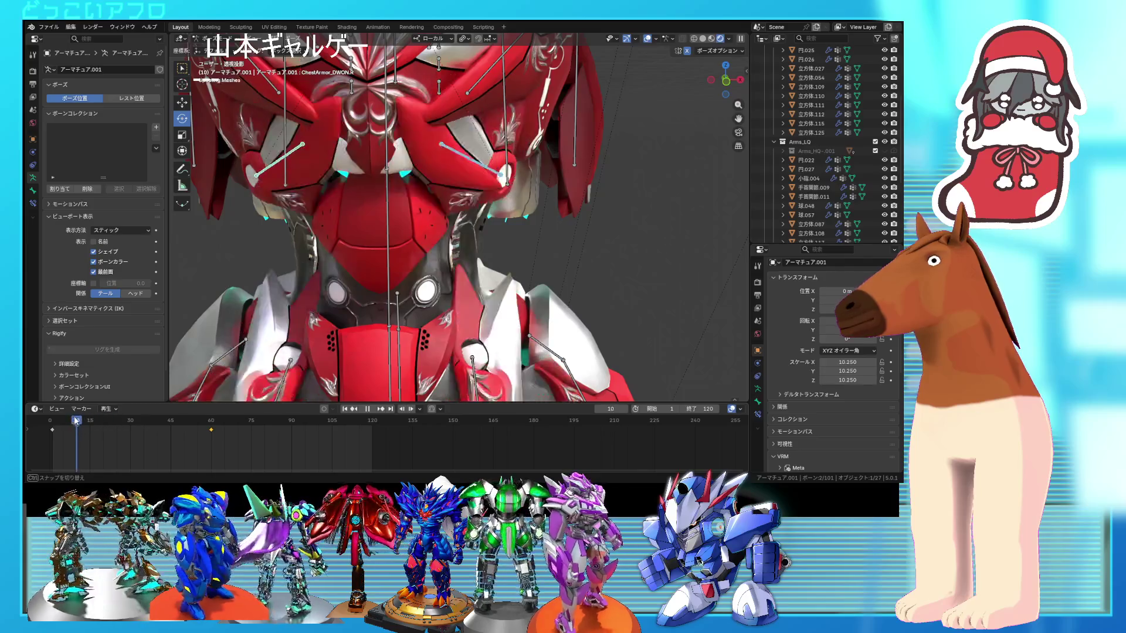
key(space)
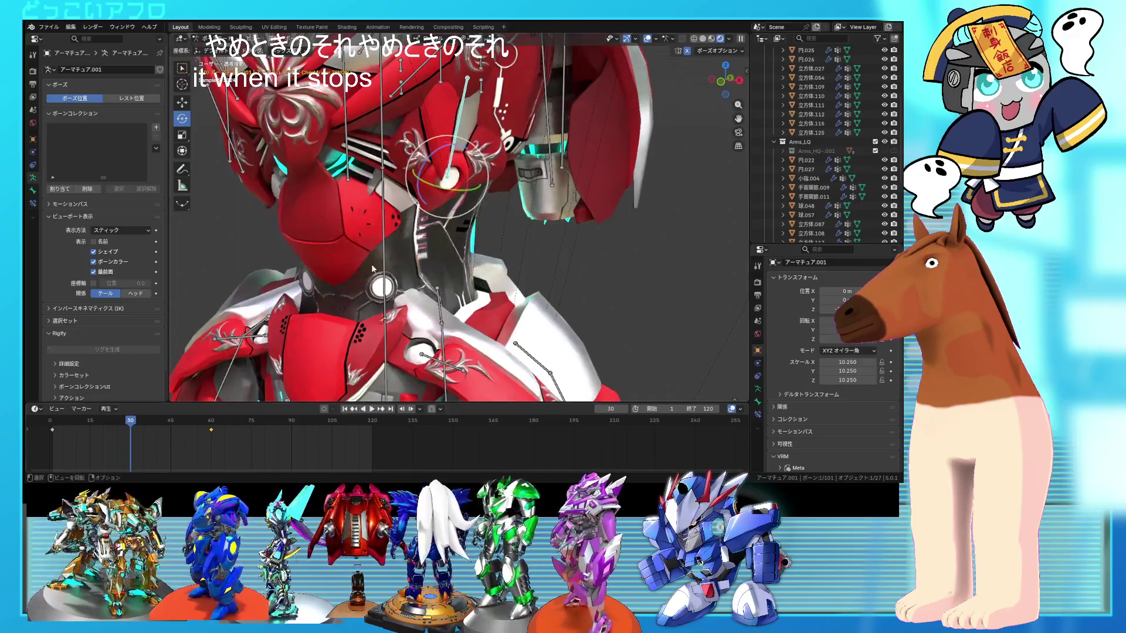
- Rotate the head armor bone 187°, then another 2.35° around X at frame 30
key(r)
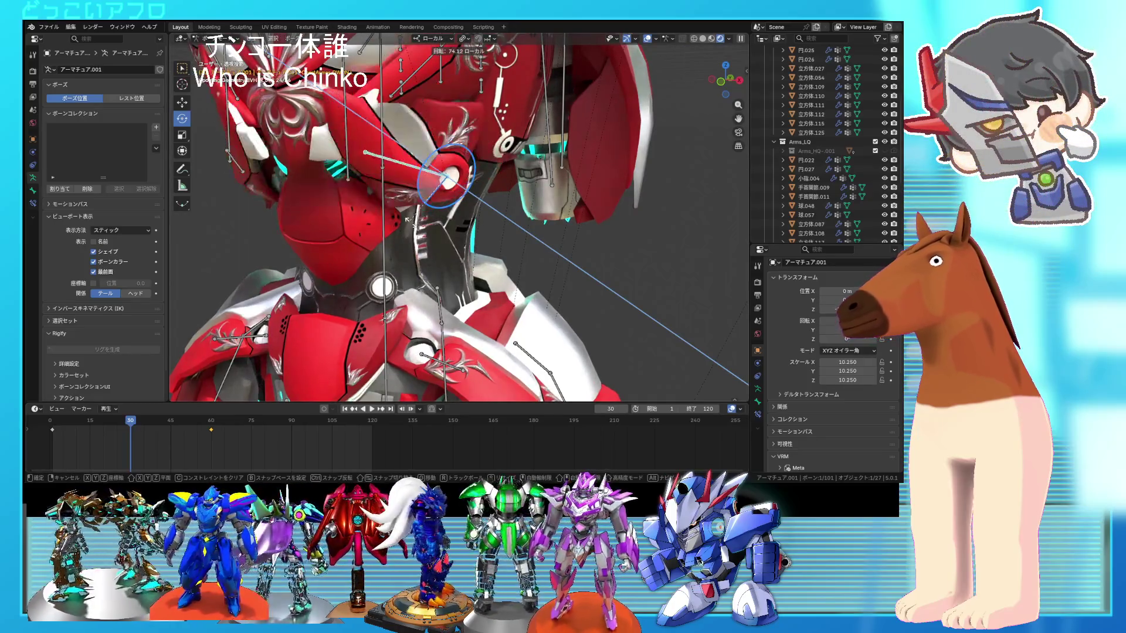
click(480, 181)
middle_drag(480, 182, 519, 202)
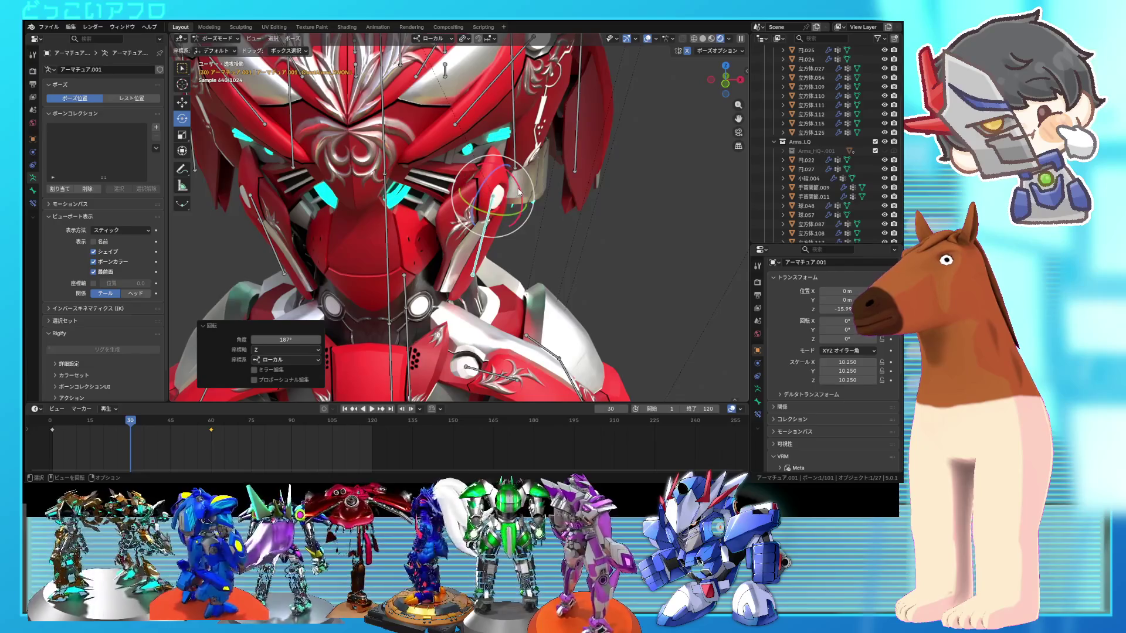
key(r)
key(x)
click(517, 187)
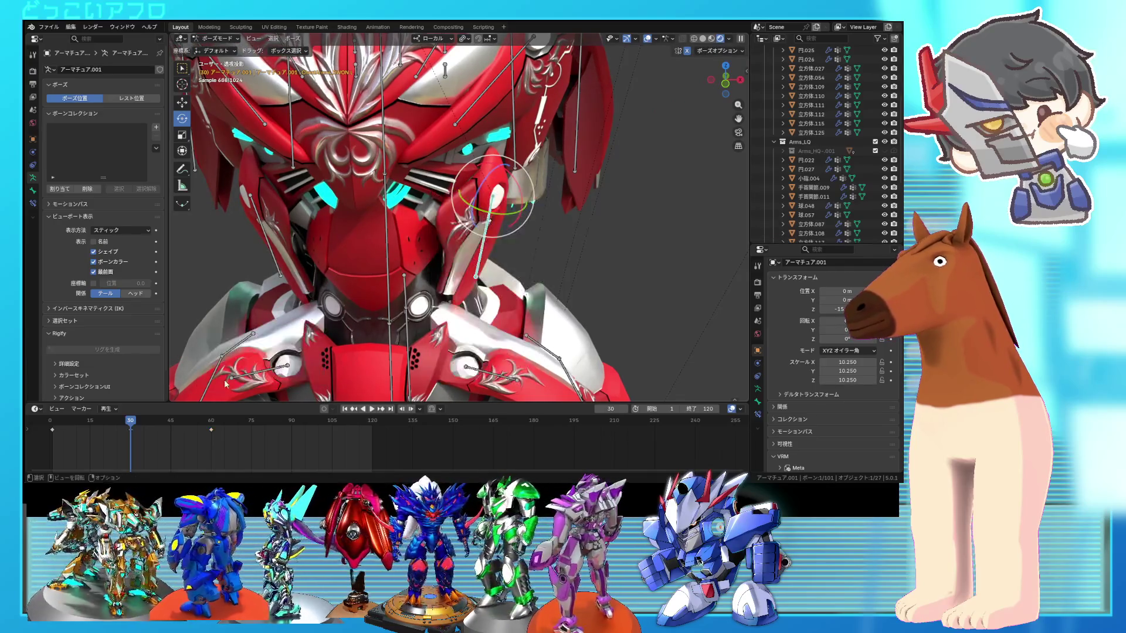
- Scrub the timeline and jump between the keyframes at frames 30 and 60 to review the pose
drag(134, 423, 166, 422)
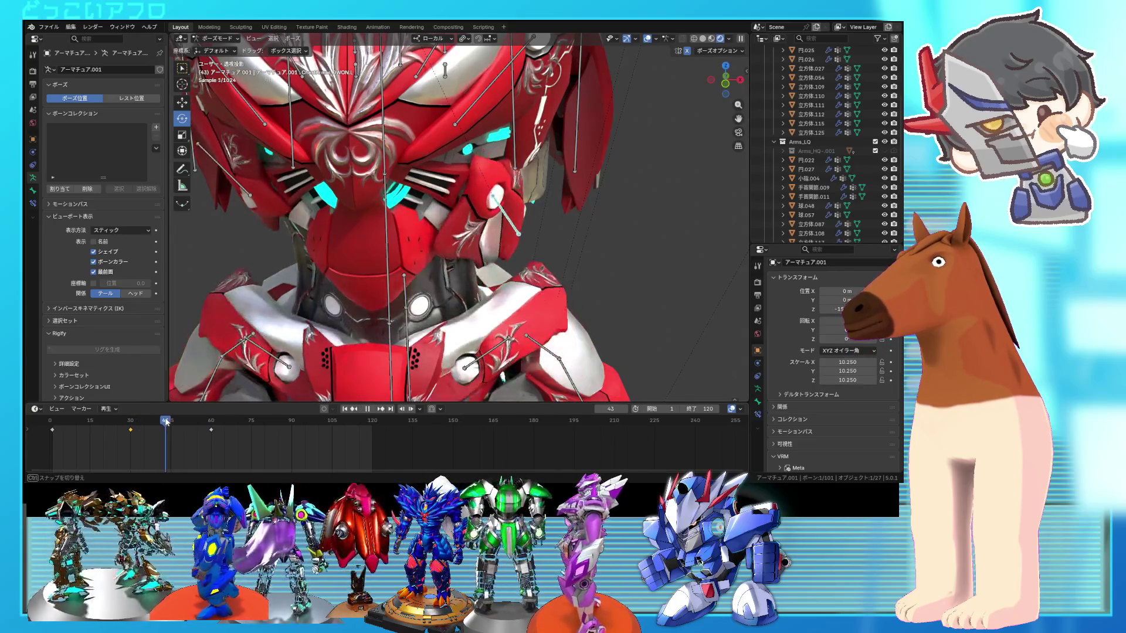
key(Down)
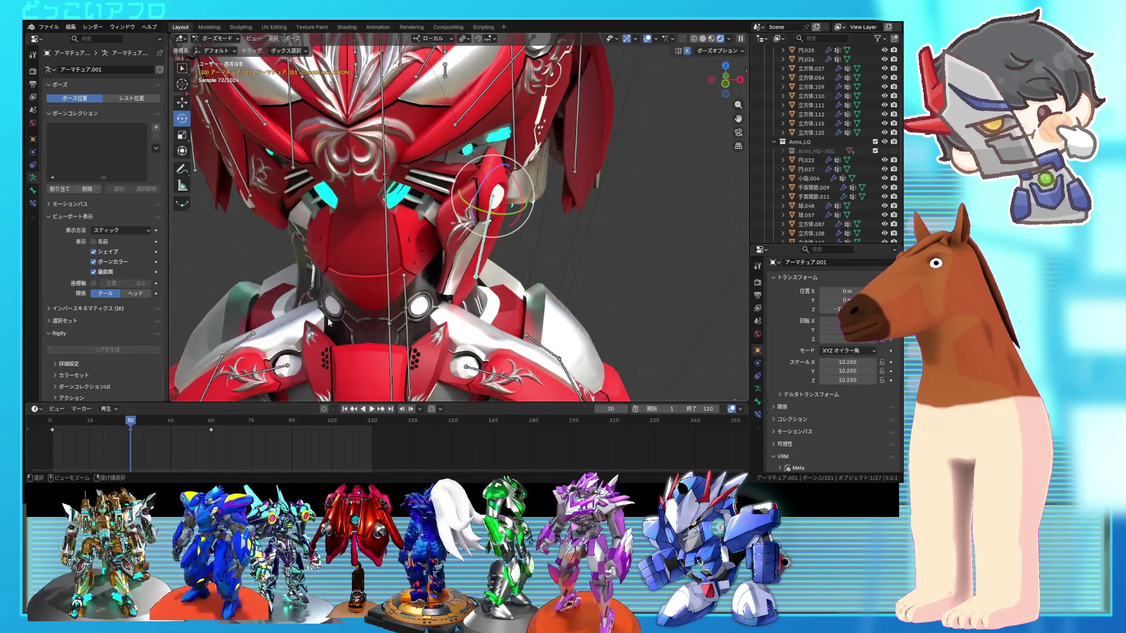
right_click(297, 261)
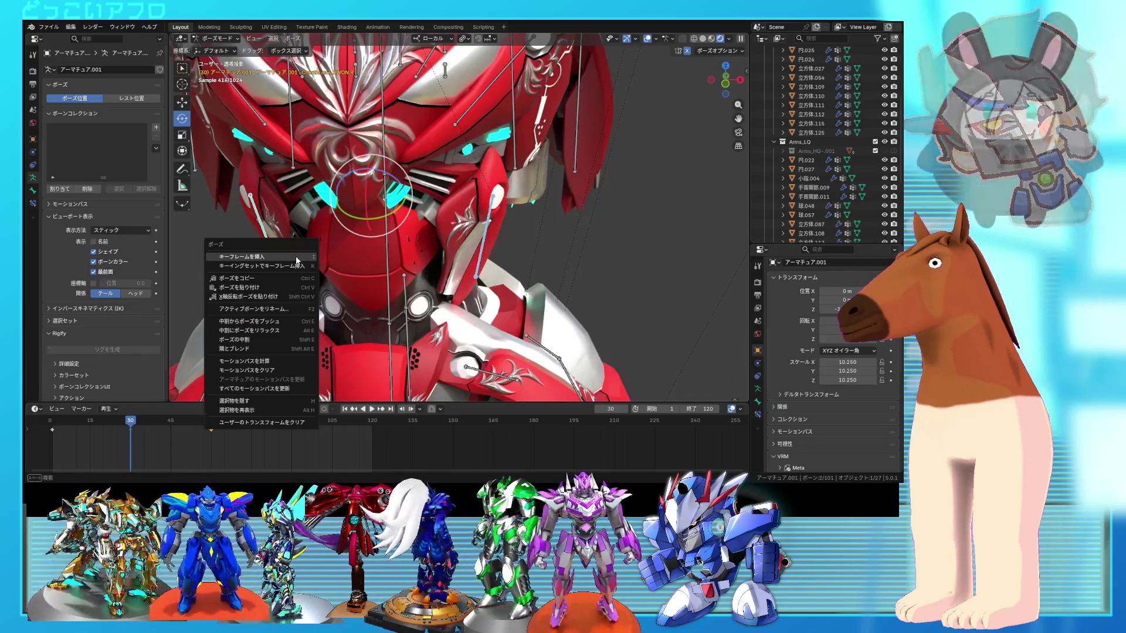
mouse_move(129, 424)
mouse_down()
mouse_move(67, 428)
mouse_move(115, 431)
mouse_up()
key(Up)
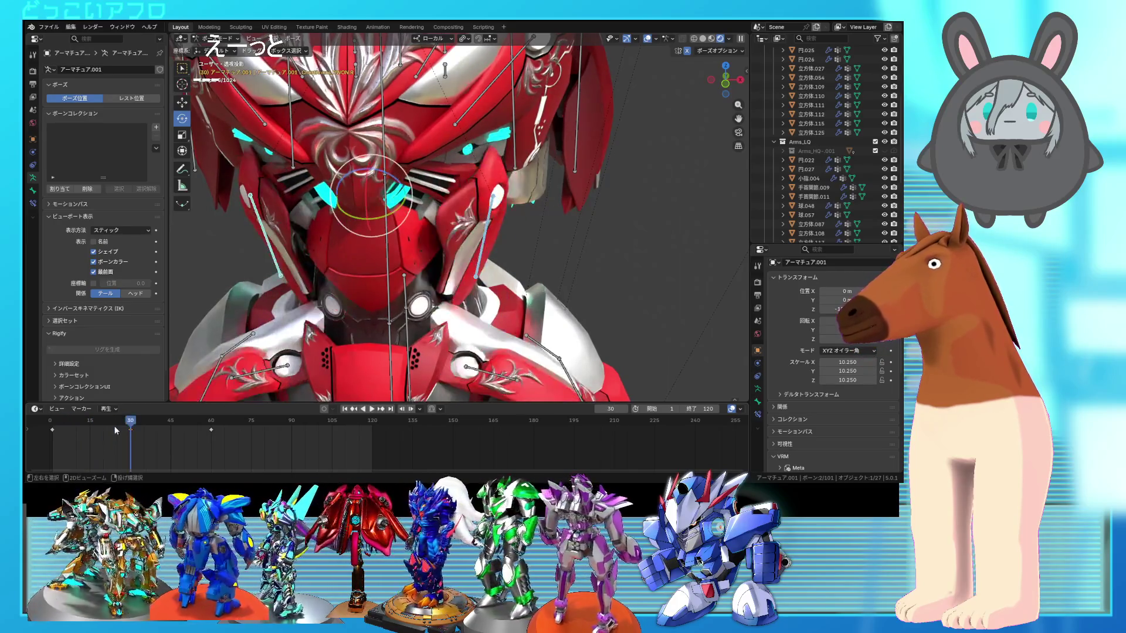
key(Up)
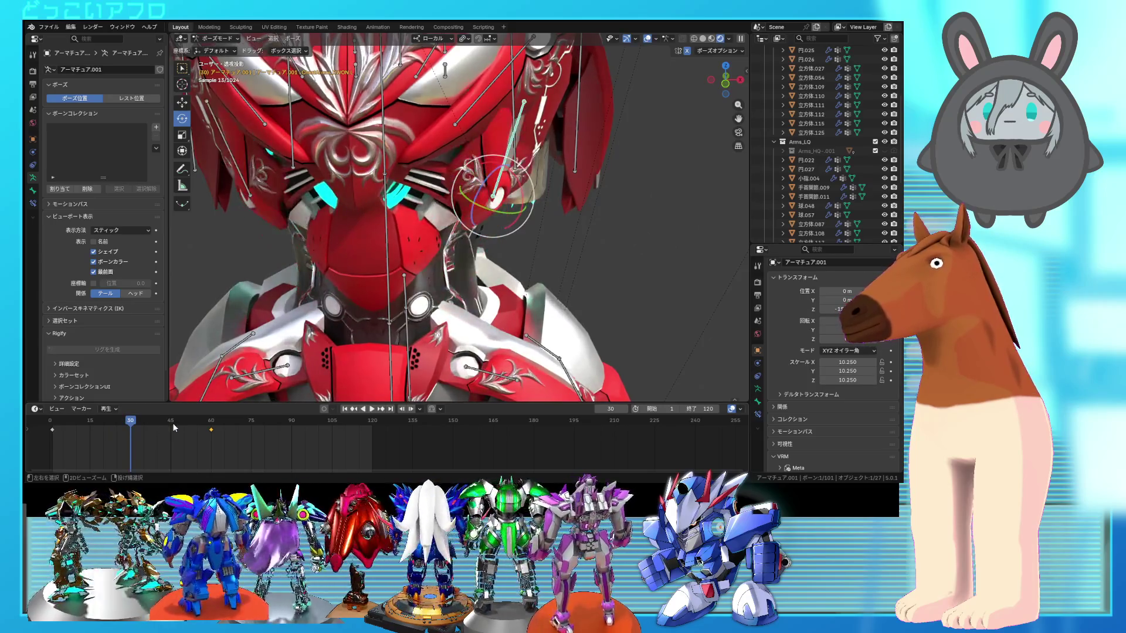
- Undo the mirrored chest-armor selection, preview frames 60 back to 30, and save the file
key(ctrl+shift+m)
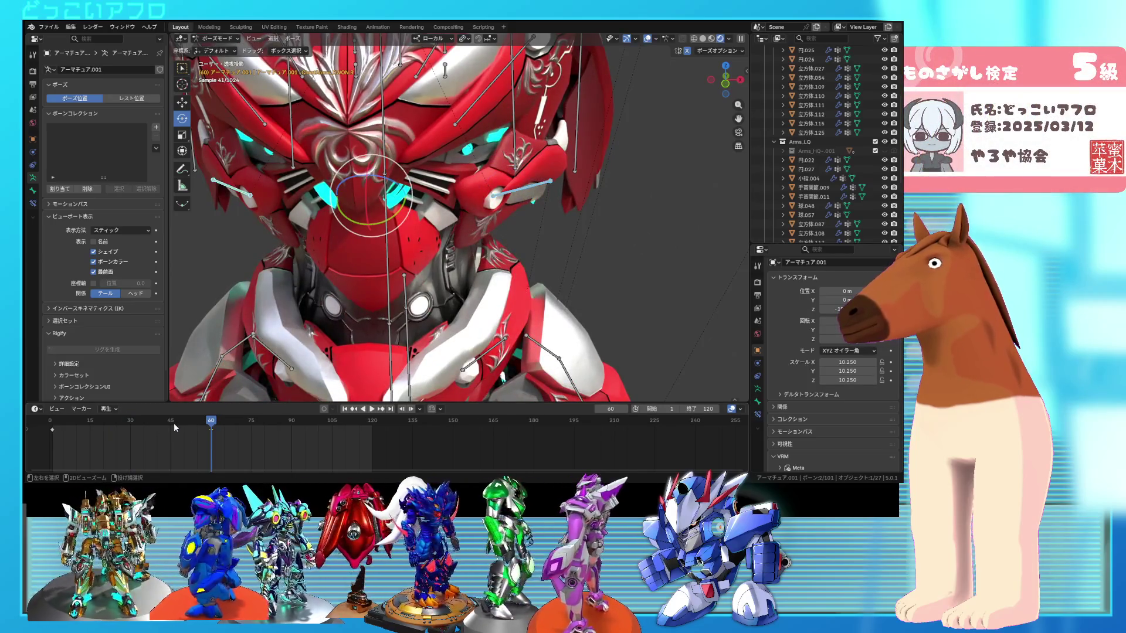
key(ctrl+z)
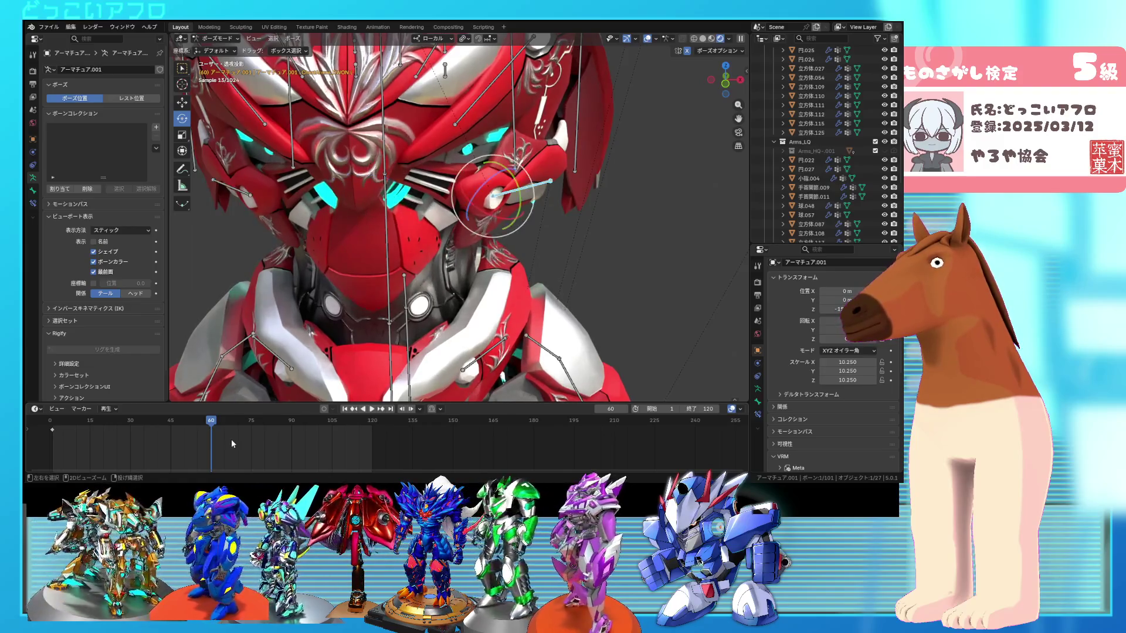
key(ctrl+z)
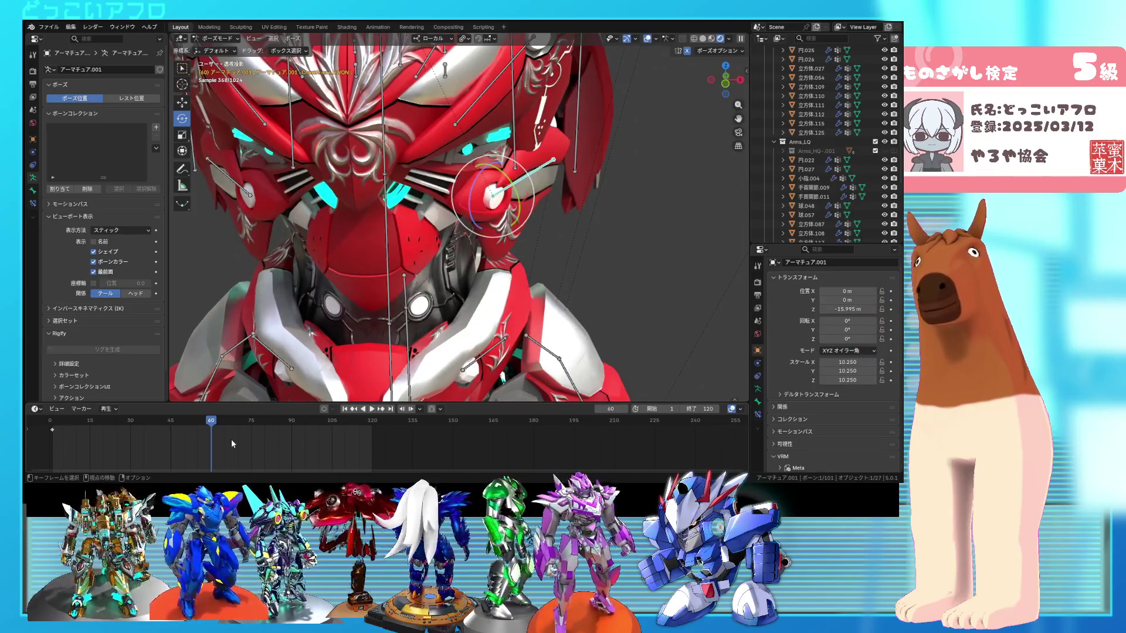
middle_drag(364, 246, 412, 227)
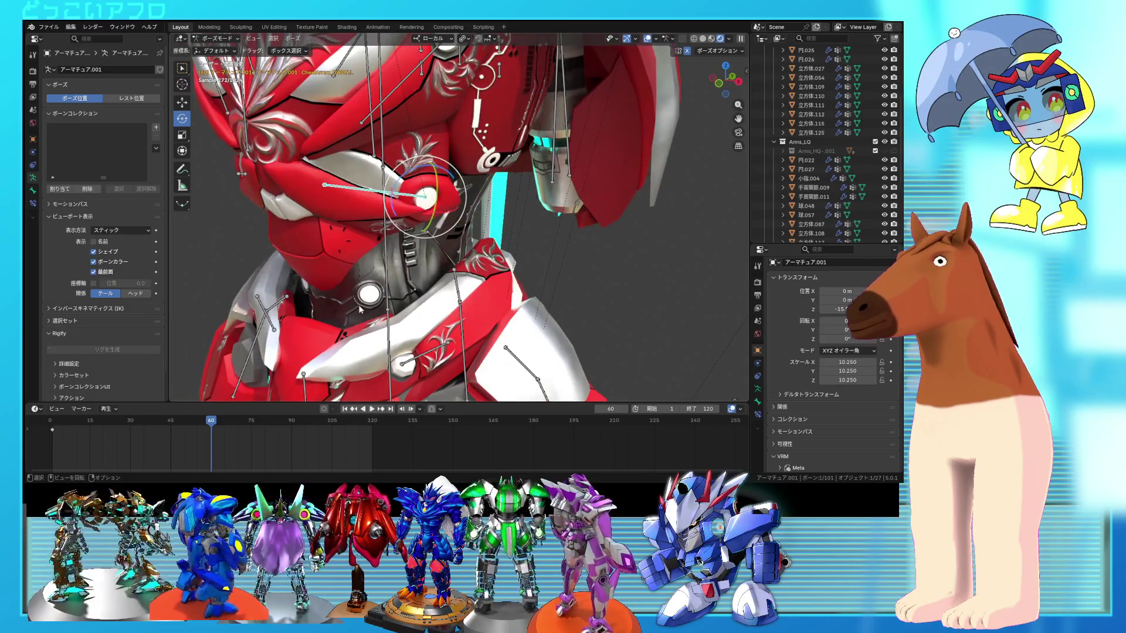
drag(204, 422, 130, 433)
key(ctrl+s)
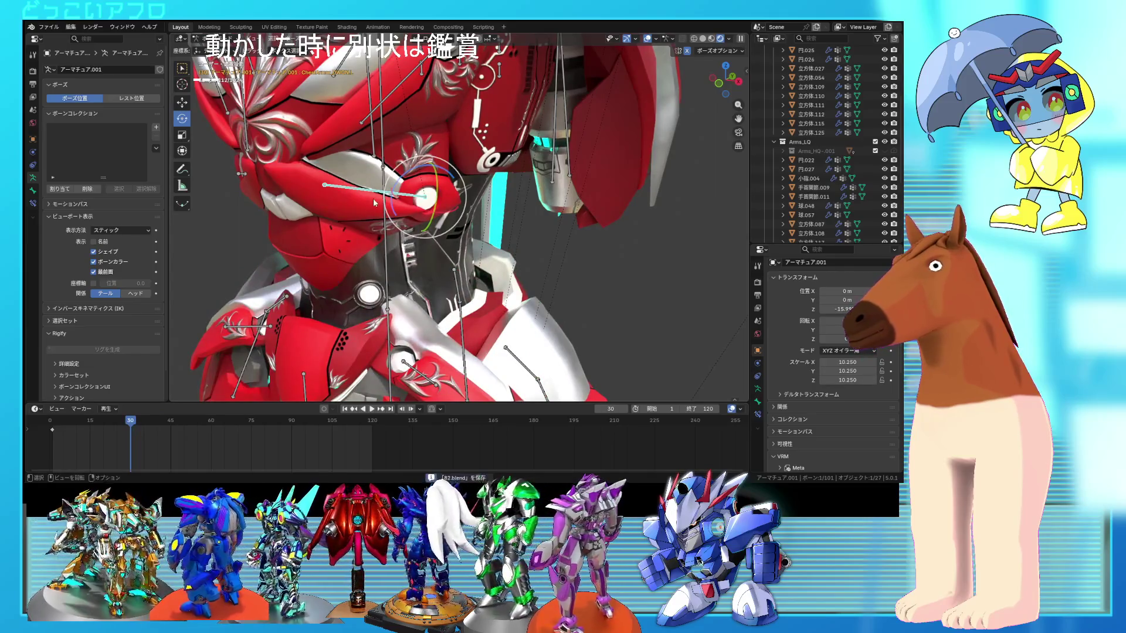
- Rotate the selected chest-armor bone -42.3° at frame 30
drag(394, 189, 391, 201)
mouse_move(392, 201)
middle_down()
mouse_move(451, 199)
mouse_move(440, 185)
middle_up()
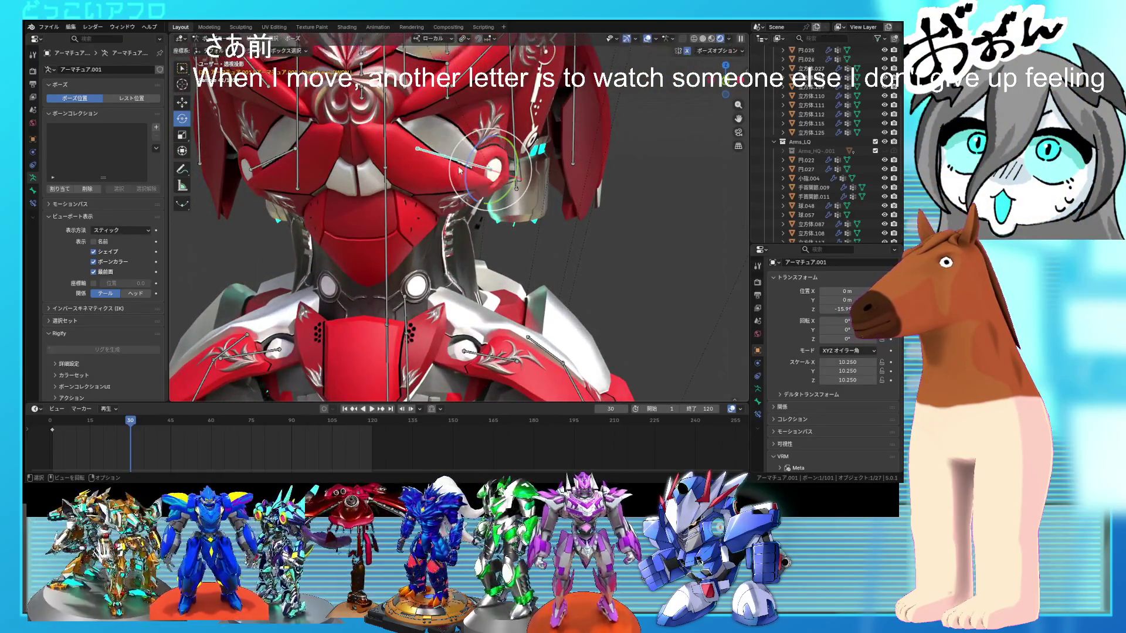
drag(472, 157, 754, 244)
mouse_move(754, 243)
middle_down()
mouse_move(459, 208)
mouse_move(579, 279)
mouse_move(508, 267)
middle_up()
key(r)
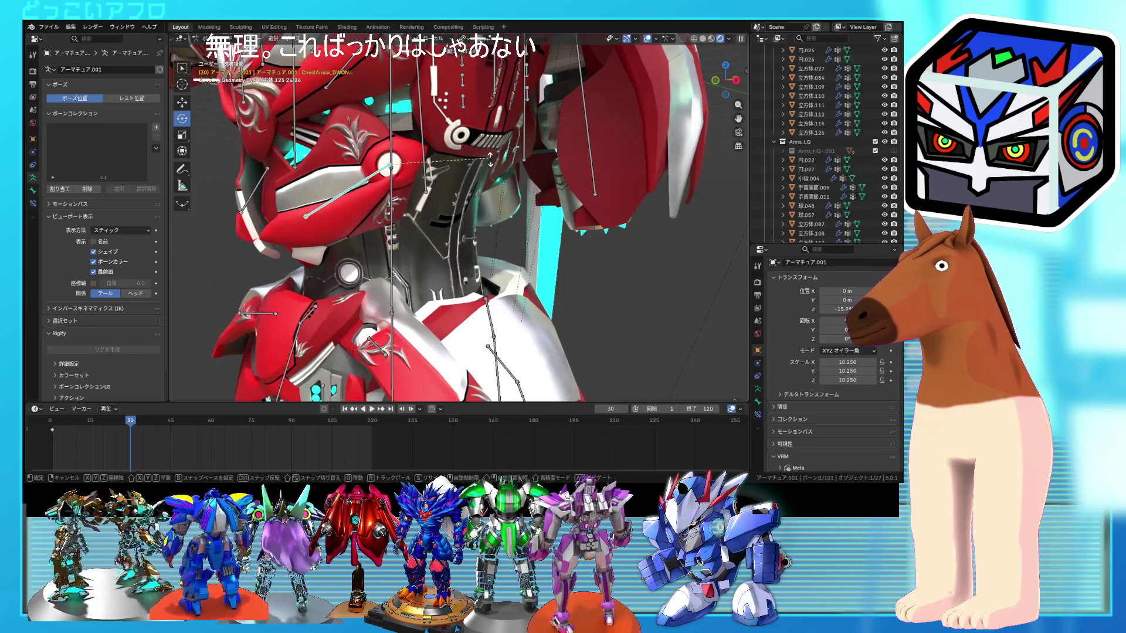
click(491, 158)
- Keyframe both chest-armor bones and move that key -10 frames to frame 20
right_click(328, 264)
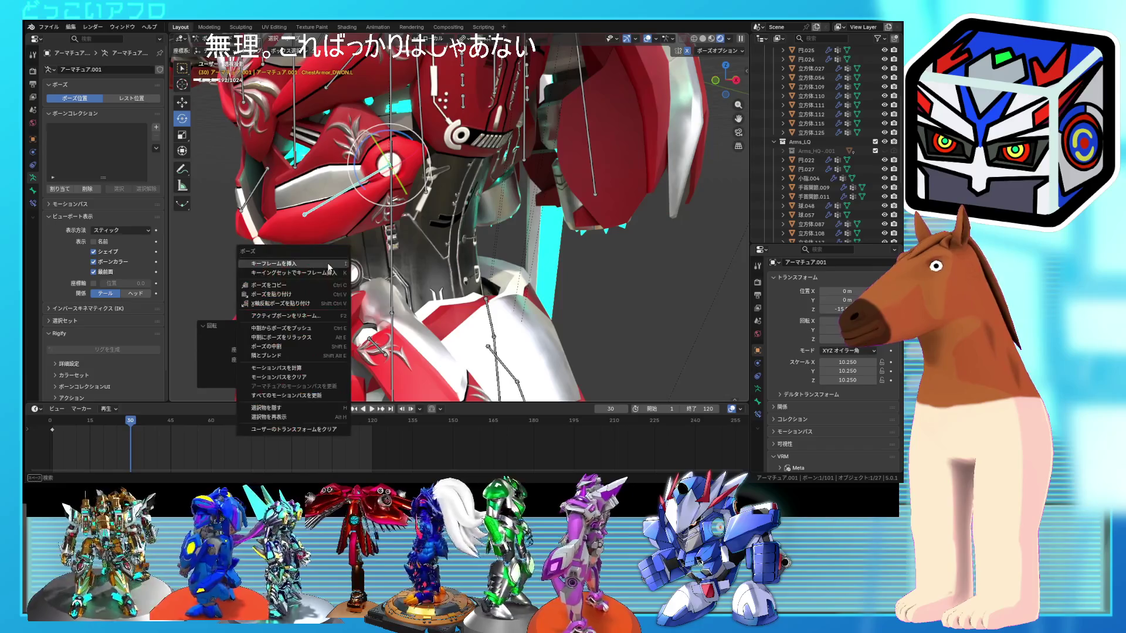
right_click(254, 193)
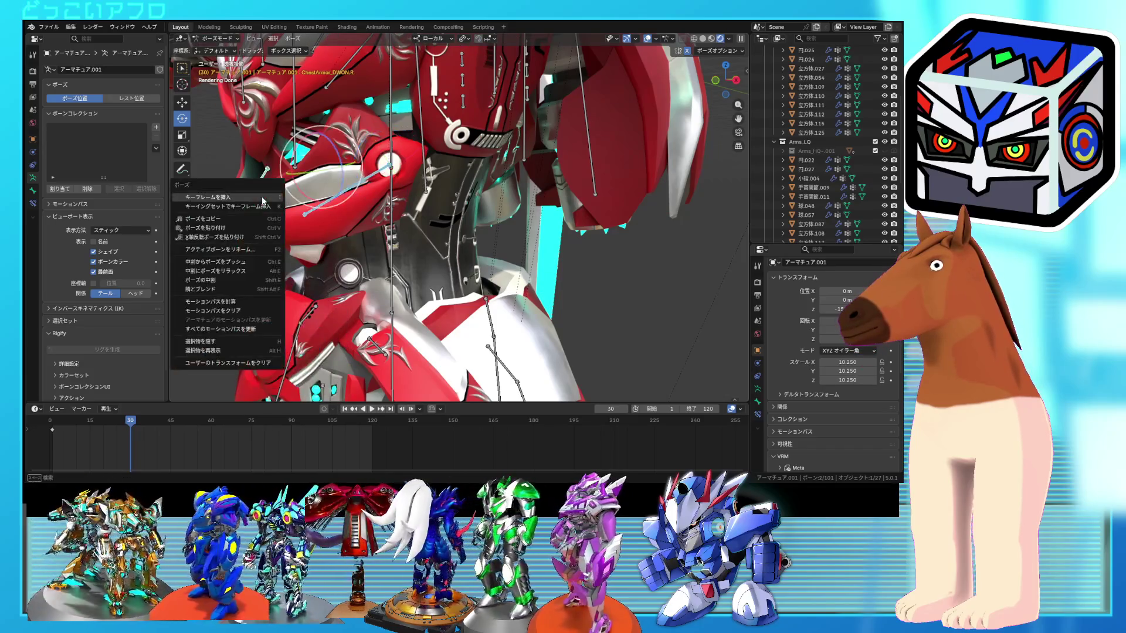
click(200, 305)
key(g)
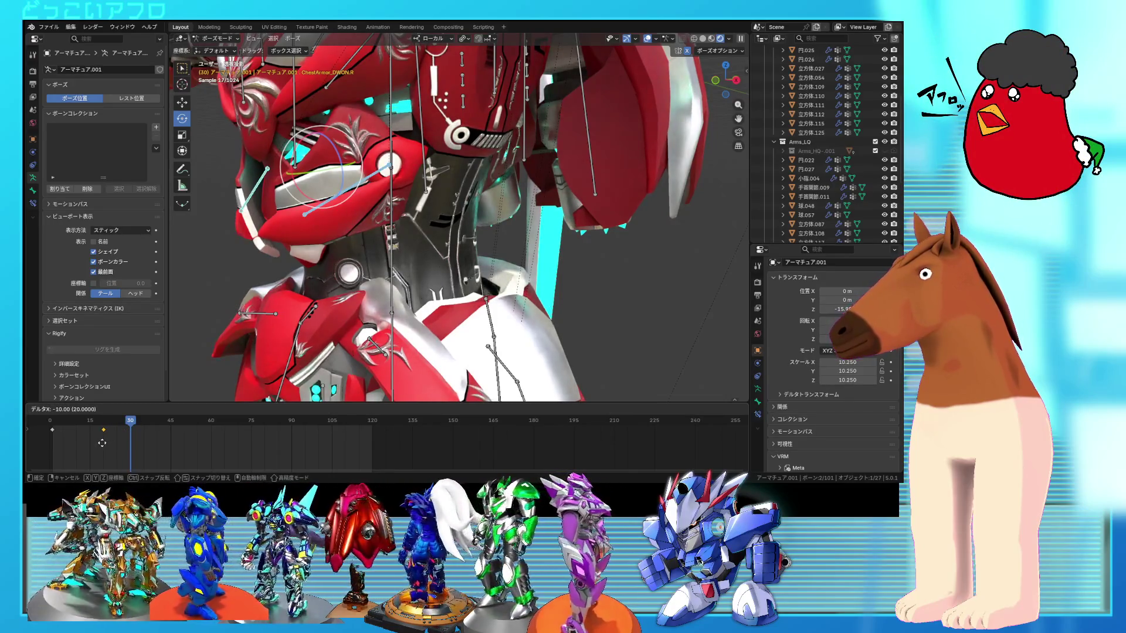
click(102, 442)
- Scrub frames 20 to 30 to check the earlier motion, then select ChestArmor_DWON.L
drag(101, 438, 103, 429)
key(i)
key(Right)
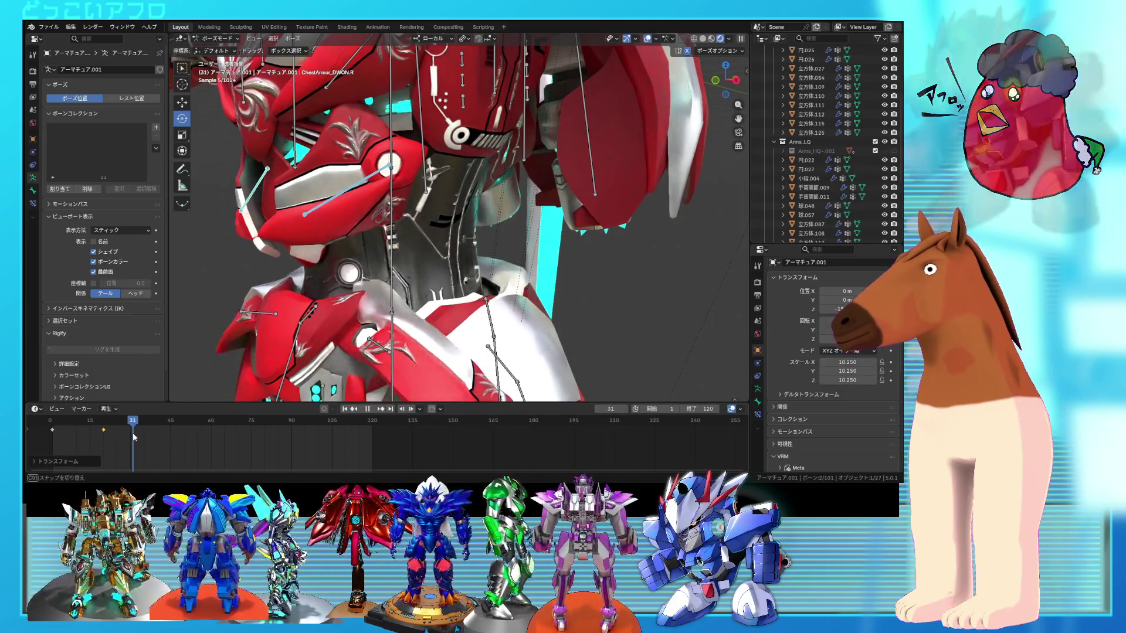
click(115, 444)
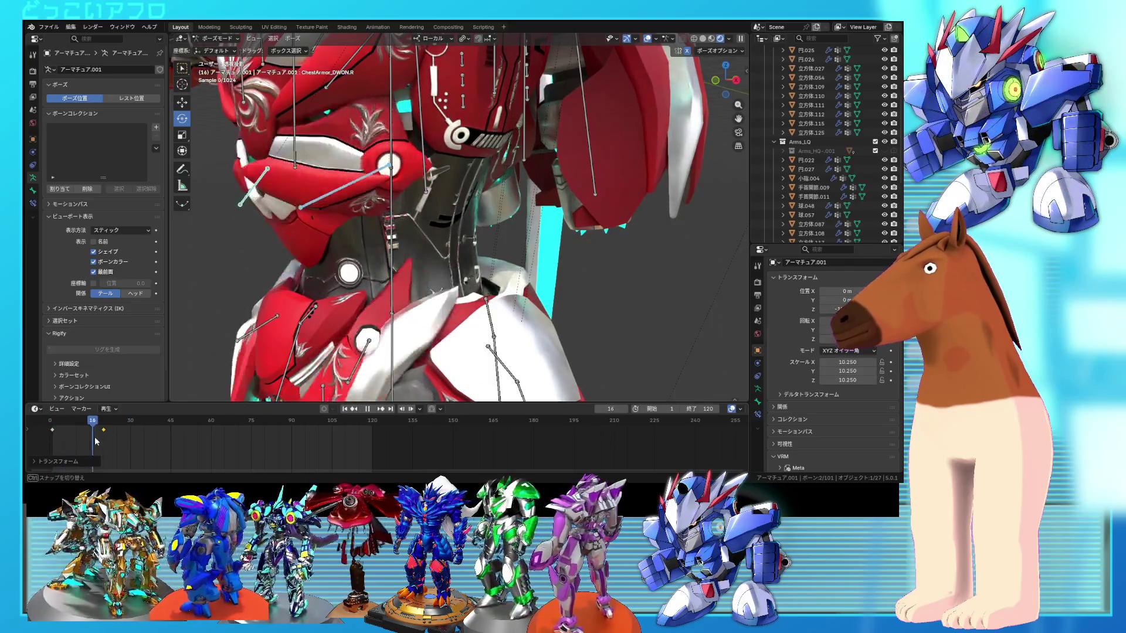
click(104, 445)
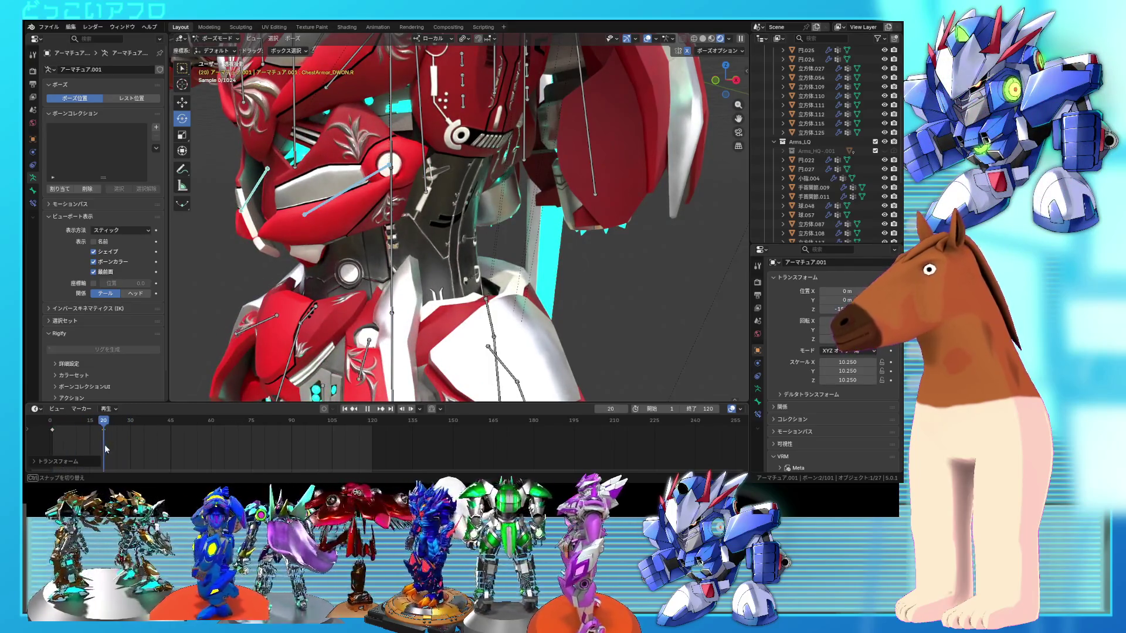
drag(104, 445, 130, 448)
middle_drag(378, 275, 345, 201)
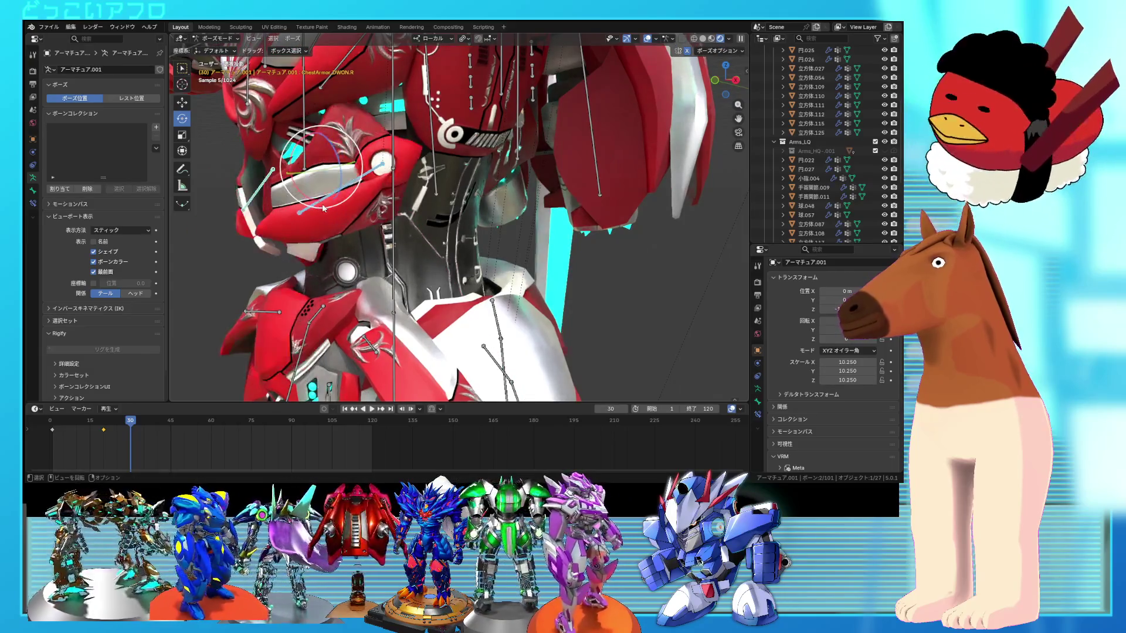
click(333, 196)
- Rotate ChestArmor_DWON.L -48.8°, then 11.4°, then -14°
key(r)
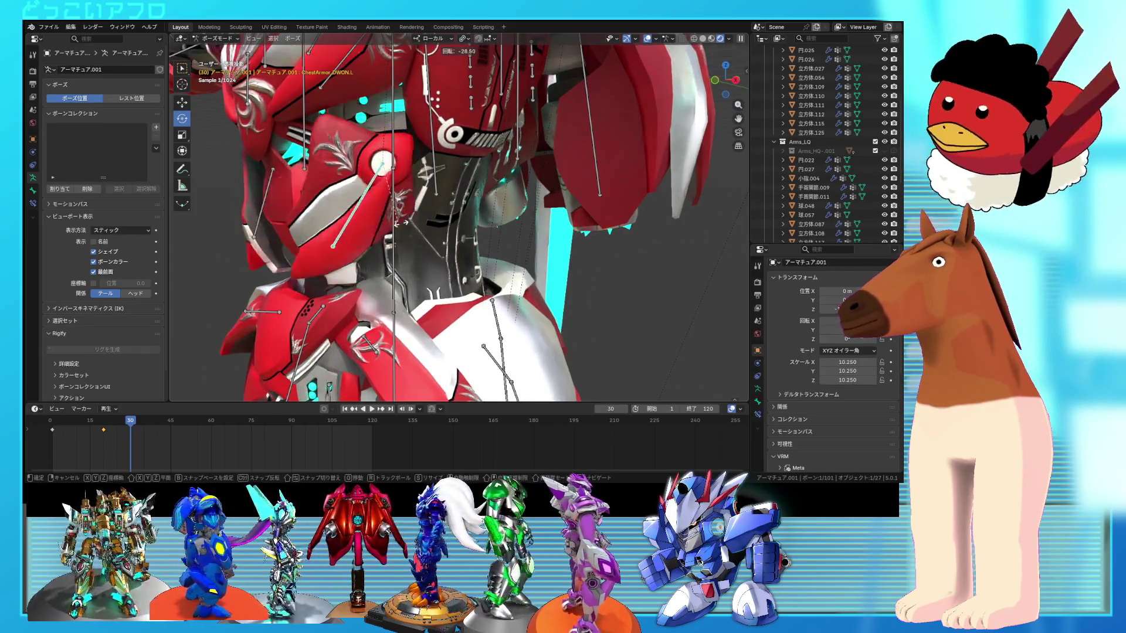
click(410, 229)
mouse_move(410, 228)
middle_down()
mouse_move(463, 234)
mouse_move(519, 261)
mouse_move(423, 252)
mouse_move(413, 241)
mouse_move(433, 229)
mouse_move(473, 259)
middle_up()
key(r)
click(524, 262)
text(r-14)
key(Return)
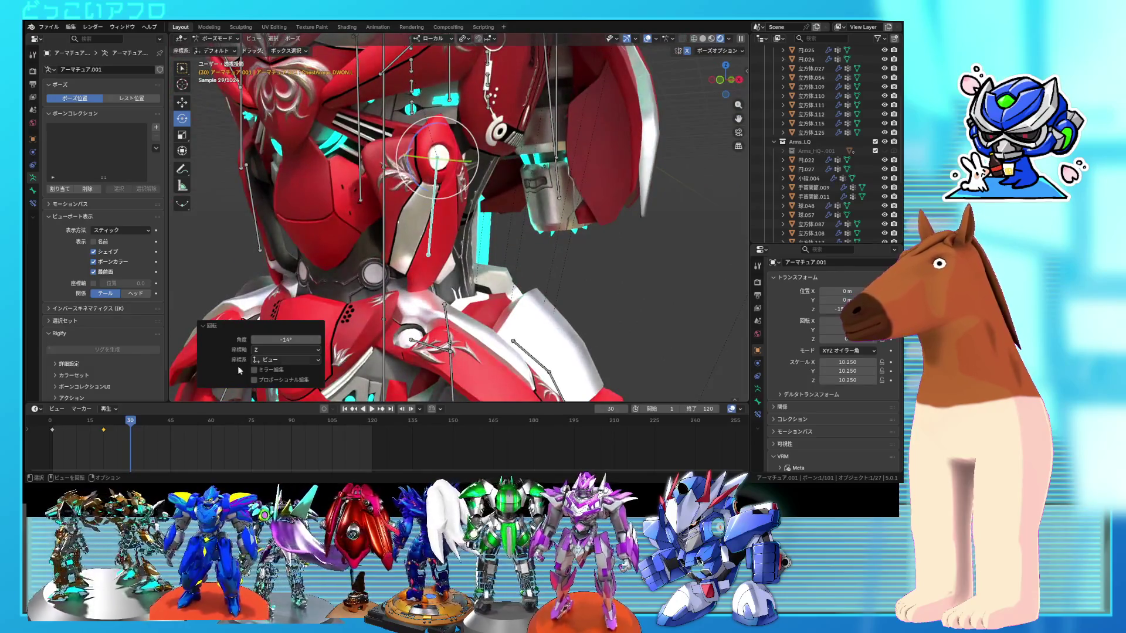
- Keyframe ChestArmor_DWON.L and .R together at frame 30 and preview the motion
shift+click(279, 252)
right_click(279, 258)
click(280, 269)
mouse_move(131, 425)
mouse_down()
mouse_move(75, 428)
mouse_move(157, 429)
mouse_up()
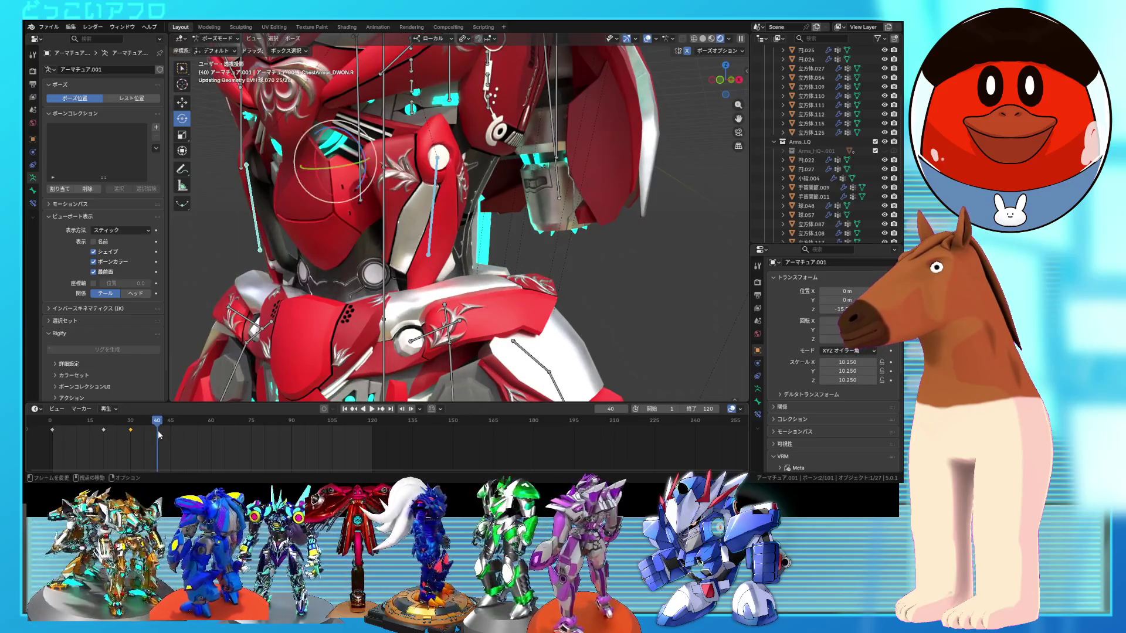
- Re-pose the chest bone with rotations of -45.6°, -21.5° and 24.7°
middle_drag(376, 211, 409, 197)
key(r)
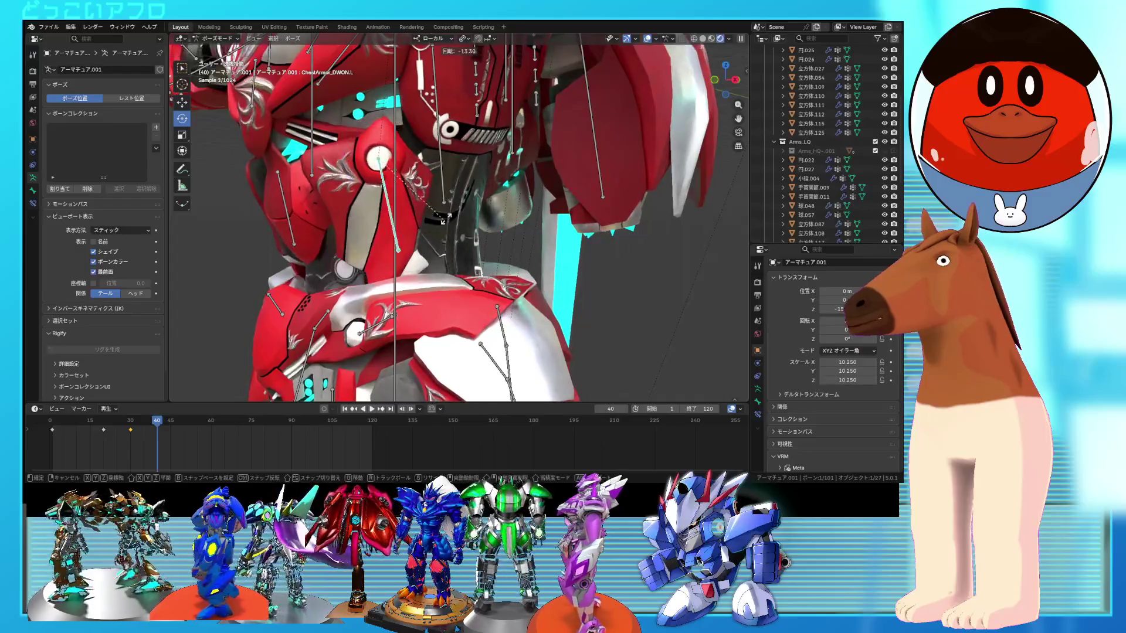
click(473, 180)
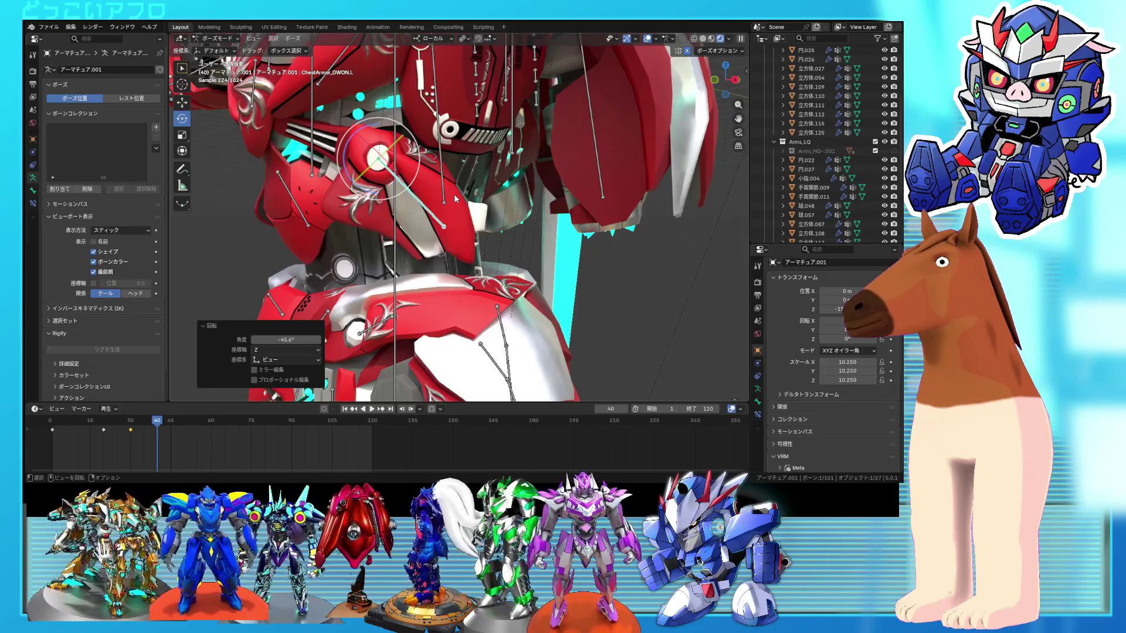
key(r)
click(469, 217)
middle_drag(470, 217, 565, 220)
key(r)
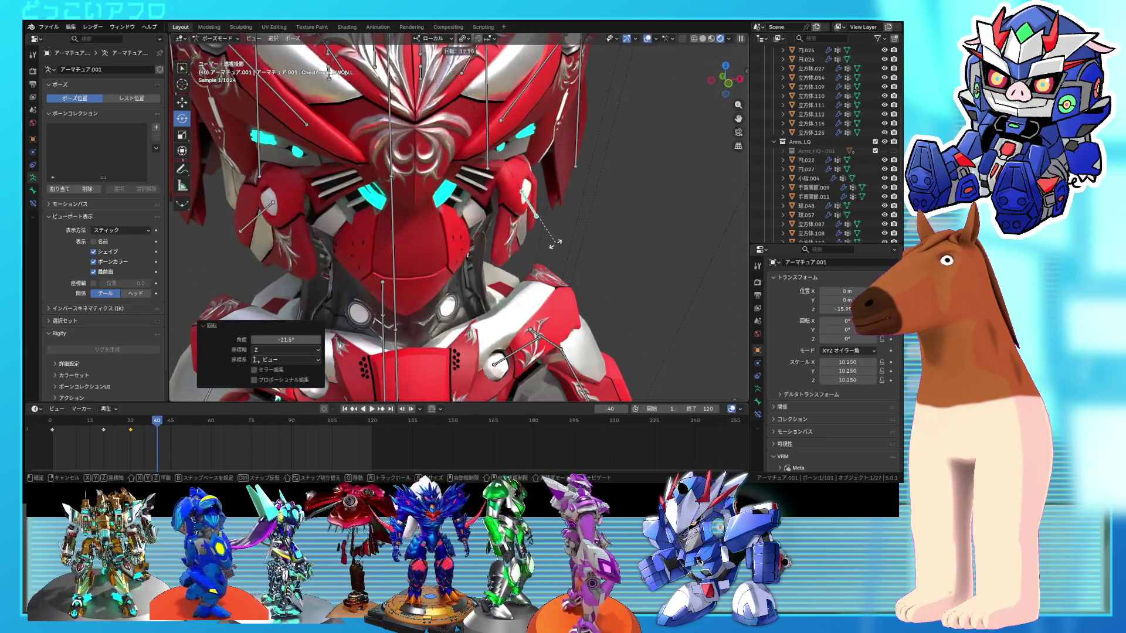
click(545, 253)
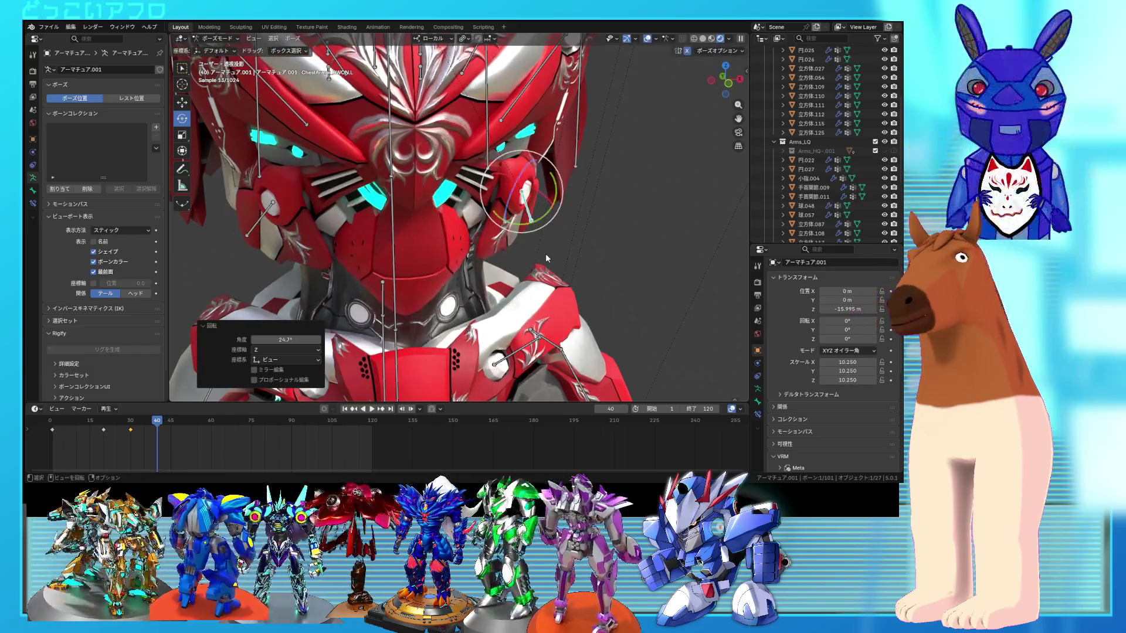
mouse_move(515, 249)
middle_down()
mouse_move(522, 239)
mouse_move(463, 228)
mouse_move(283, 213)
middle_up()
key(r)
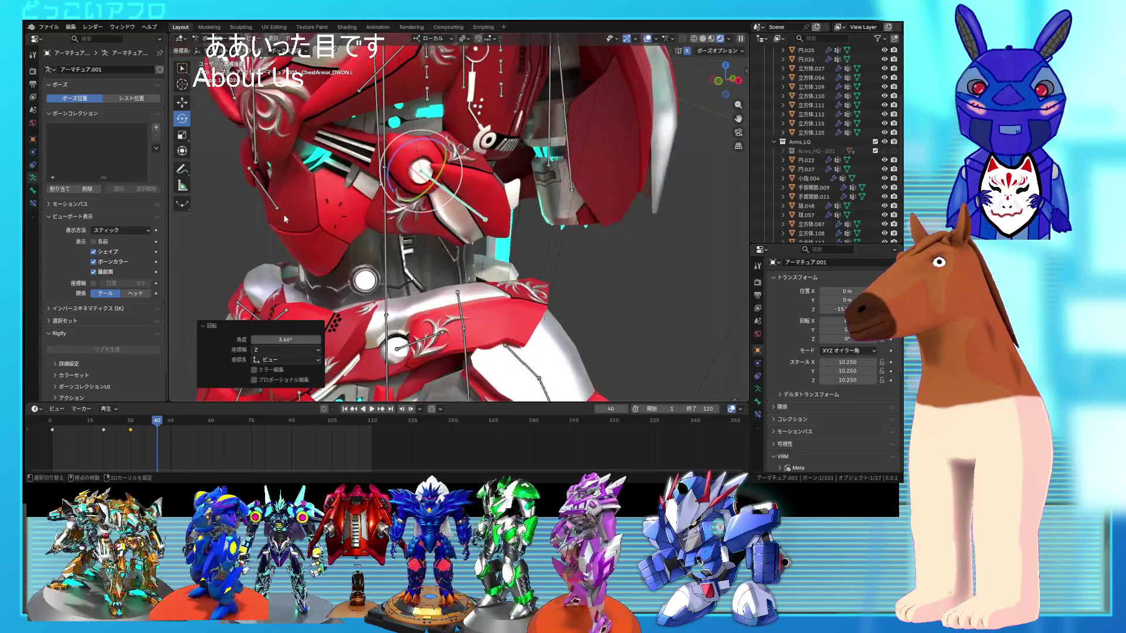
- Keyframe both chest bones at frame 40, then play and scrub the animation
shift+click(290, 204)
right_click(350, 216)
click(346, 217)
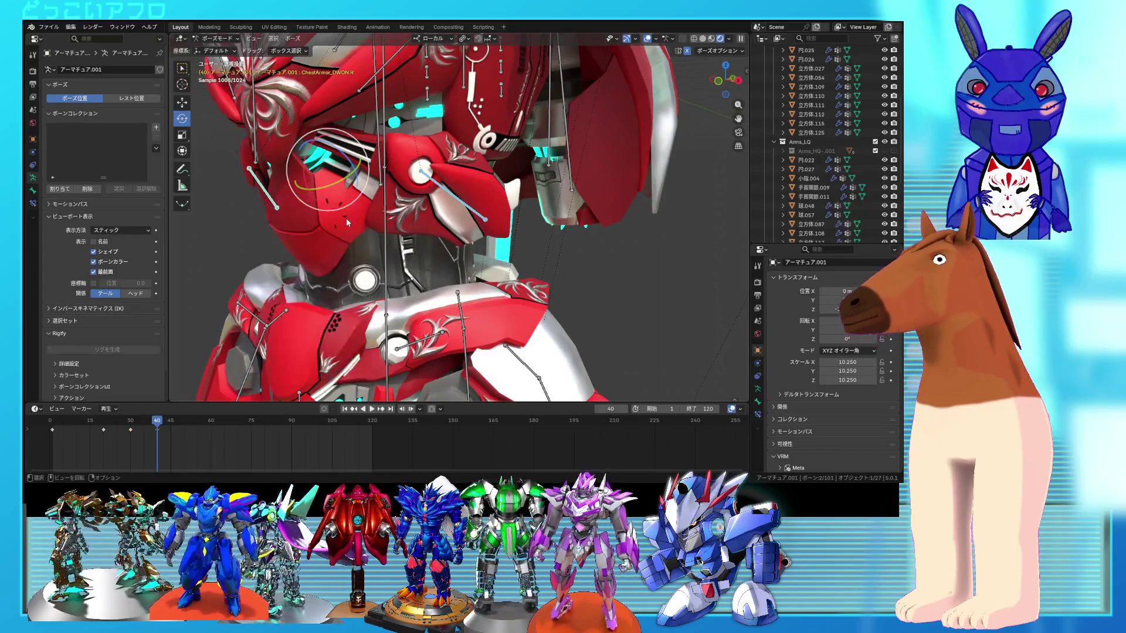
key(space)
mouse_move(159, 427)
mouse_down()
mouse_move(76, 428)
mouse_move(186, 428)
mouse_up()
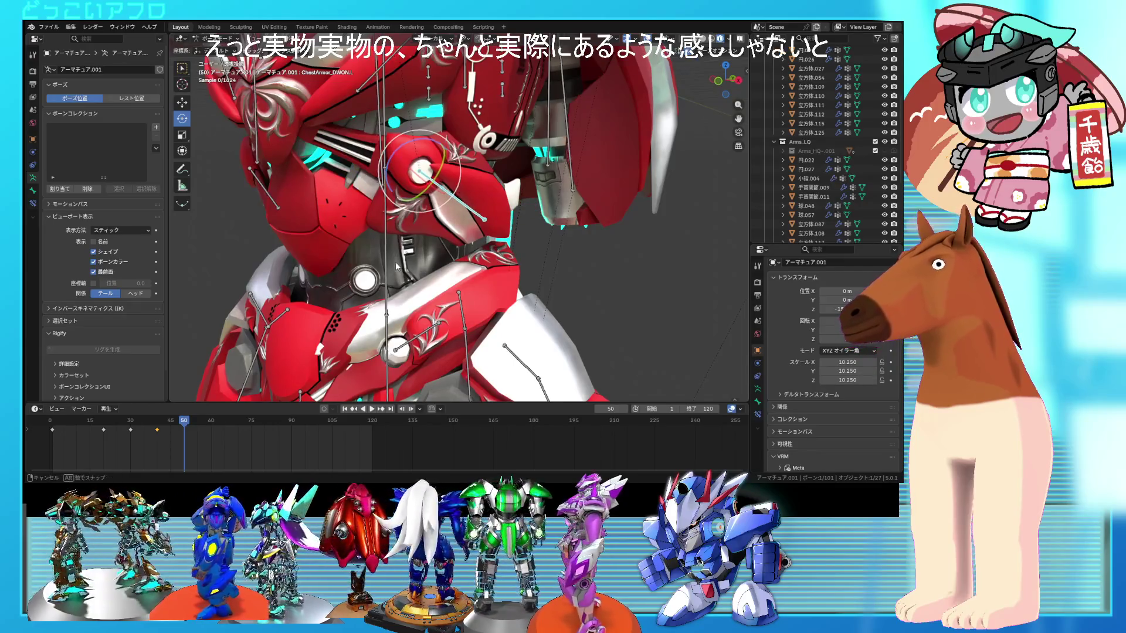
- Rotate the chest-armor bone -18.2°, then 8.18° around Z, then about 10°
key(r)
click(459, 251)
mouse_move(459, 251)
middle_down()
mouse_move(519, 245)
mouse_move(540, 188)
middle_up()
key(r)
key(r)
key(r)
key(z)
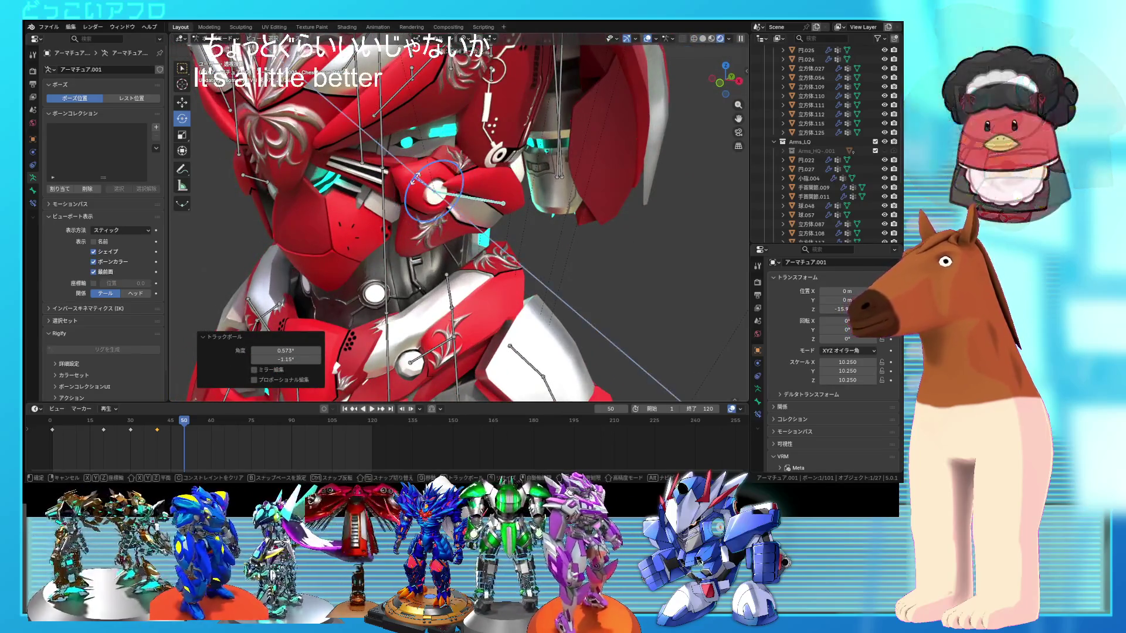
click(413, 181)
middle_drag(413, 181, 596, 236)
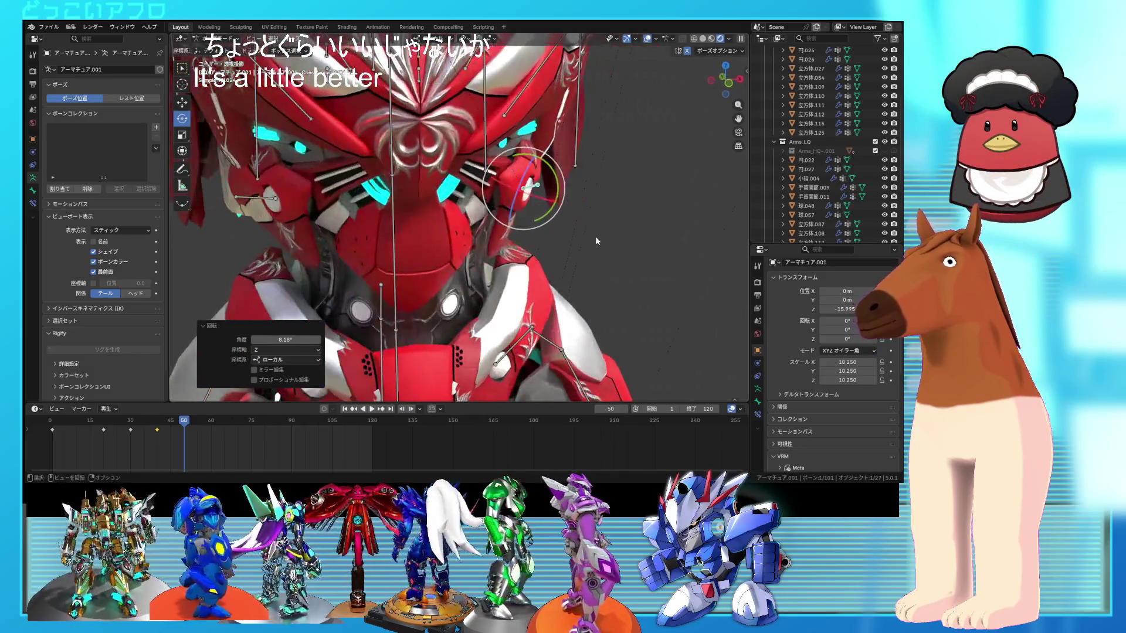
key(r)
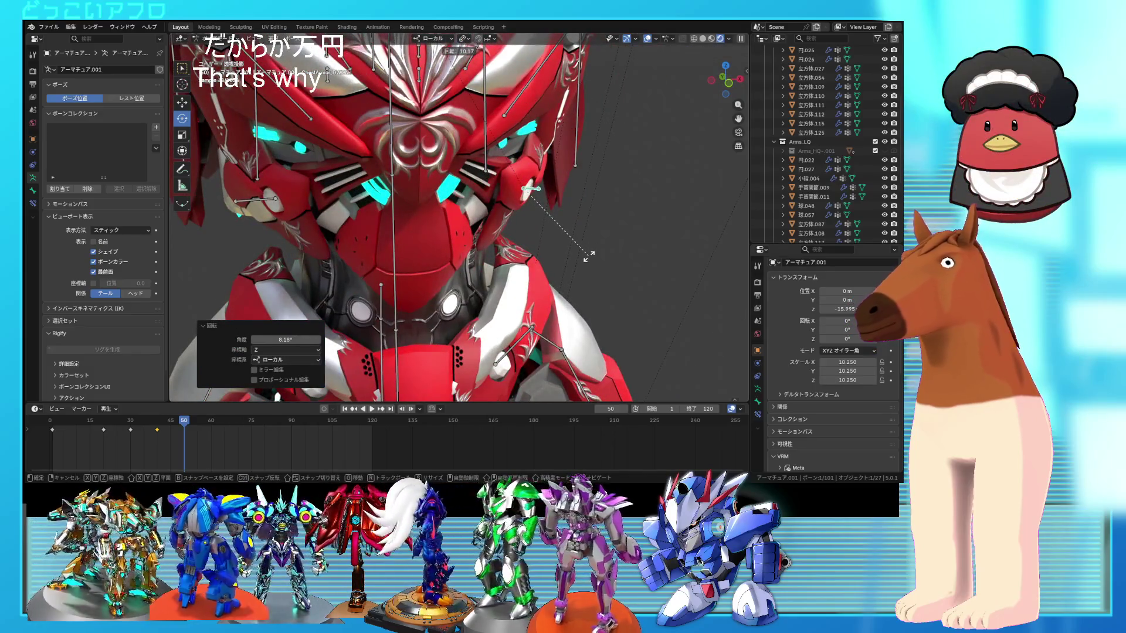
click(589, 255)
middle_drag(504, 253, 512, 249)
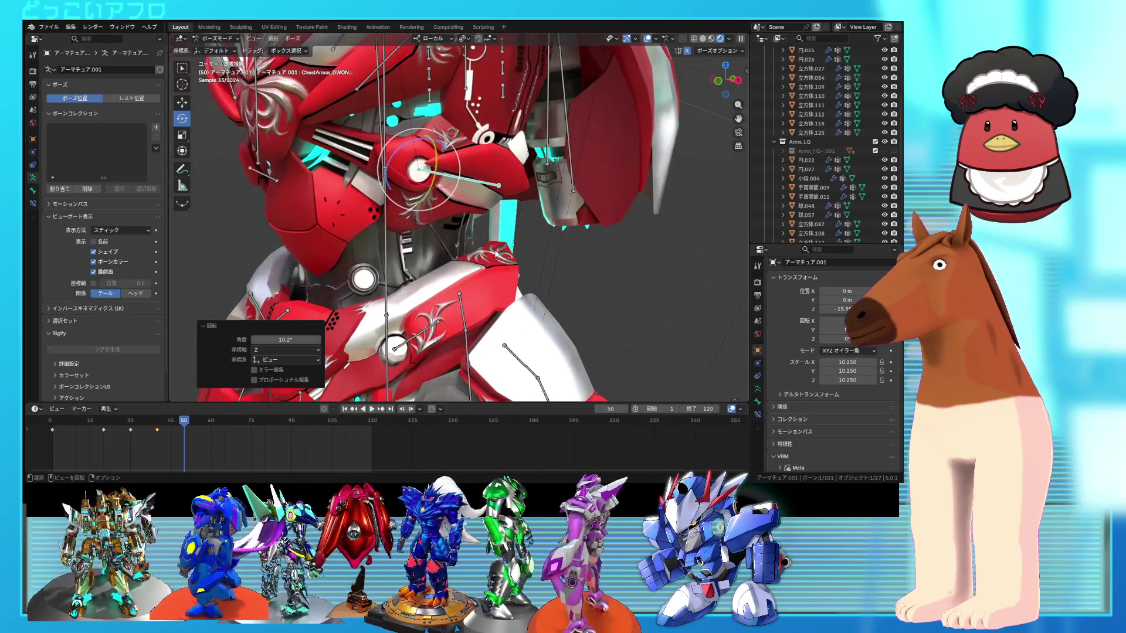
- Keyframe both chest-armor bones at frame 50 and scrub to preview
alt+shift+click(272, 181)
click(273, 185)
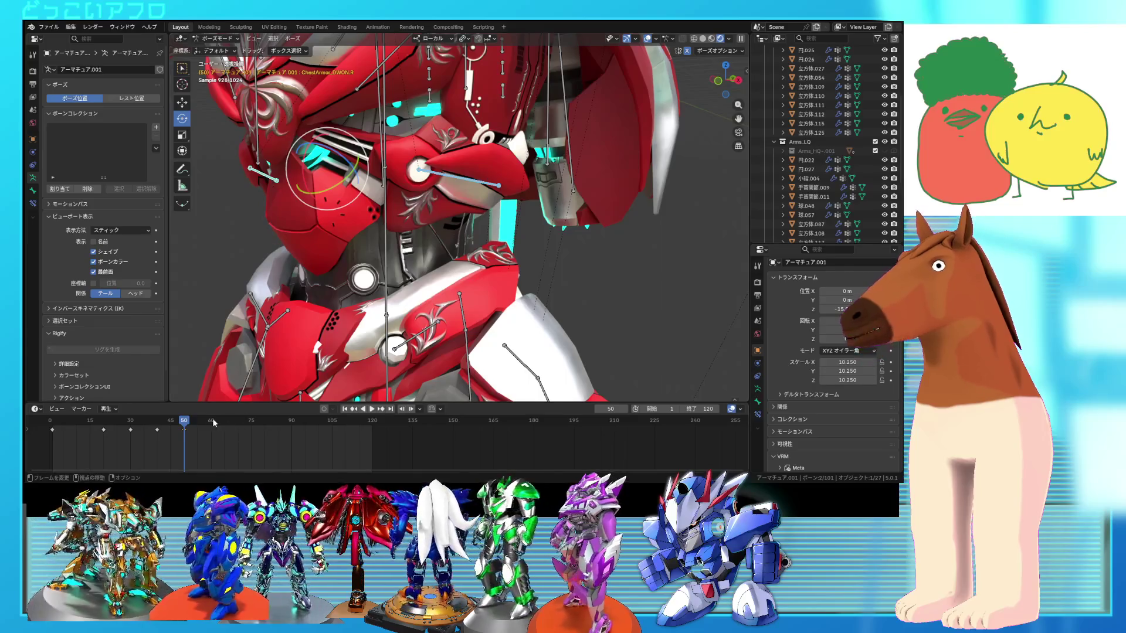
key(i)
drag(181, 425, 36, 407)
drag(119, 414, 210, 426)
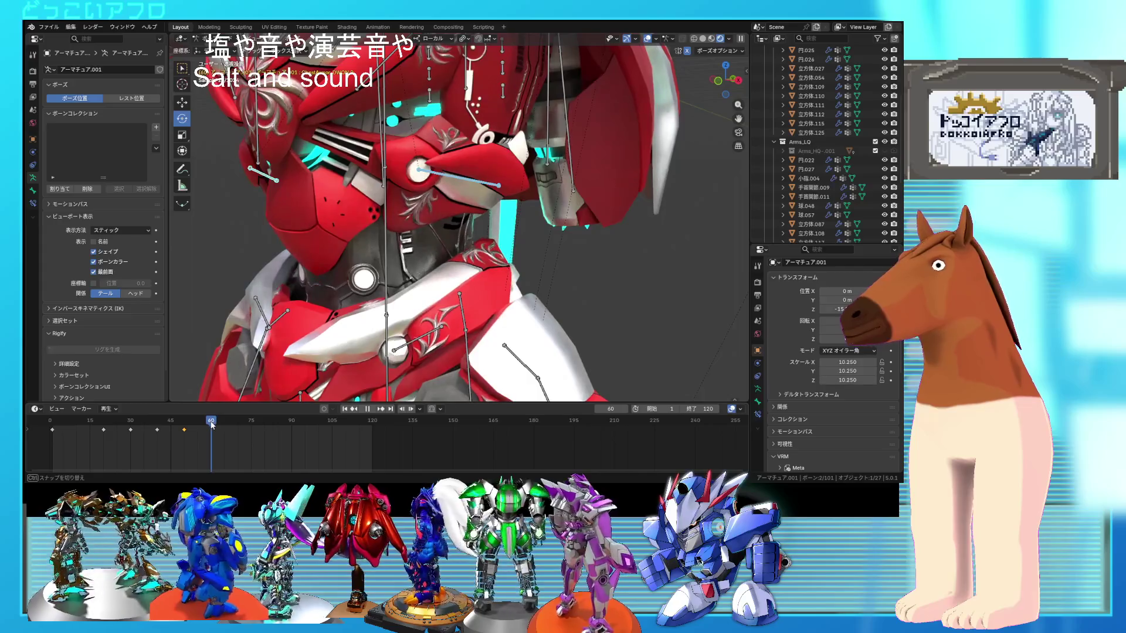
- Nudge the bone, then rotate it -2.47°, a trackball tilt, and 7.06°
middle_drag(444, 180, 561, 231)
key(g)
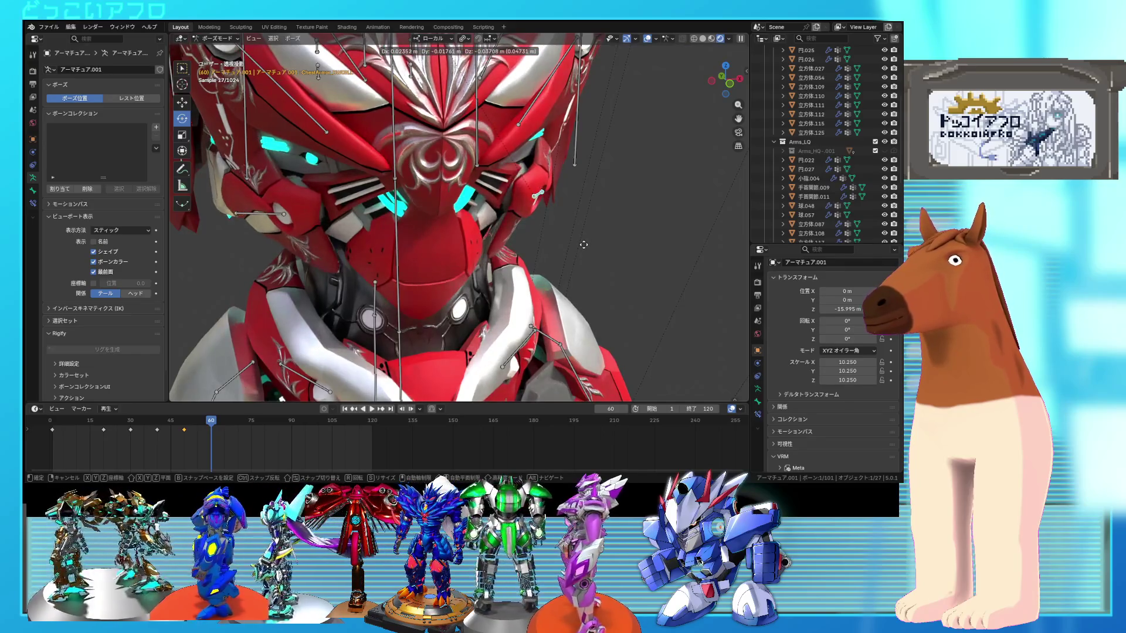
click(583, 244)
mouse_move(583, 244)
middle_down()
mouse_move(516, 242)
mouse_move(402, 213)
middle_up()
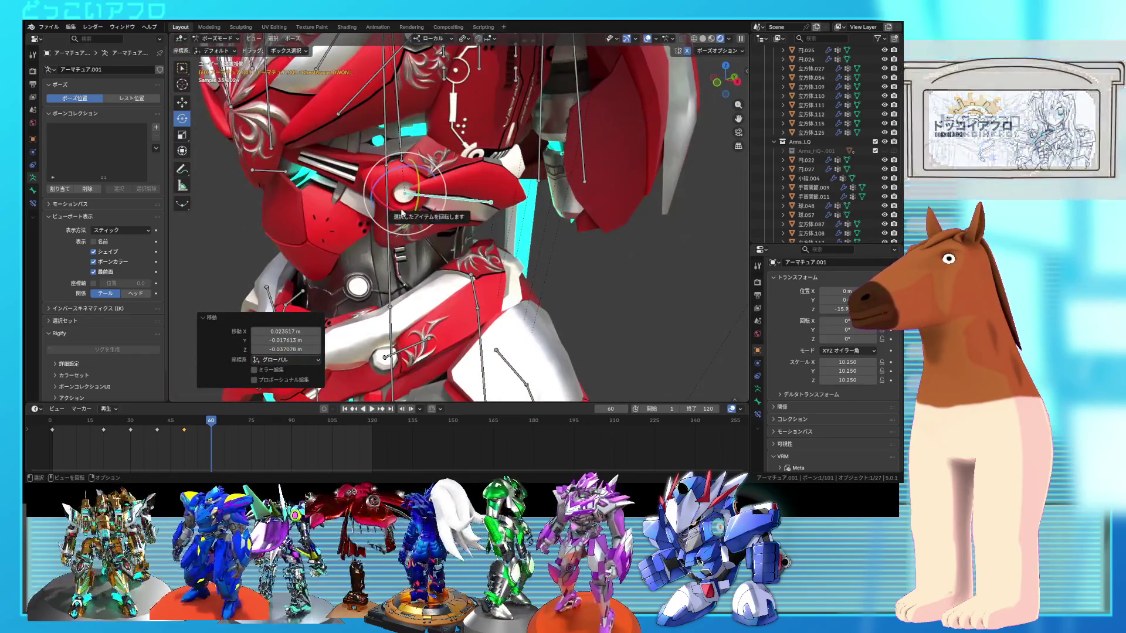
mouse_move(399, 210)
mouse_down()
mouse_move(389, 208)
mouse_move(409, 201)
mouse_up()
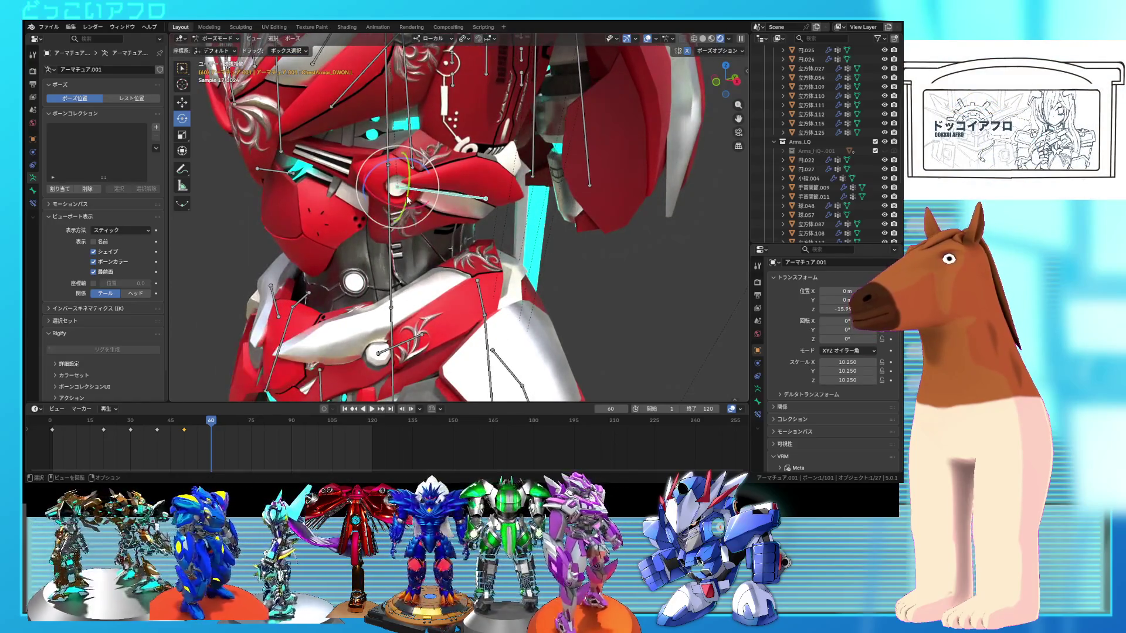
click(463, 208)
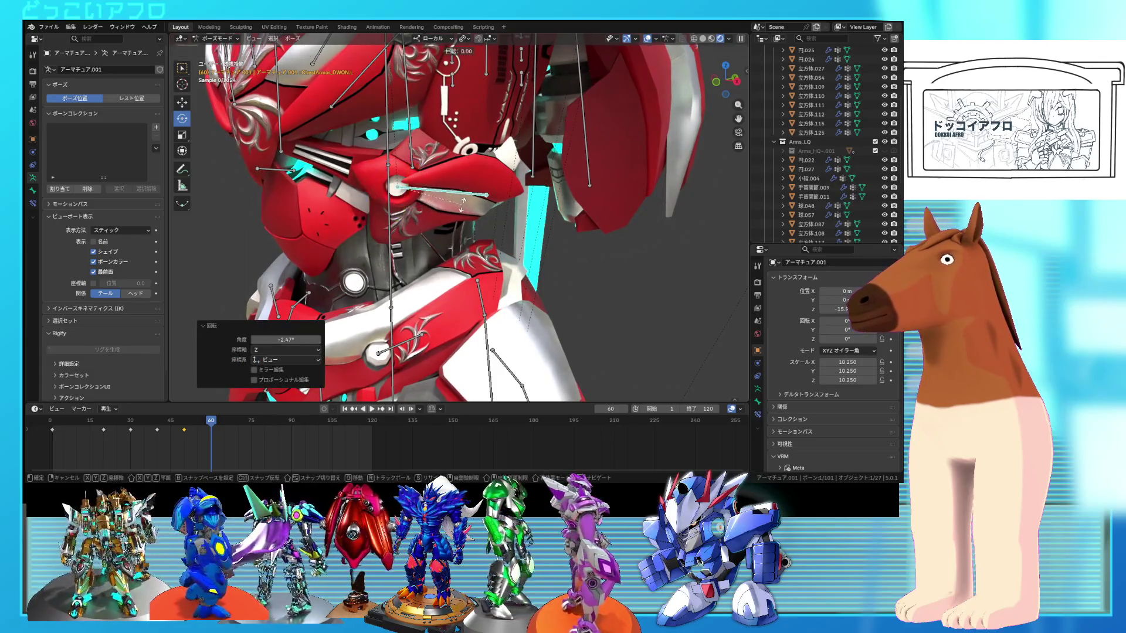
key(r)
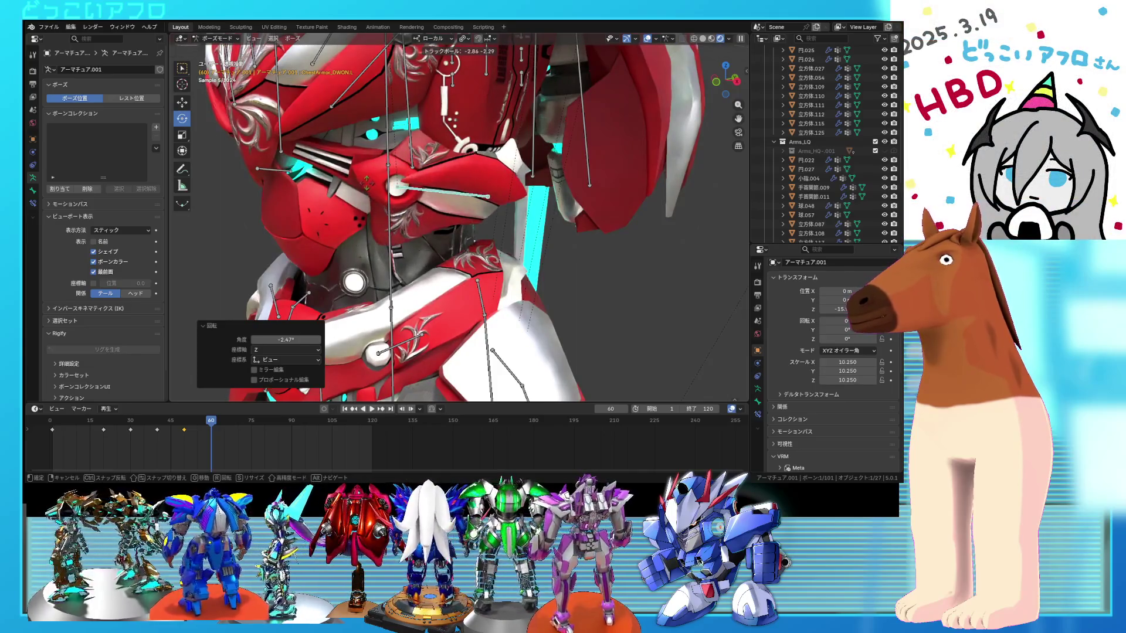
click(366, 185)
mouse_move(366, 186)
middle_down()
mouse_move(565, 229)
mouse_move(529, 233)
mouse_move(443, 204)
middle_up()
key(r)
click(563, 242)
drag(415, 175, 409, 172)
middle_drag(408, 172, 428, 185)
- Keyframe both chest-armor bones at frame 60 and scrub back to check
shift+click(242, 179)
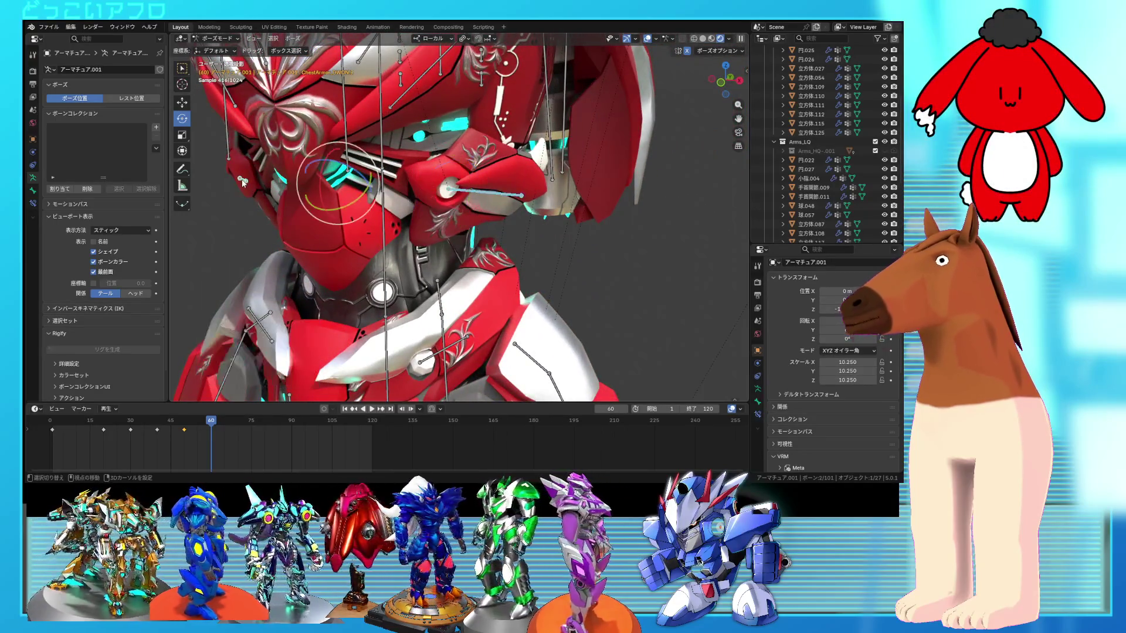
right_click(429, 289)
click(498, 292)
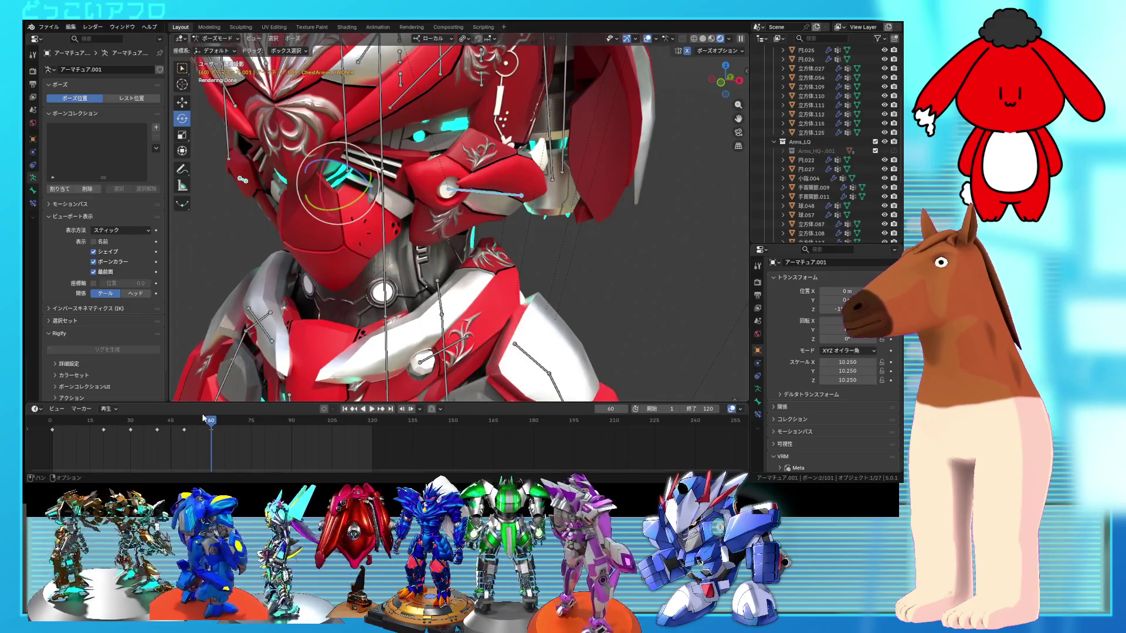
mouse_move(206, 425)
mouse_down()
mouse_move(73, 420)
mouse_move(225, 429)
mouse_up()
mouse_move(446, 270)
middle_down()
mouse_move(541, 275)
mouse_move(455, 275)
middle_up()
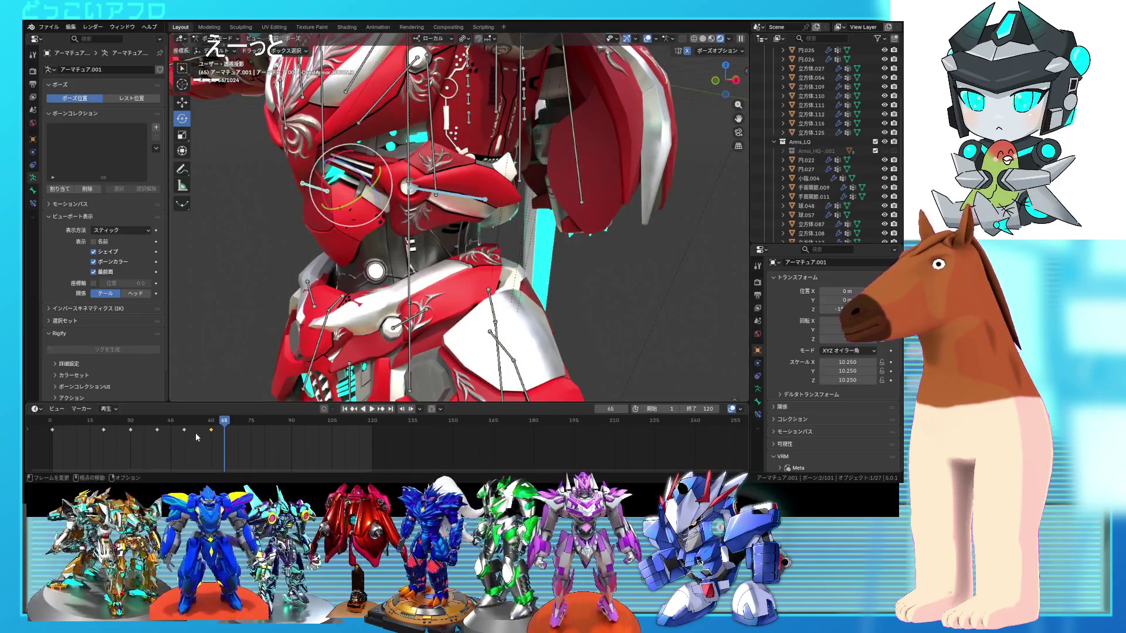
mouse_move(220, 424)
mouse_down()
mouse_move(185, 432)
mouse_move(241, 436)
mouse_up()
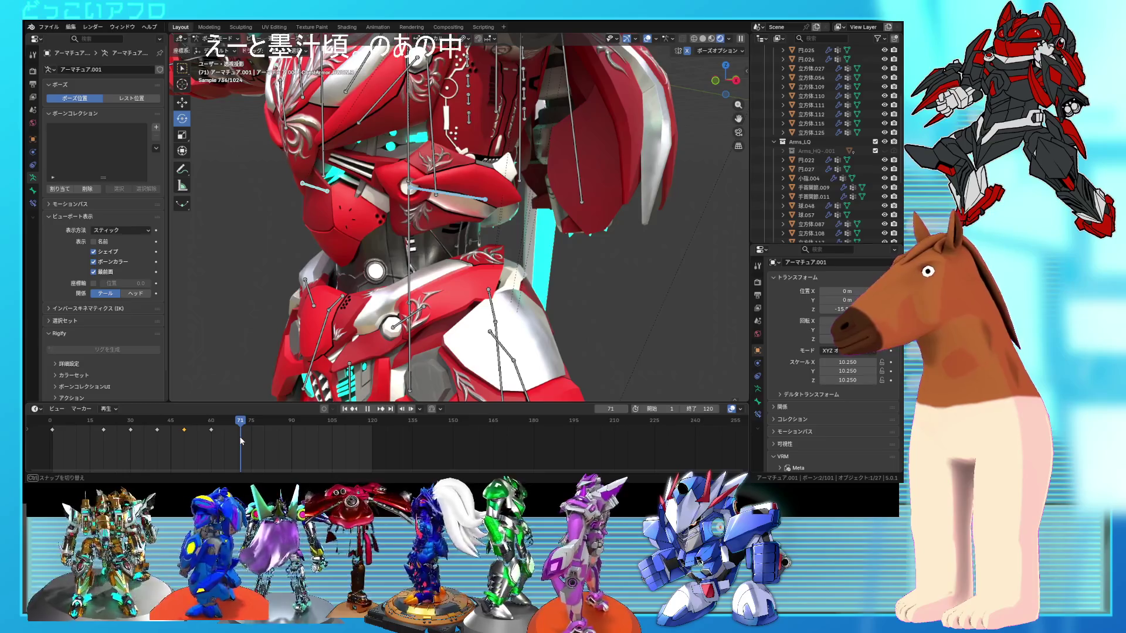
- Paste a copied pose keyframe at frame 70 and an earlier keyframe's pose at frame 80
drag(240, 440, 239, 440)
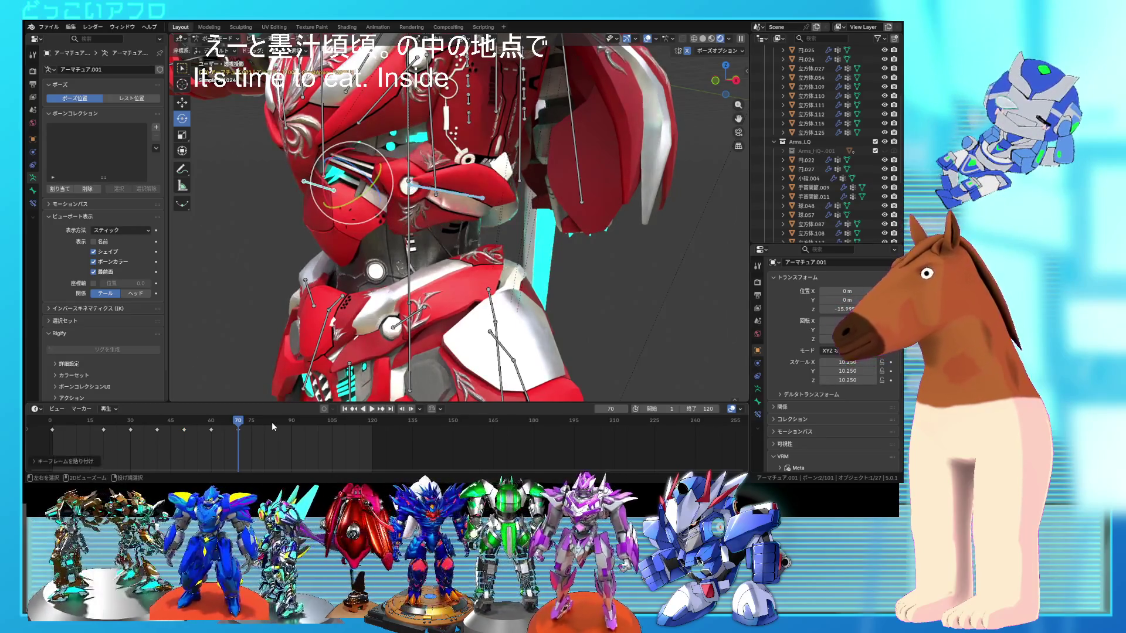
key(ctrl+v)
mouse_move(238, 421)
mouse_down()
mouse_move(156, 429)
mouse_move(263, 441)
mouse_up()
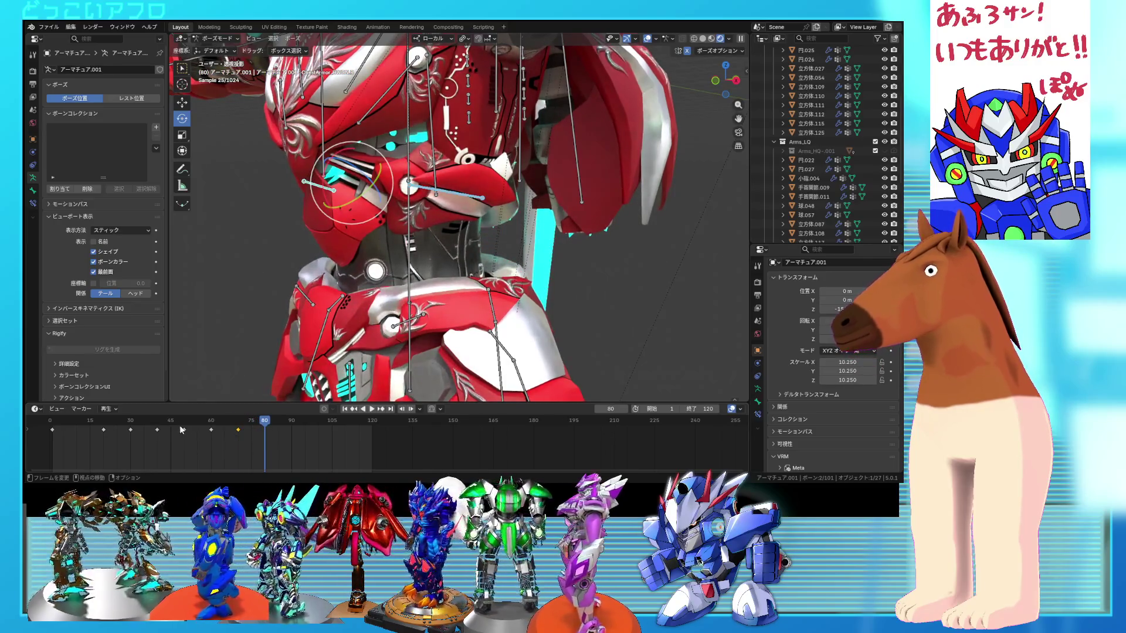
click(157, 430)
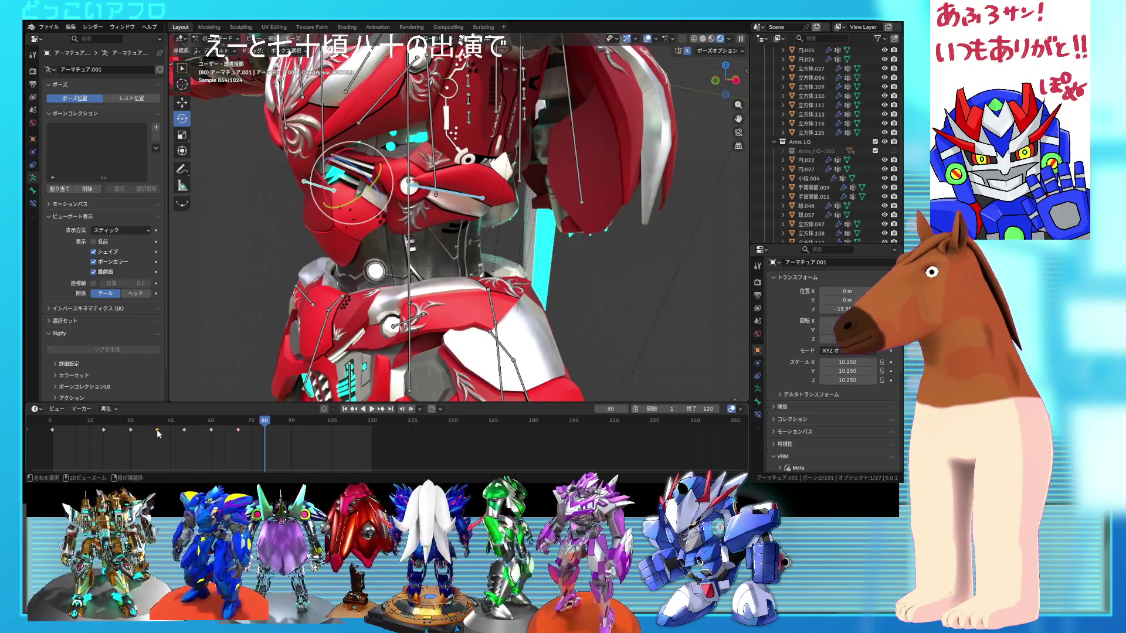
key(ctrl+c)
key(ctrl+v)
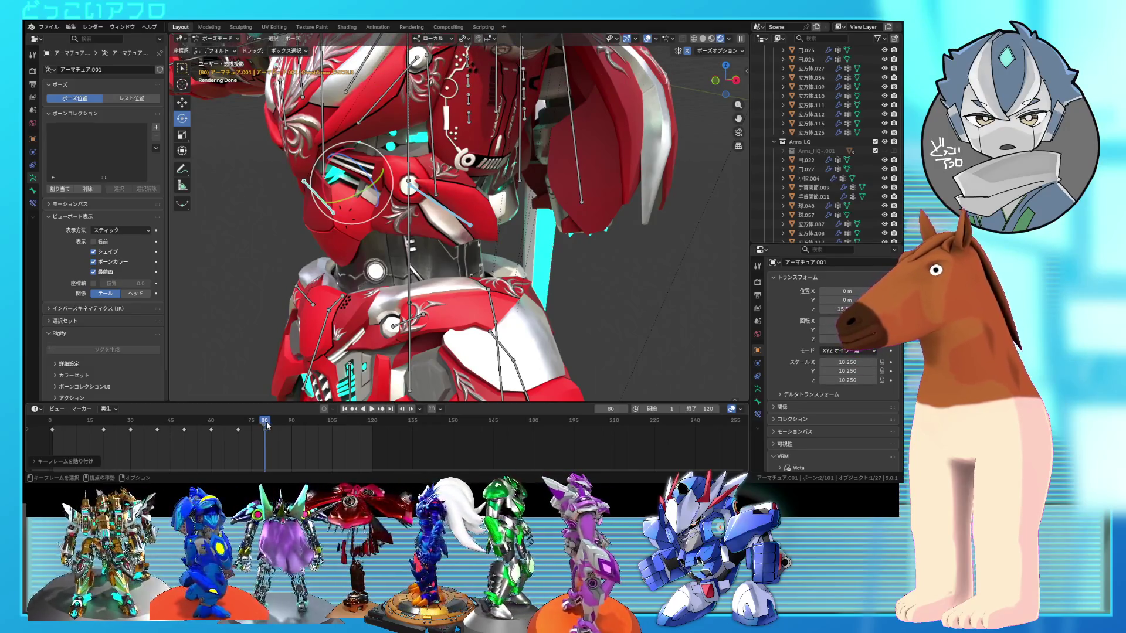
- Copy the frame-30 pose and paste it at frame 90
key(i)
click(291, 423)
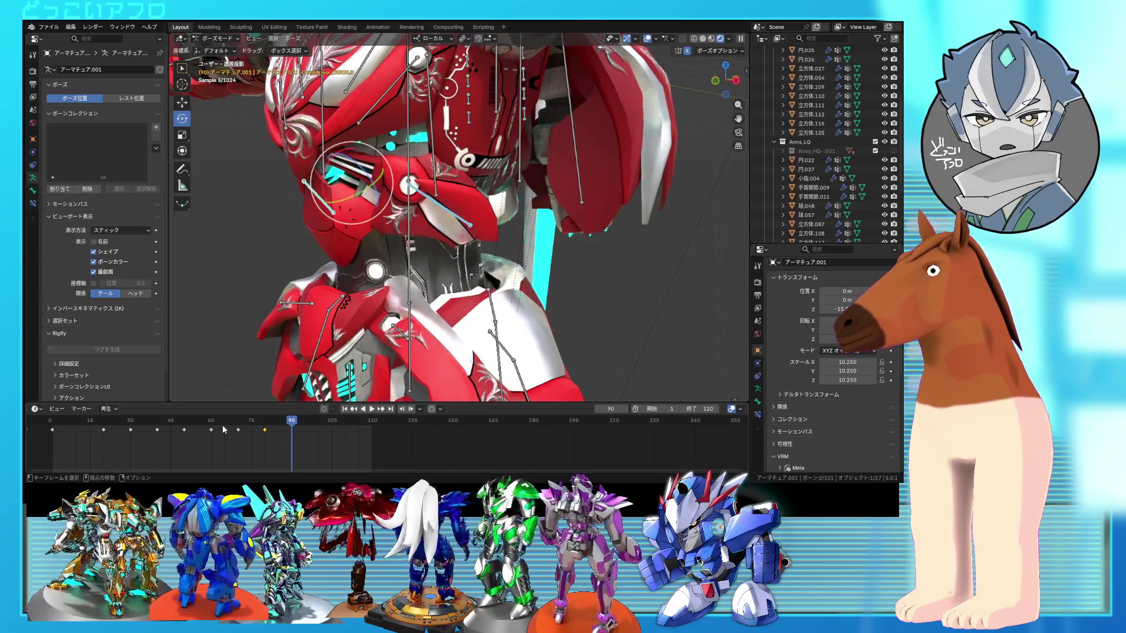
click(131, 430)
key(ctrl+c)
key(ctrl+v)
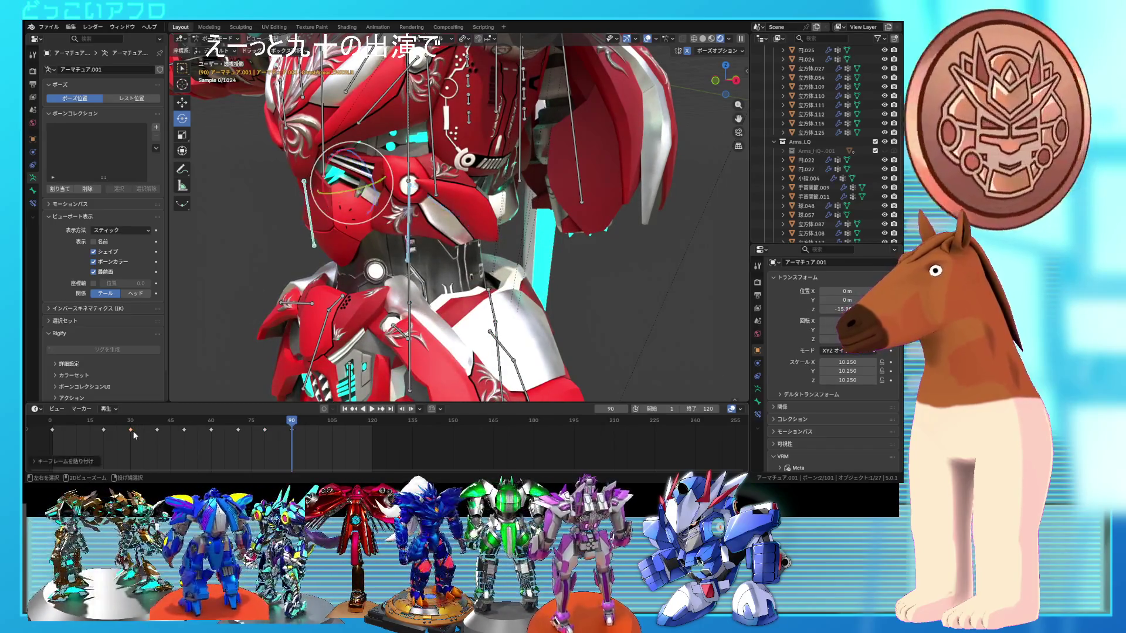
click(298, 428)
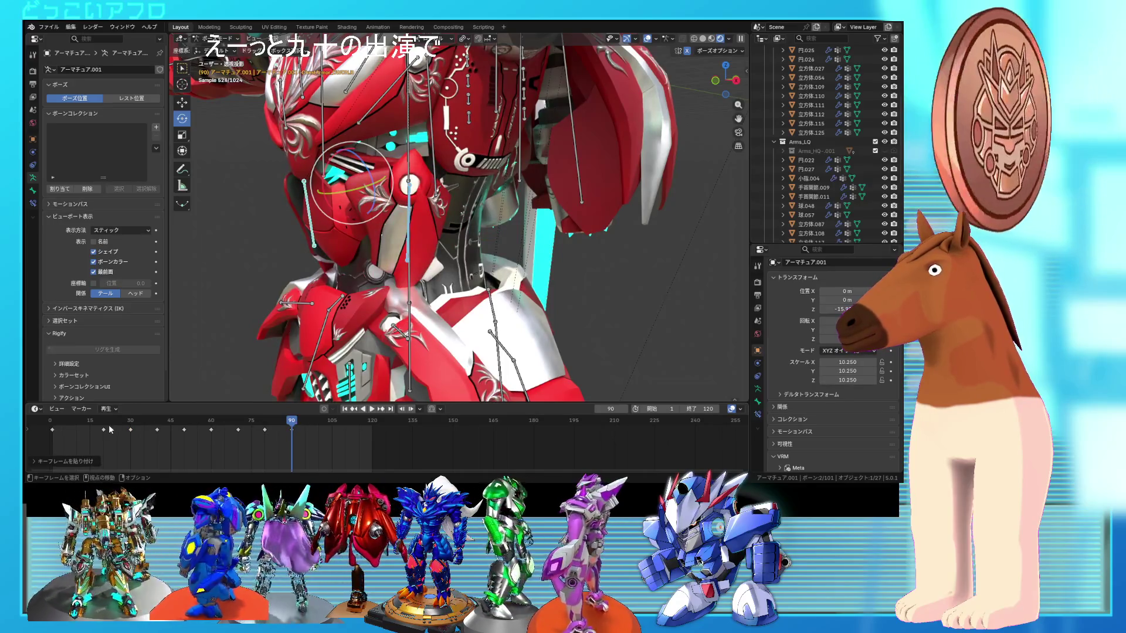
- Paste an early keyframe's pose at frame 100 and the frame-0 starting pose at frame 120
click(103, 429)
drag(291, 423, 317, 427)
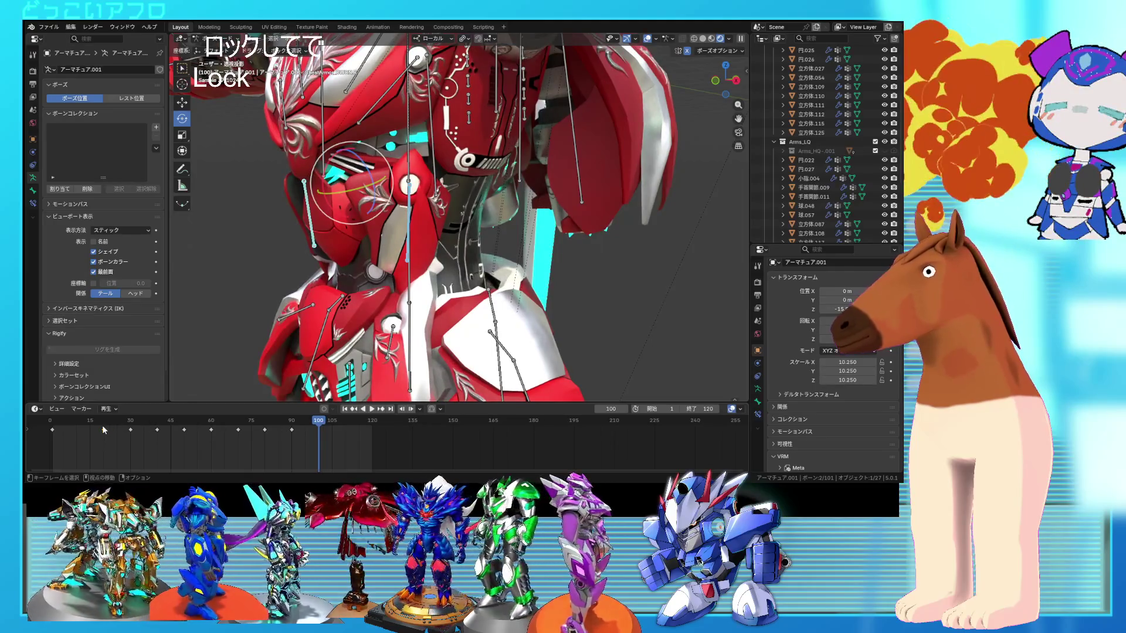
key(ctrl+v)
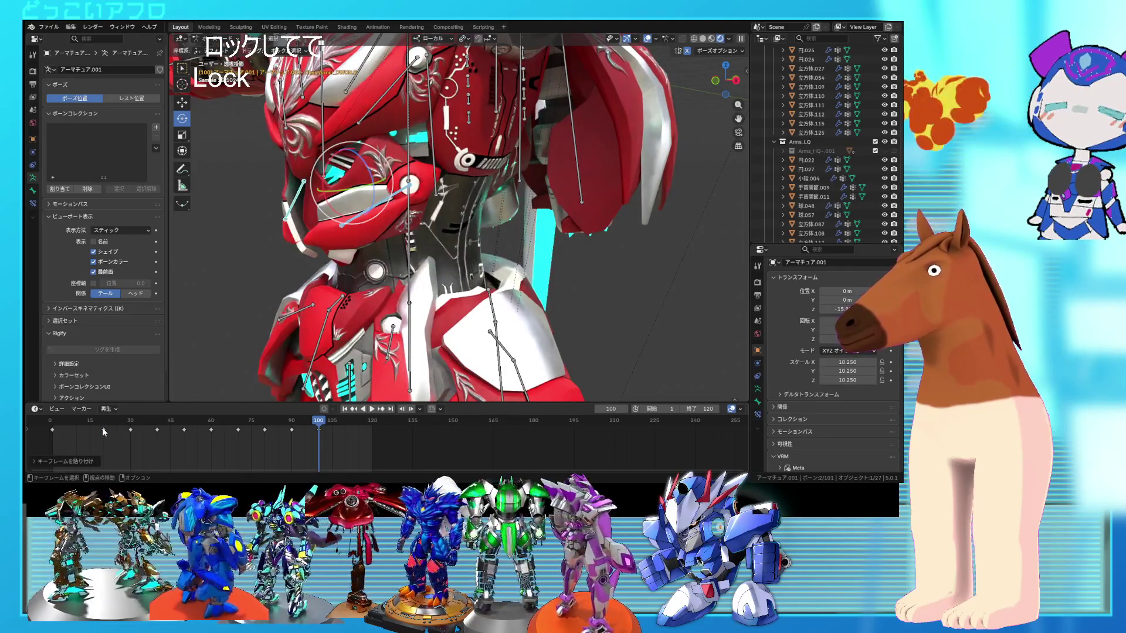
click(53, 431)
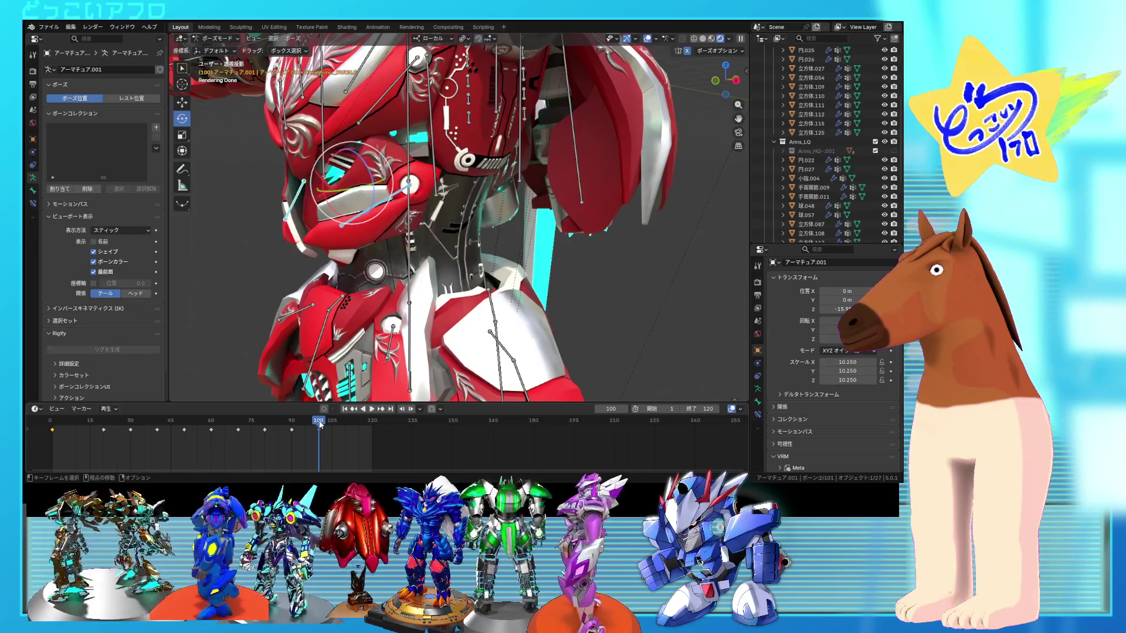
mouse_move(320, 424)
mouse_down()
mouse_move(373, 430)
mouse_move(128, 403)
mouse_move(210, 403)
mouse_move(373, 435)
mouse_up()
key(ctrl+v)
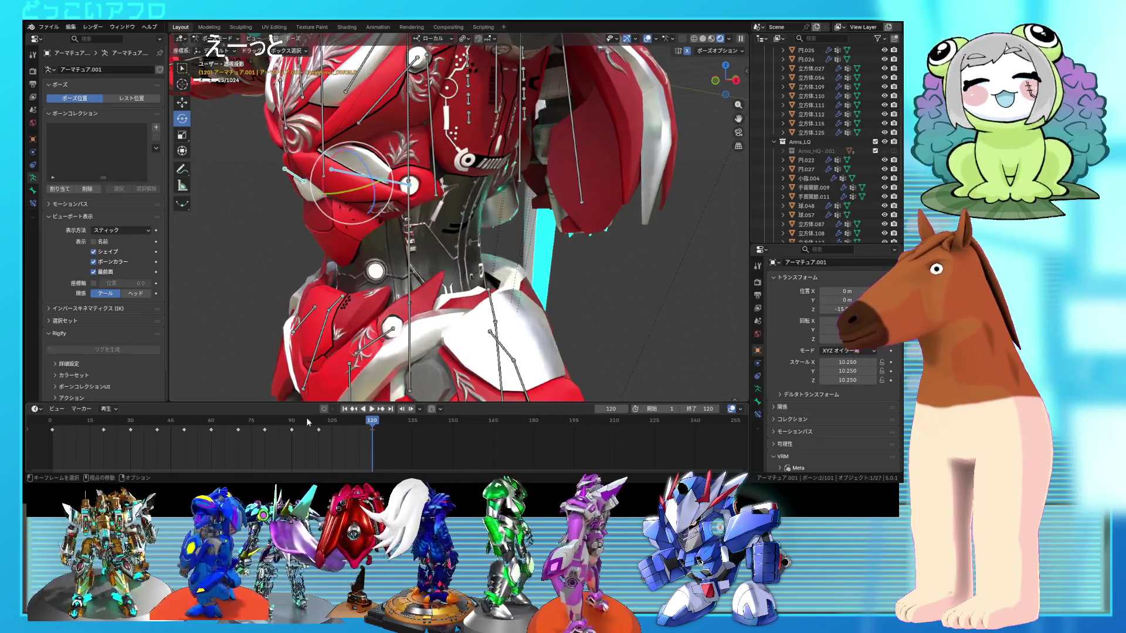
- Orbit to an angled side view of the torso and save the blend file
scroll(366, 434, down, 2)
scroll(517, 233, down, 5)
scroll(518, 233, up, 3)
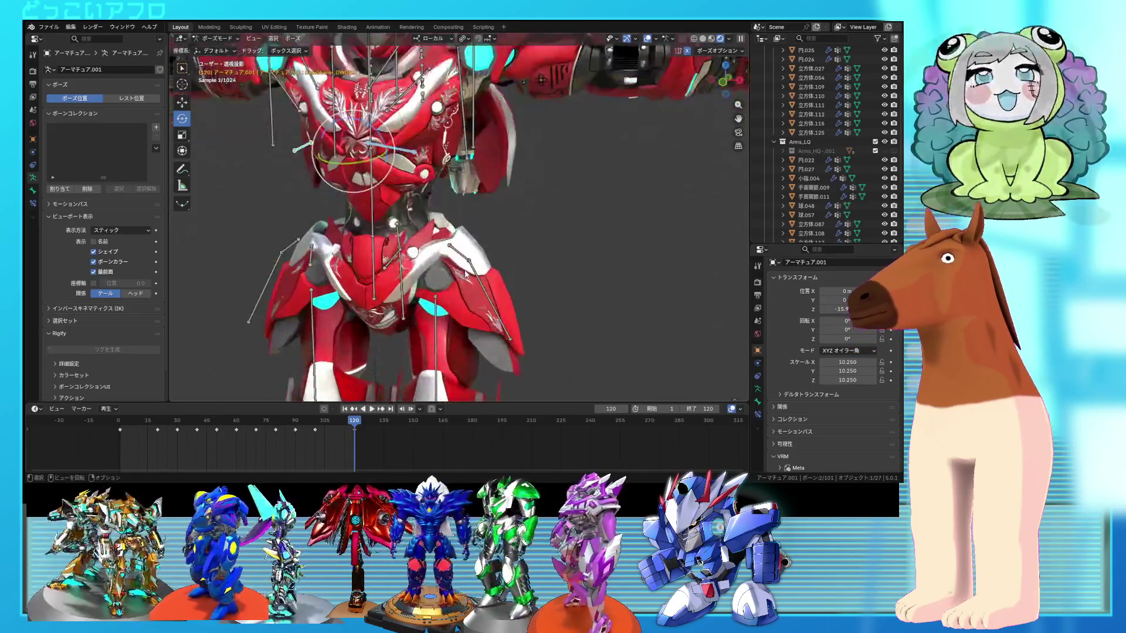
middle_drag(518, 233, 476, 286)
scroll(476, 286, up, 1)
key(ctrl+s)
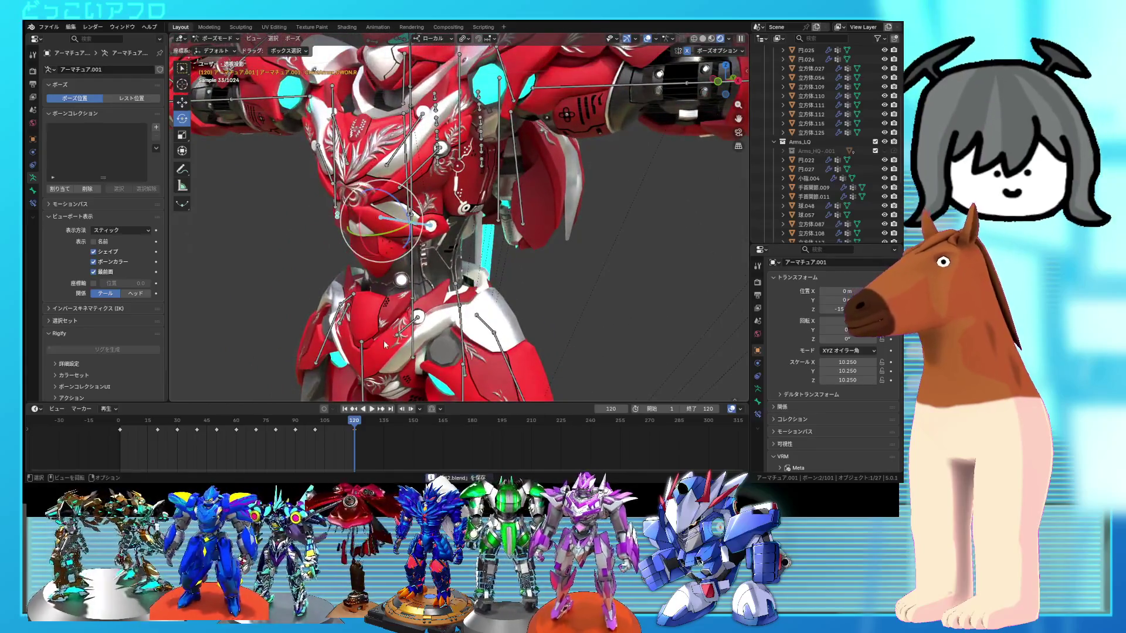
middle_drag(403, 274, 431, 258)
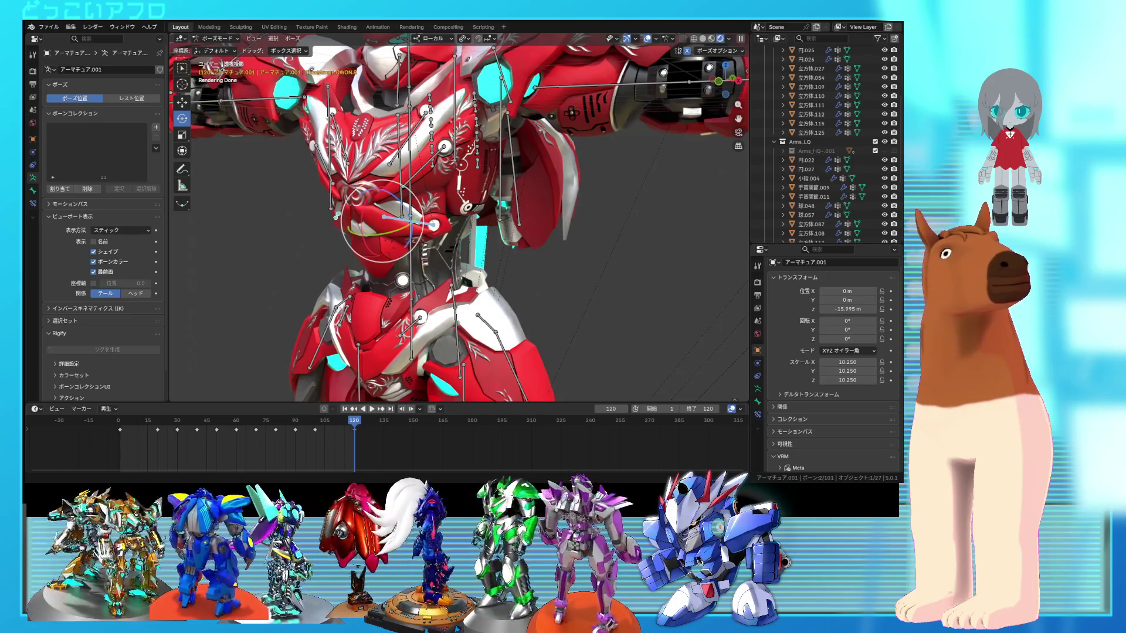
- Scrub back toward frame 15, face the chest, save, and rotate ChestArmor_UP to about -107°
middle_drag(443, 229, 452, 231)
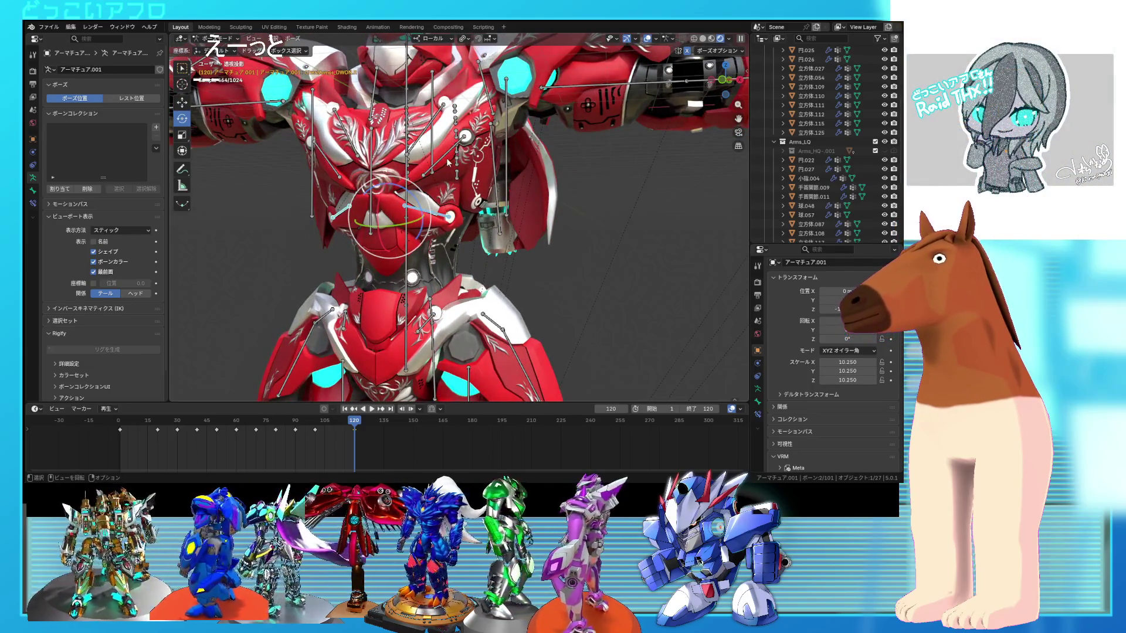
drag(353, 422, 238, 438)
middle_drag(434, 193, 437, 168)
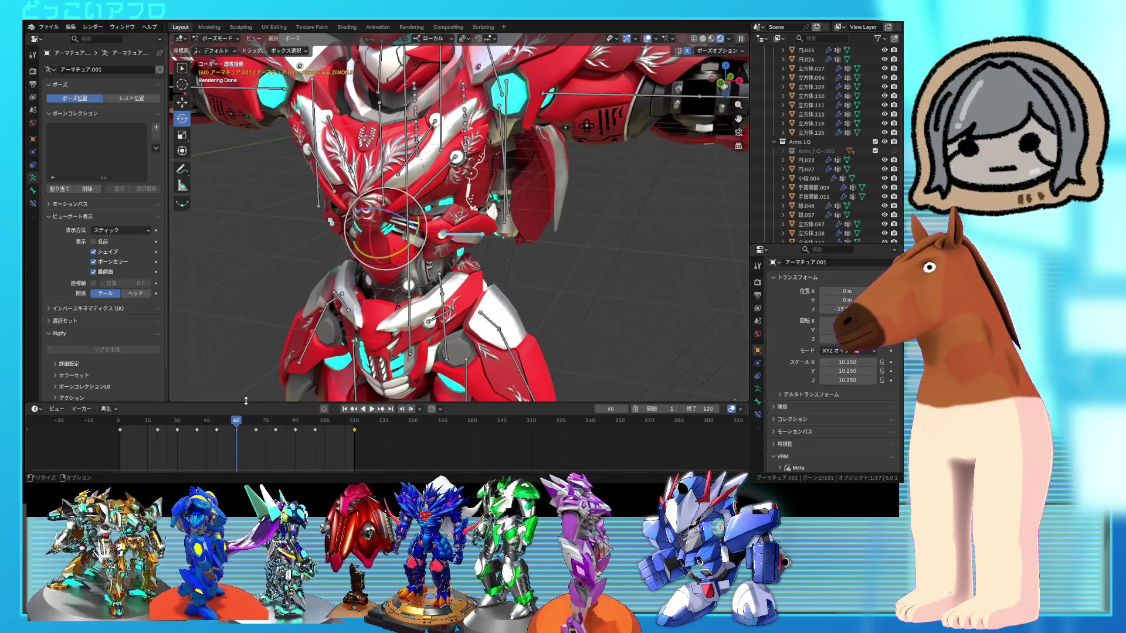
drag(238, 425, 147, 435)
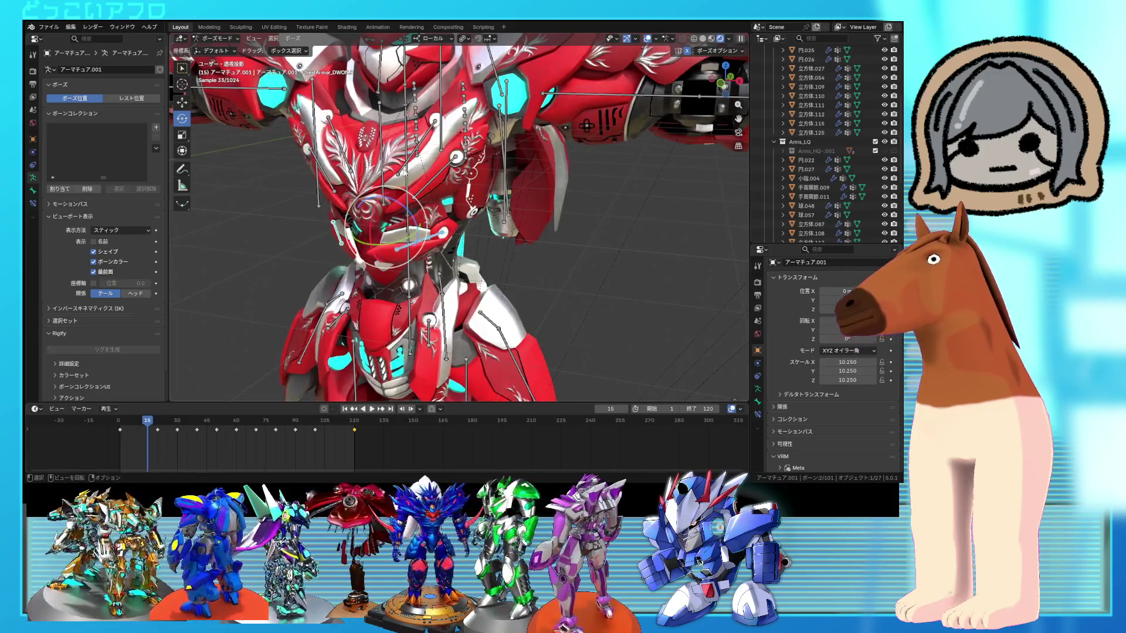
key(ctrl+s)
middle_drag(402, 168, 437, 282)
key(r)
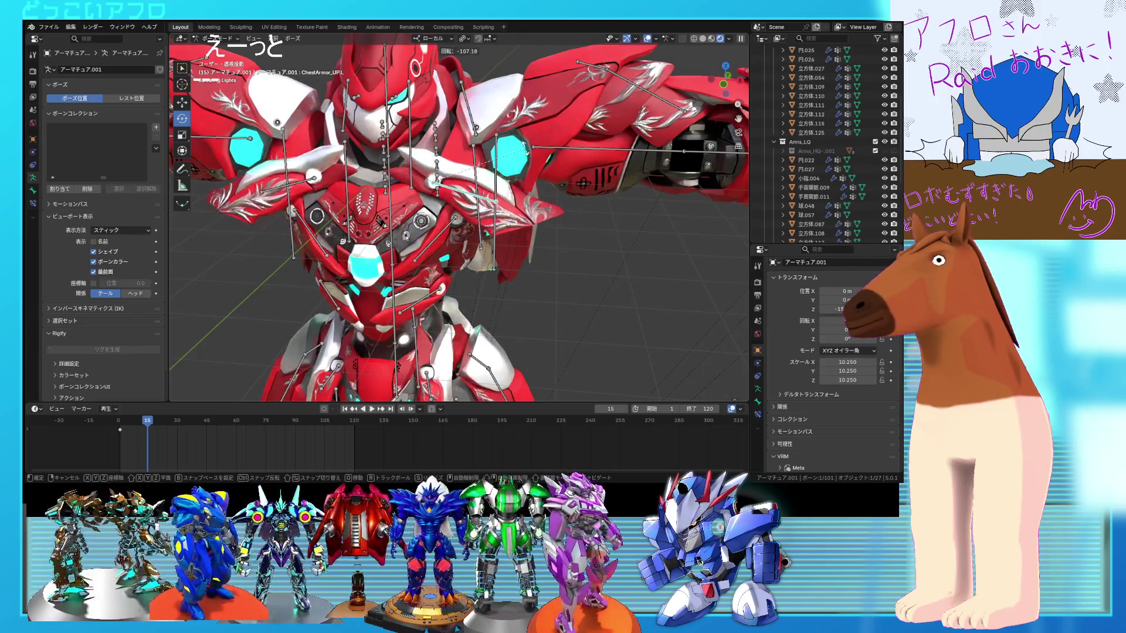
- Redo the upper chest bone rotation to -40.2°, with a further -2.5° adjustment
click(484, 185)
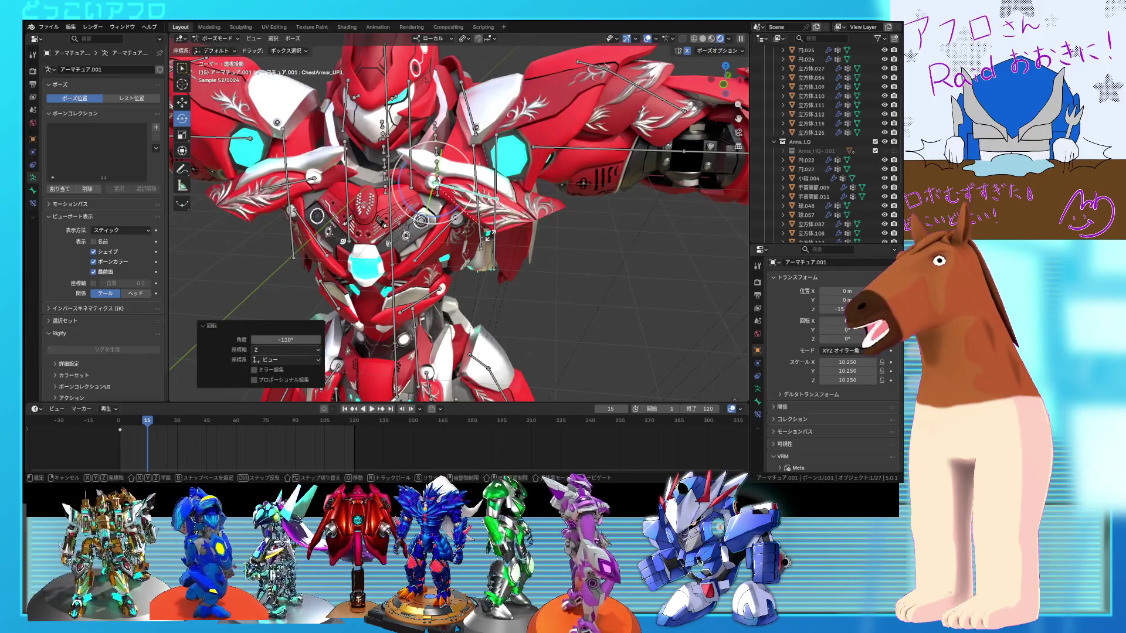
key(Escape)
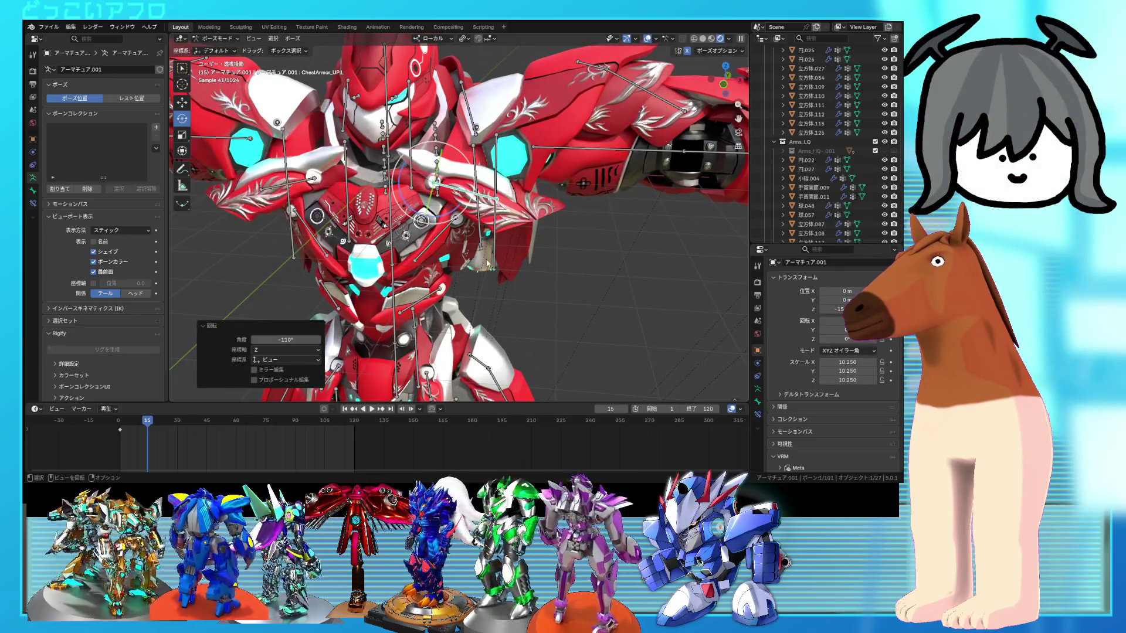
key(r)
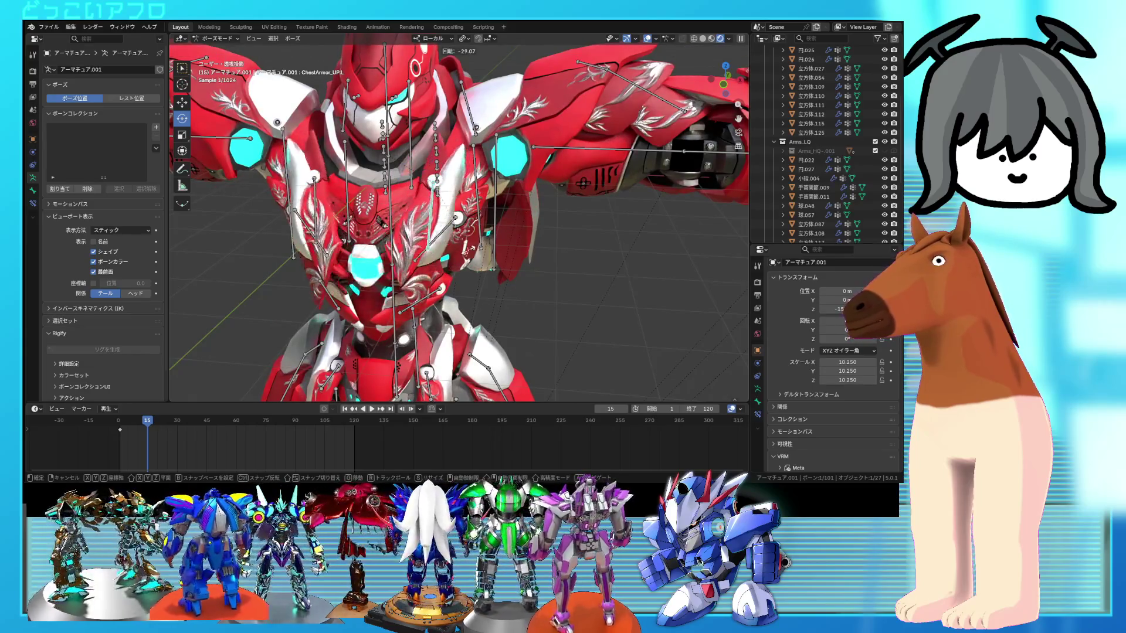
key(Return)
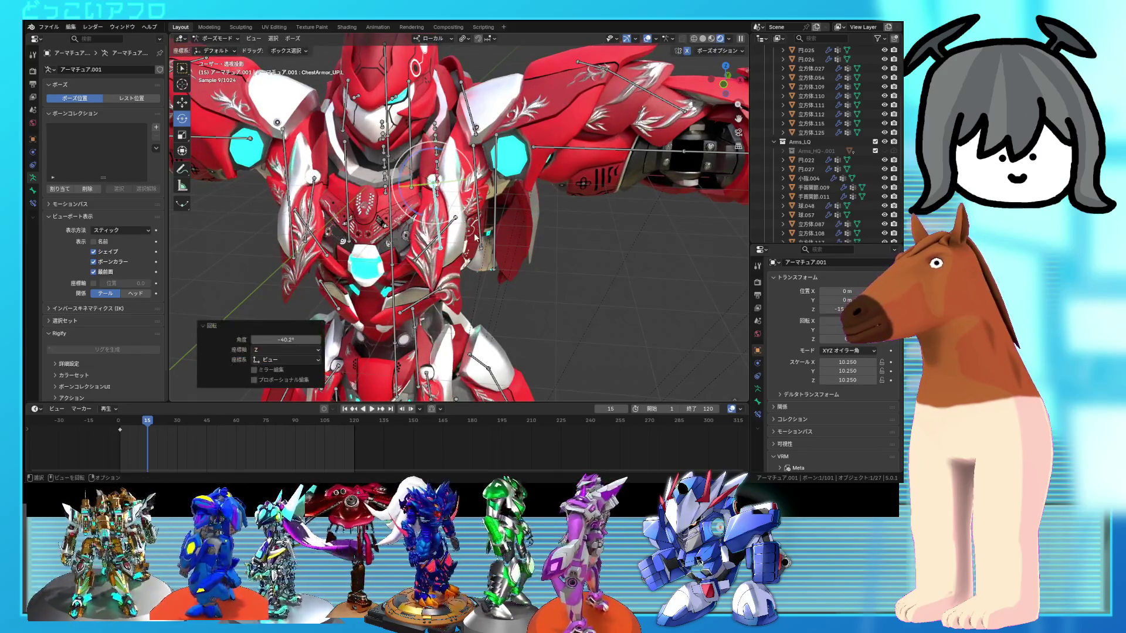
mouse_move(517, 211)
middle_down()
mouse_move(575, 194)
mouse_move(387, 228)
mouse_move(452, 242)
middle_up()
key(r)
key(Return)
- Add the other upper chest bone and keyframe both at frame 15, then scrub to about frame 23
right_click(453, 242)
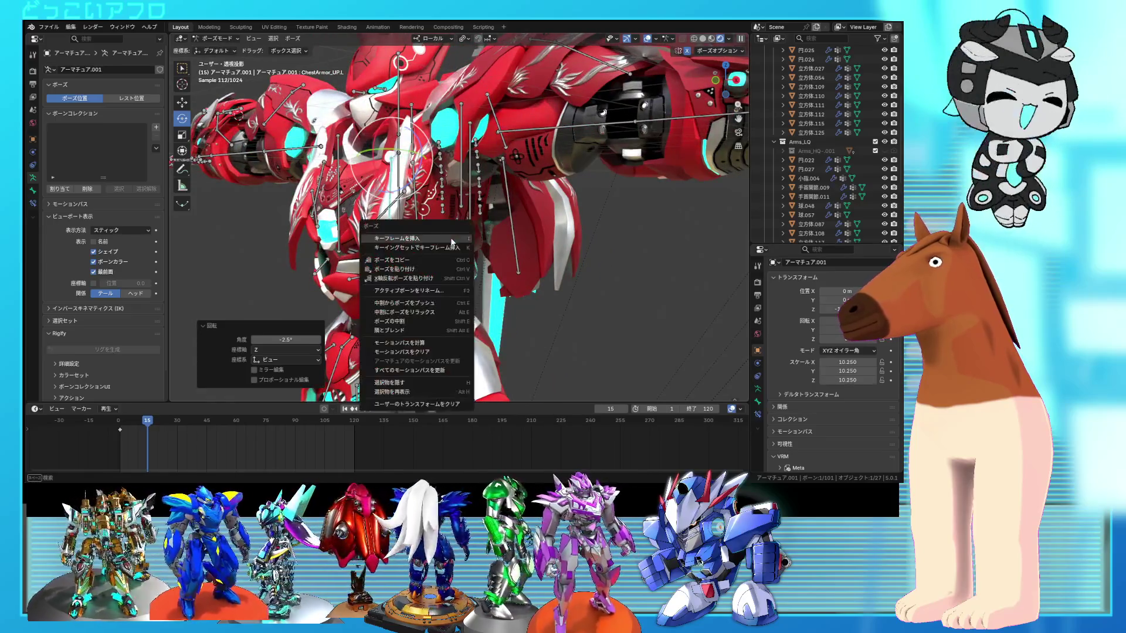
mouse_move(321, 191)
middle_down()
mouse_move(332, 235)
mouse_move(363, 220)
middle_up()
shift+click(326, 209)
right_click(370, 237)
click(370, 236)
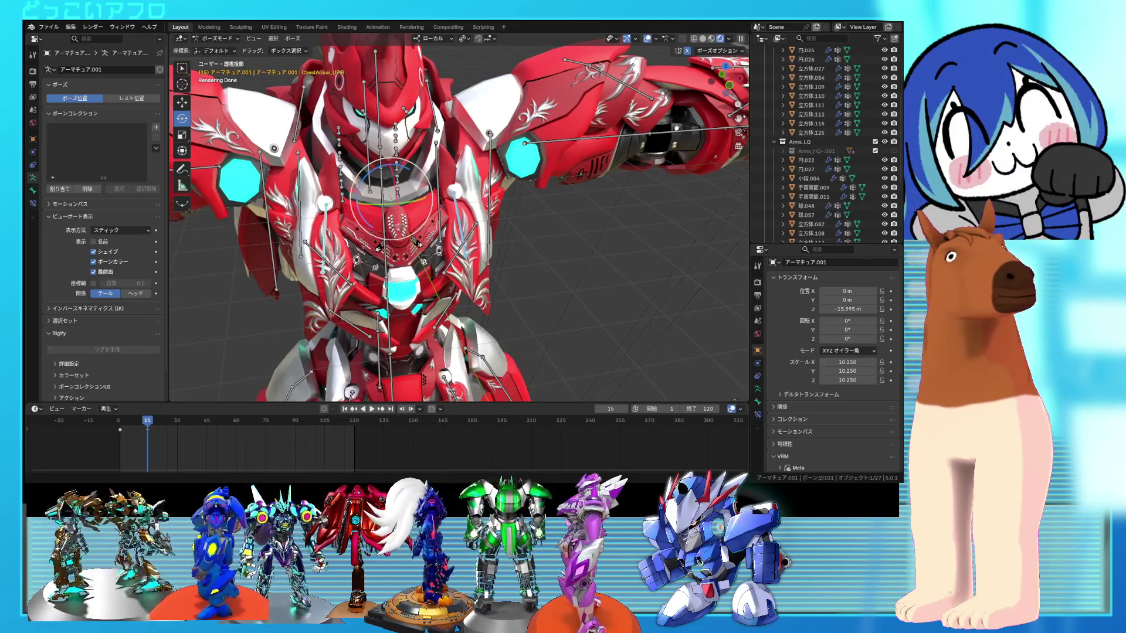
middle_drag(416, 241, 423, 220)
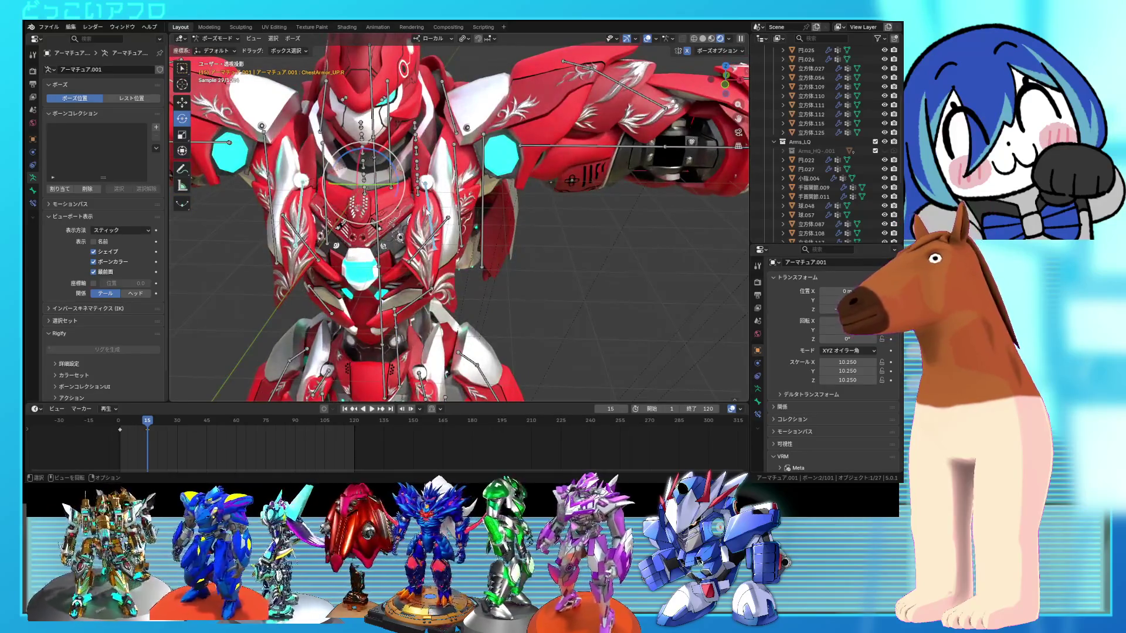
mouse_move(150, 423)
mouse_down()
mouse_move(168, 428)
mouse_move(157, 432)
mouse_up()
- Rotate an upper chest plate to -45.7° and keyframe both chest armor bones at frame 20
key(a)
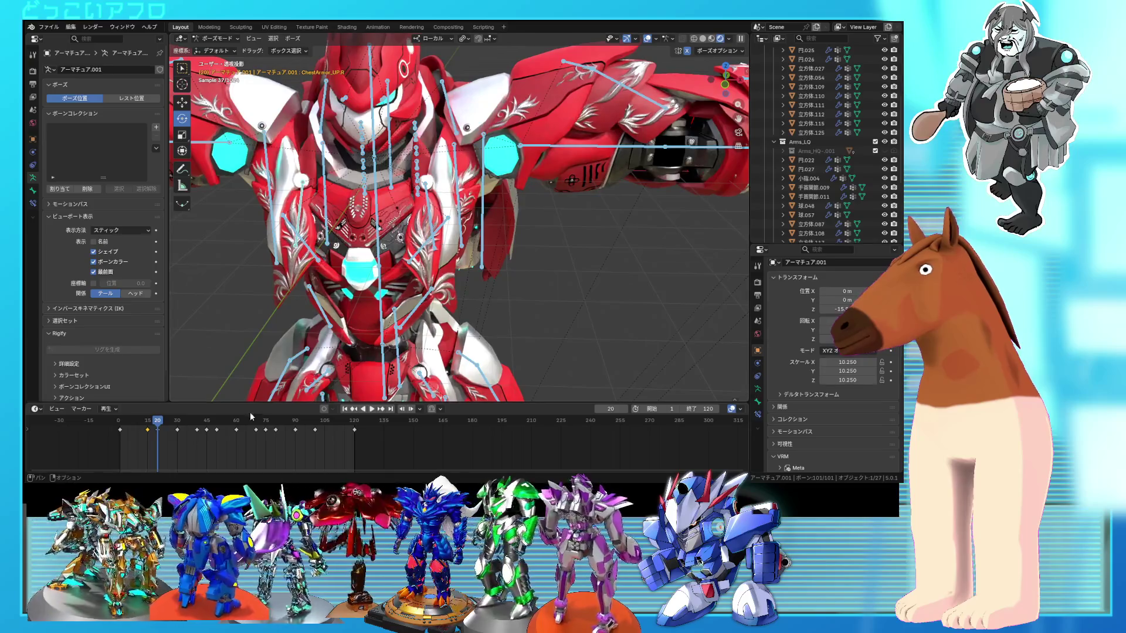
click(431, 209)
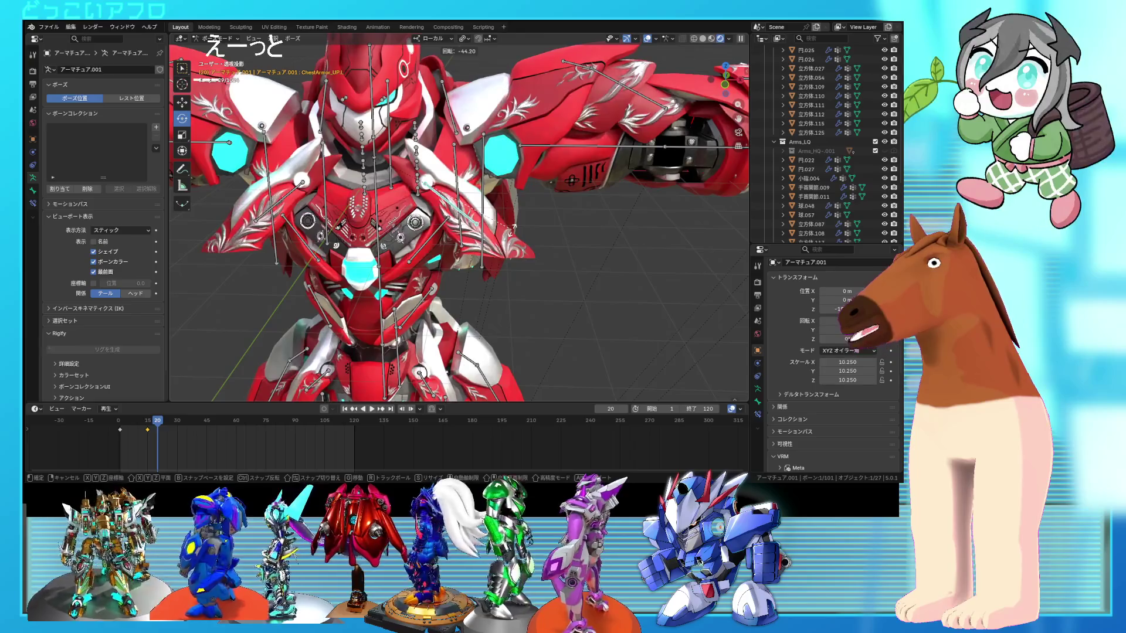
click(516, 224)
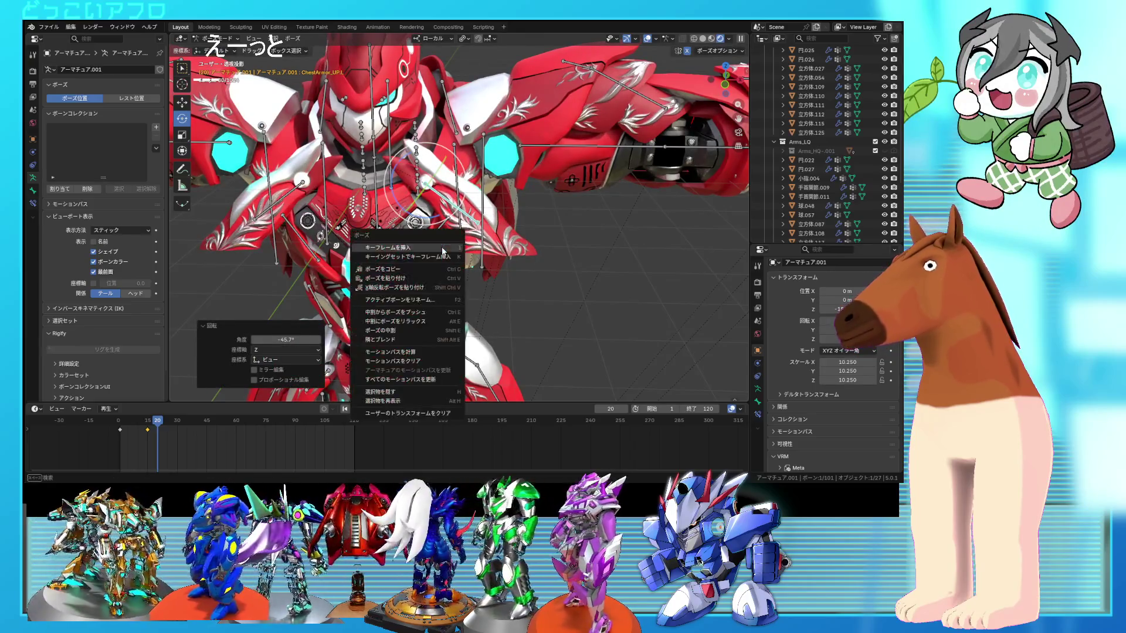
click(443, 249)
mouse_move(162, 430)
mouse_down()
mouse_move(172, 426)
mouse_move(157, 430)
mouse_up()
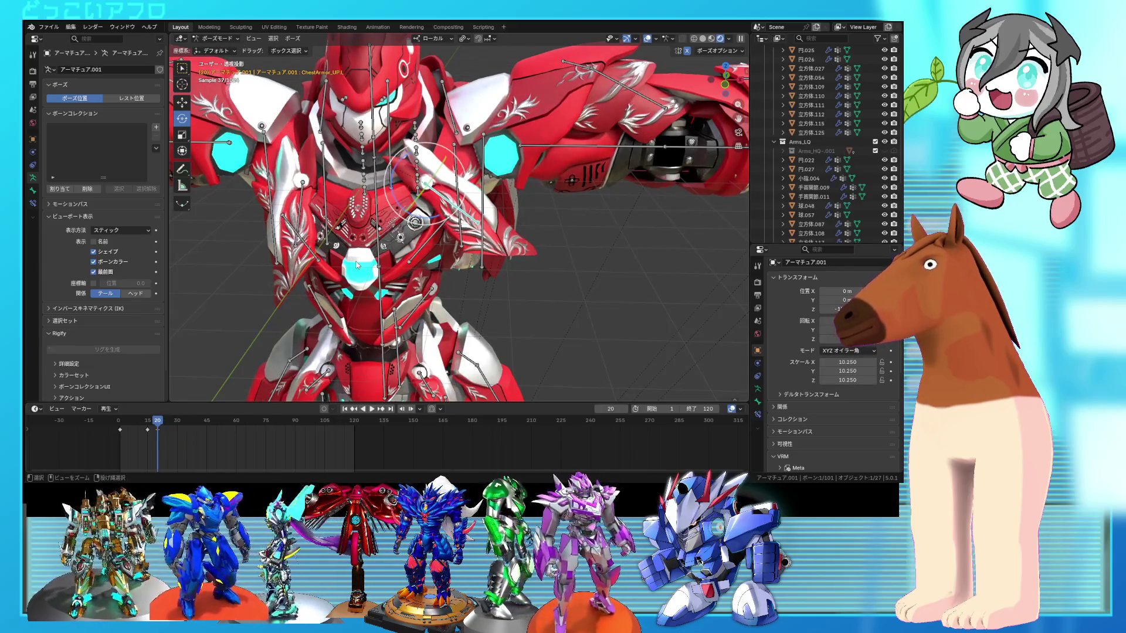
shift+click(302, 182)
right_click(328, 197)
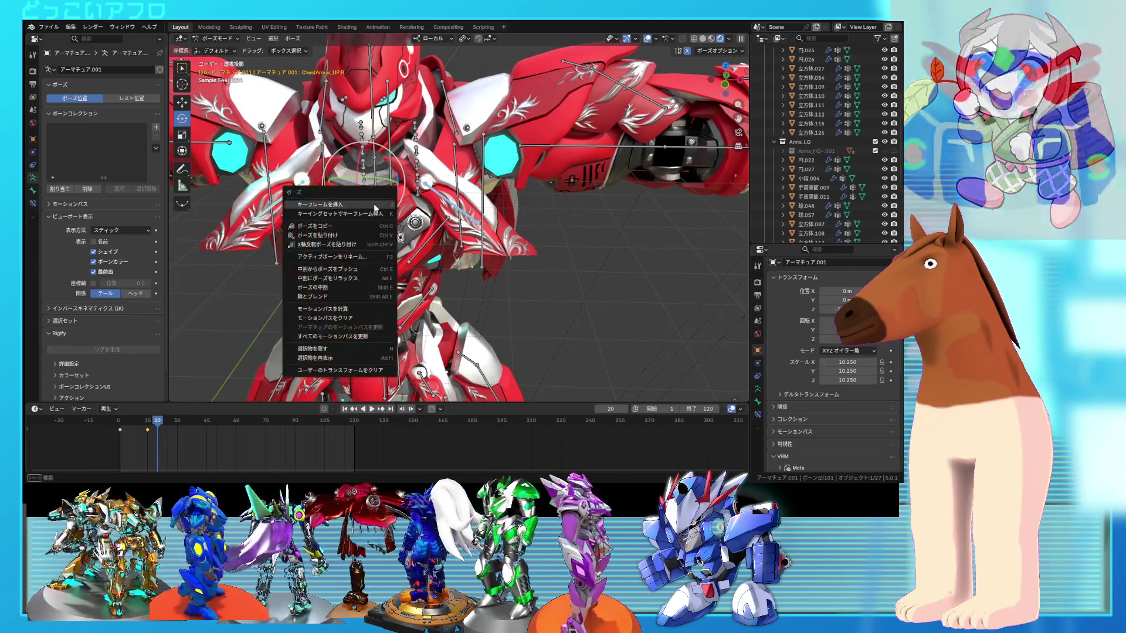
click(328, 196)
key(i)
mouse_move(157, 421)
mouse_down()
mouse_move(176, 425)
mouse_move(157, 443)
mouse_move(125, 440)
mouse_move(179, 449)
mouse_up()
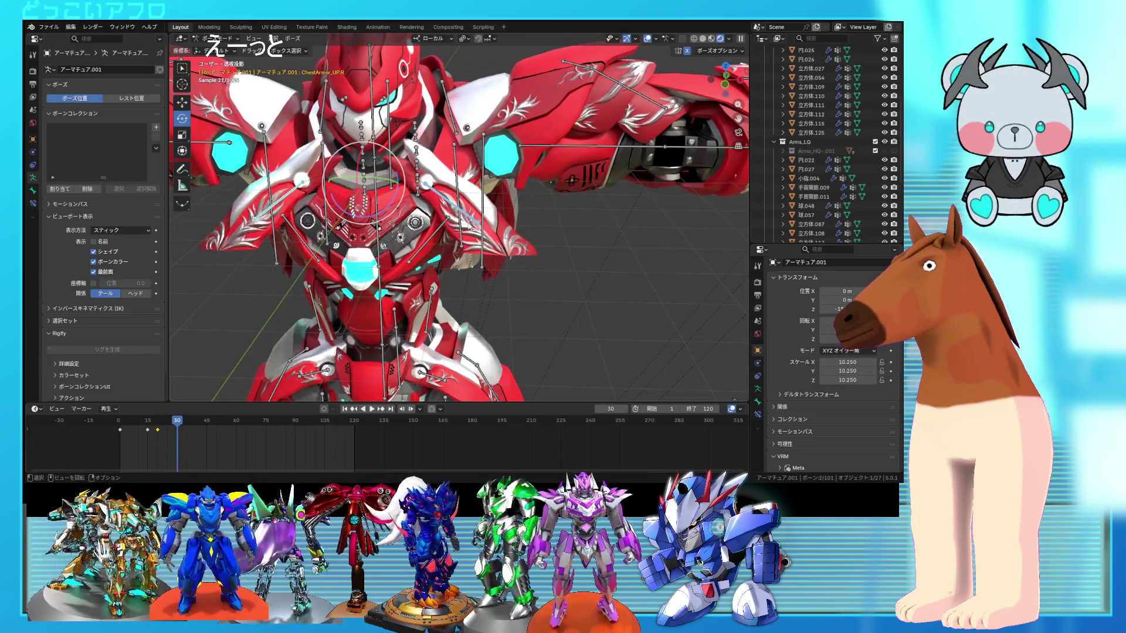
- Rotate the chest armor bones to -28.3°, add the right upper chest bone, and scrub to frame 38
key(r)
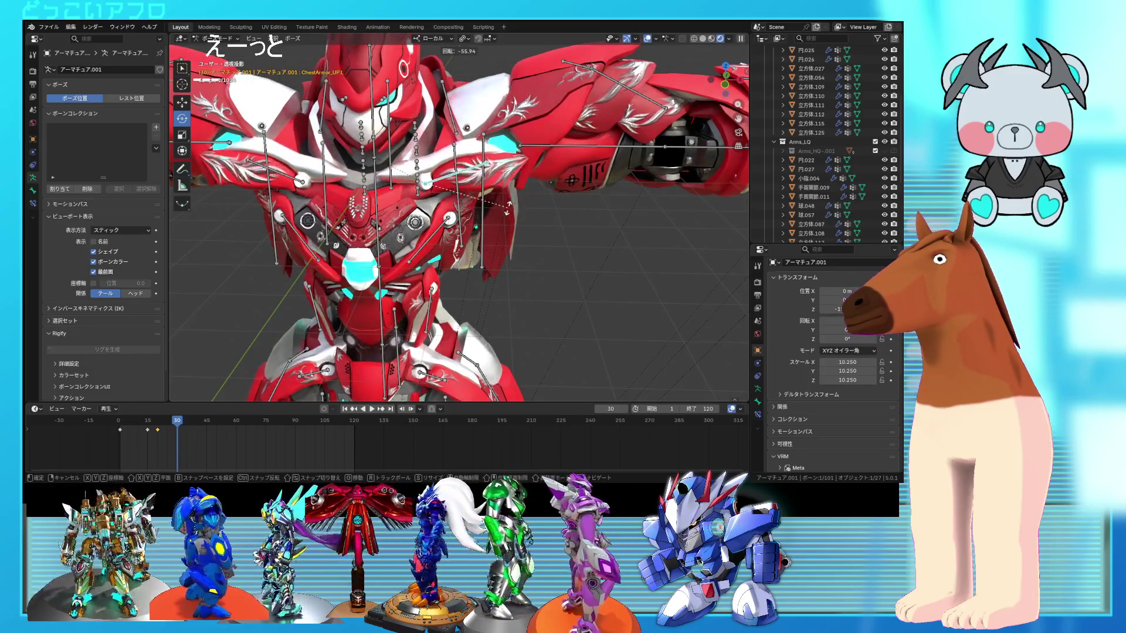
click(493, 241)
mouse_move(494, 240)
middle_down()
mouse_move(445, 258)
mouse_move(307, 196)
middle_up()
shift+click(307, 196)
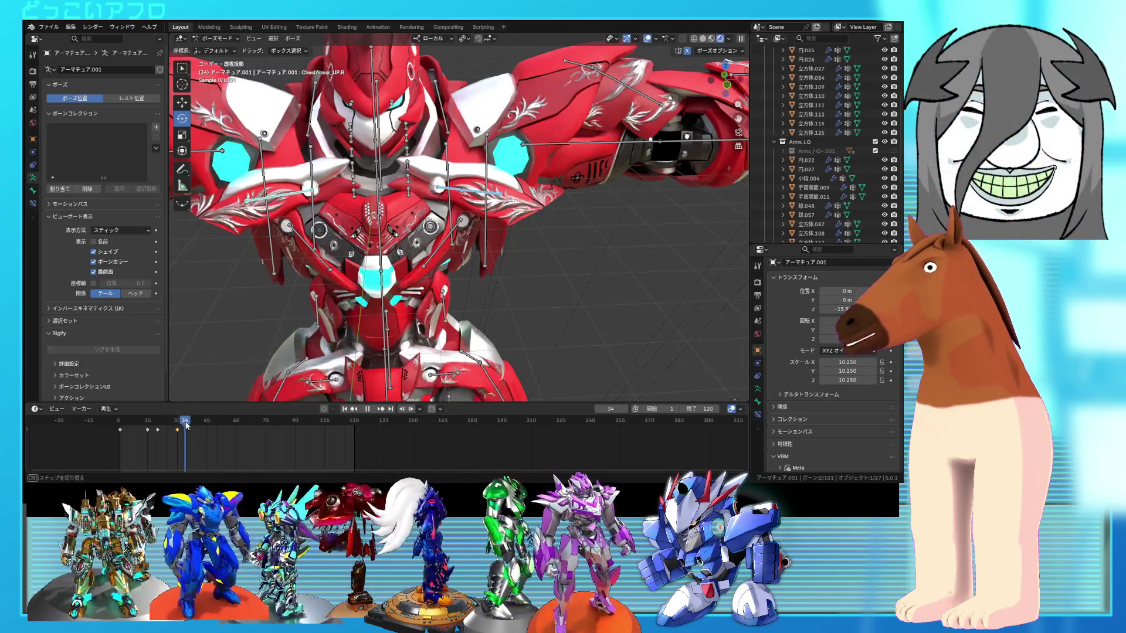
drag(179, 424, 197, 430)
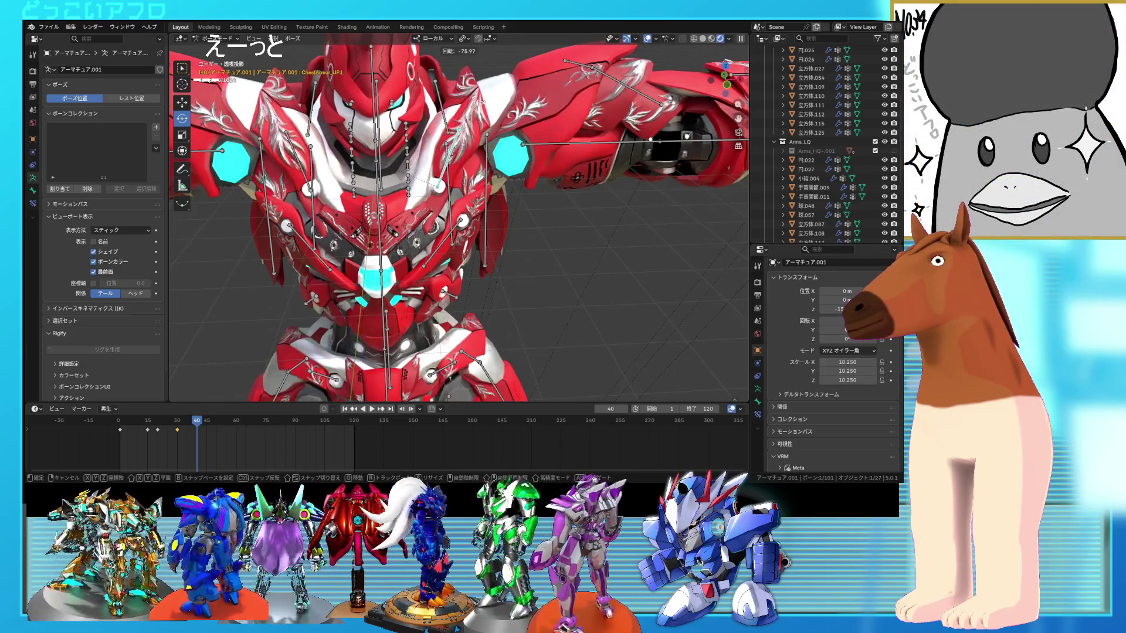
- Rotate the chest bone to -75° and refine it with trackball tweaks of 3.41° and 5.12°
click(478, 104)
key(r)
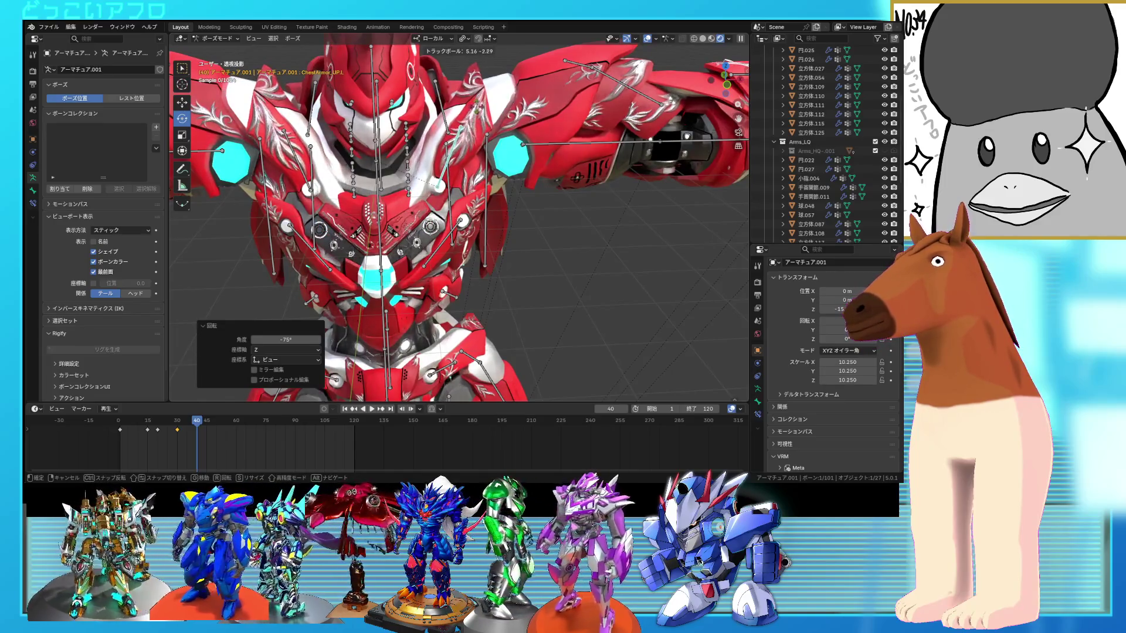
click(478, 198)
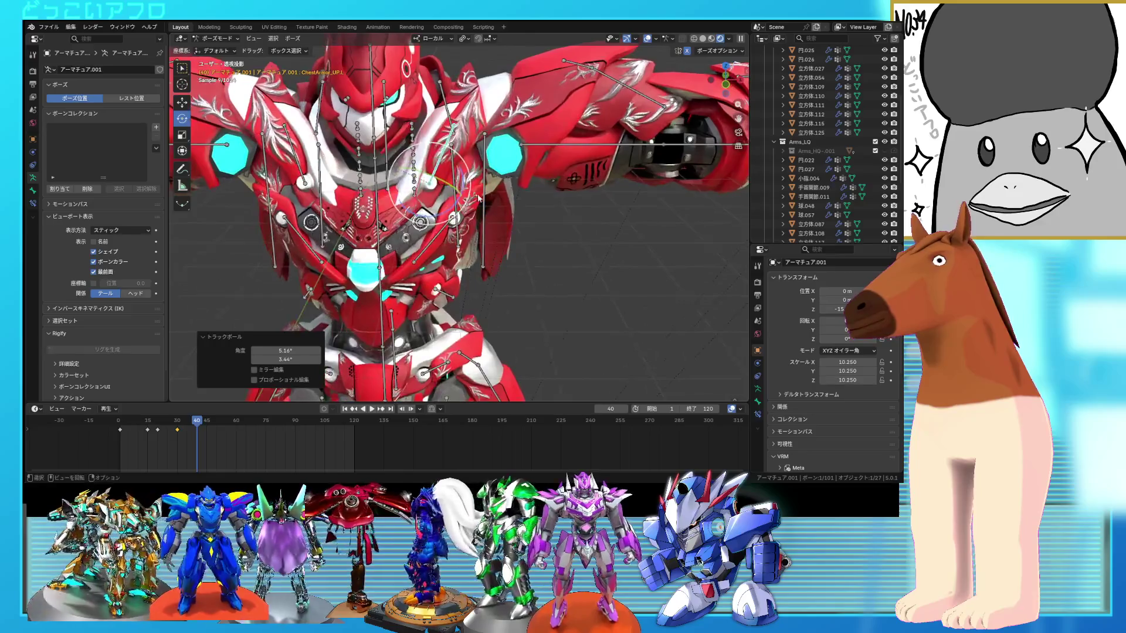
click(483, 203)
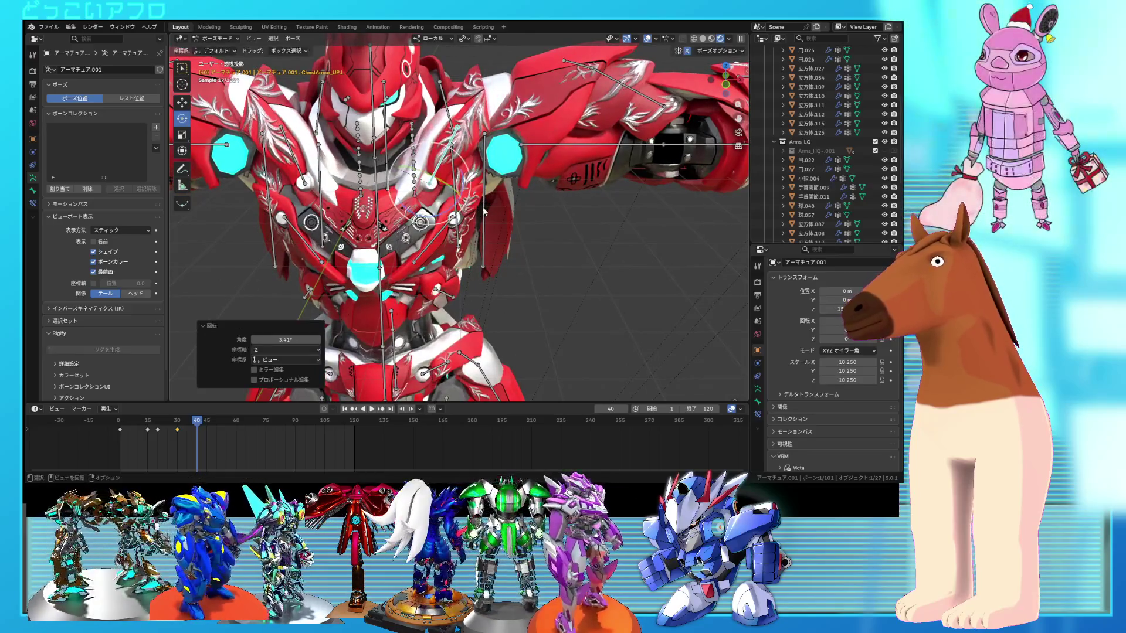
key(r)
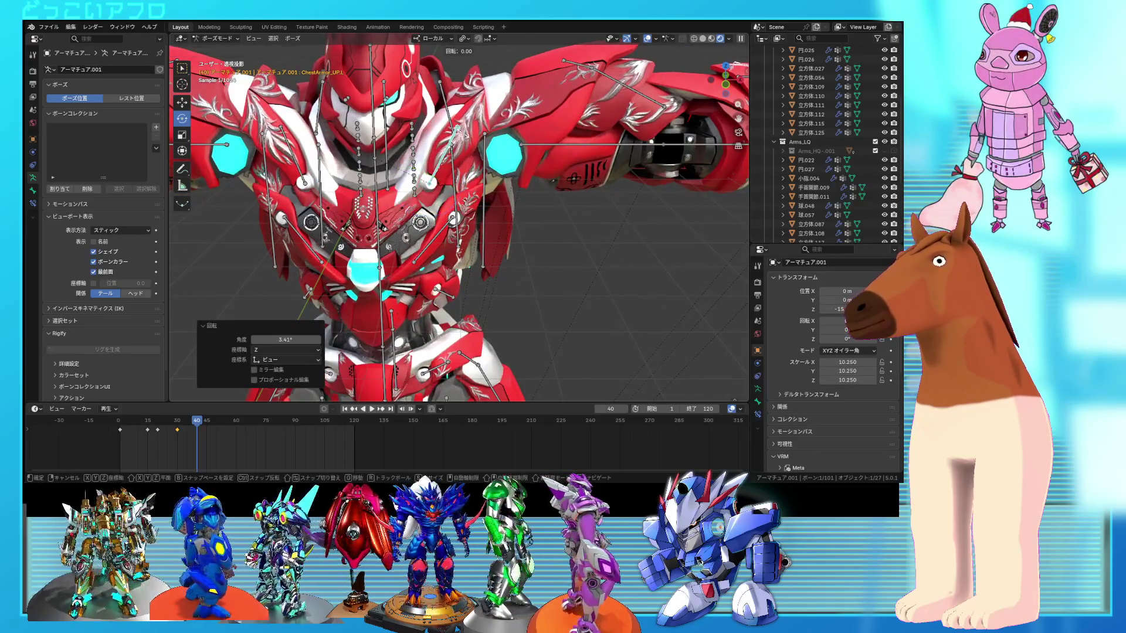
click(467, 132)
middle_drag(467, 132, 463, 197)
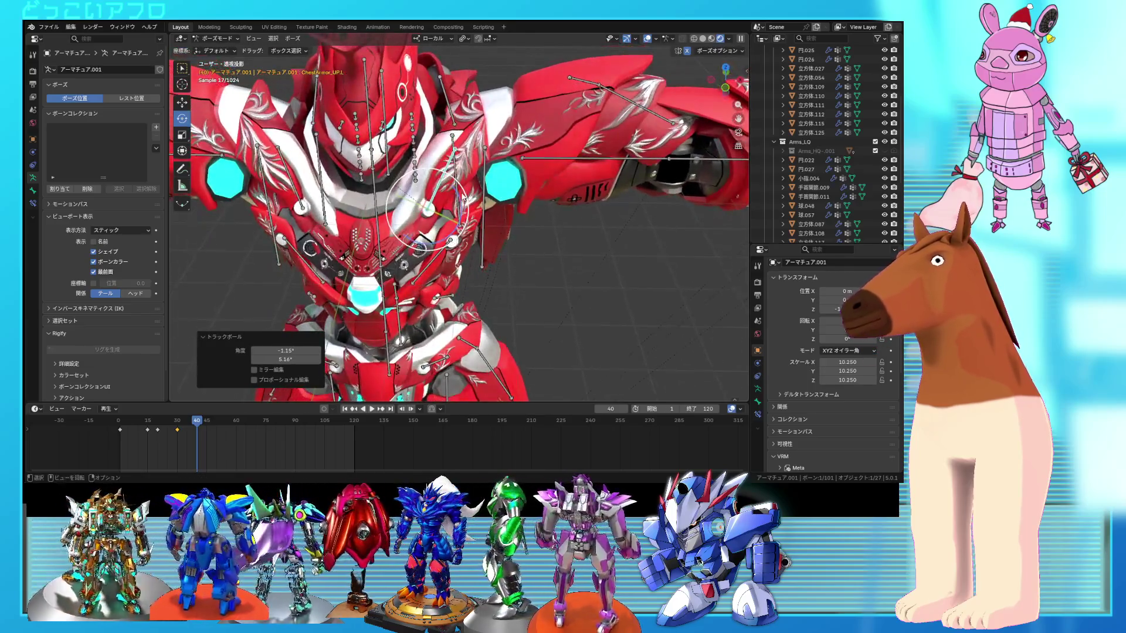
click(482, 235)
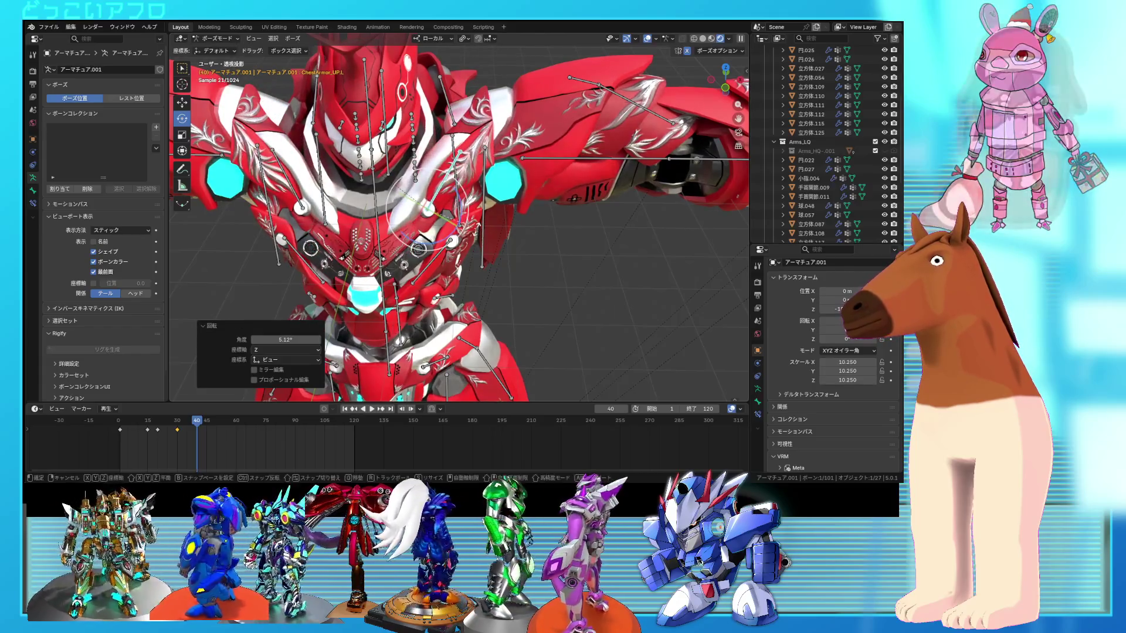
- Fine-tune the chest bone with a trackball tweak, a -3.4° turn and 2.94° about local Y
key(r)
key(r)
click(476, 231)
key(r)
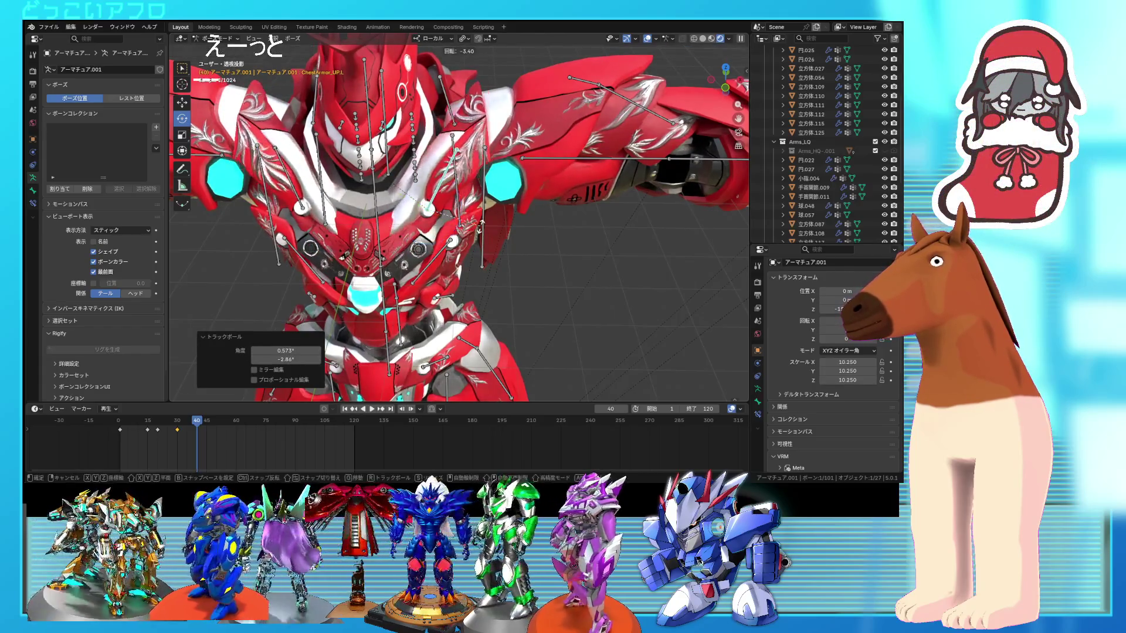
click(481, 225)
middle_drag(475, 225, 480, 134)
drag(479, 129, 487, 141)
- Reselect a chest armor bone and stop the animation playback
right_click(434, 135)
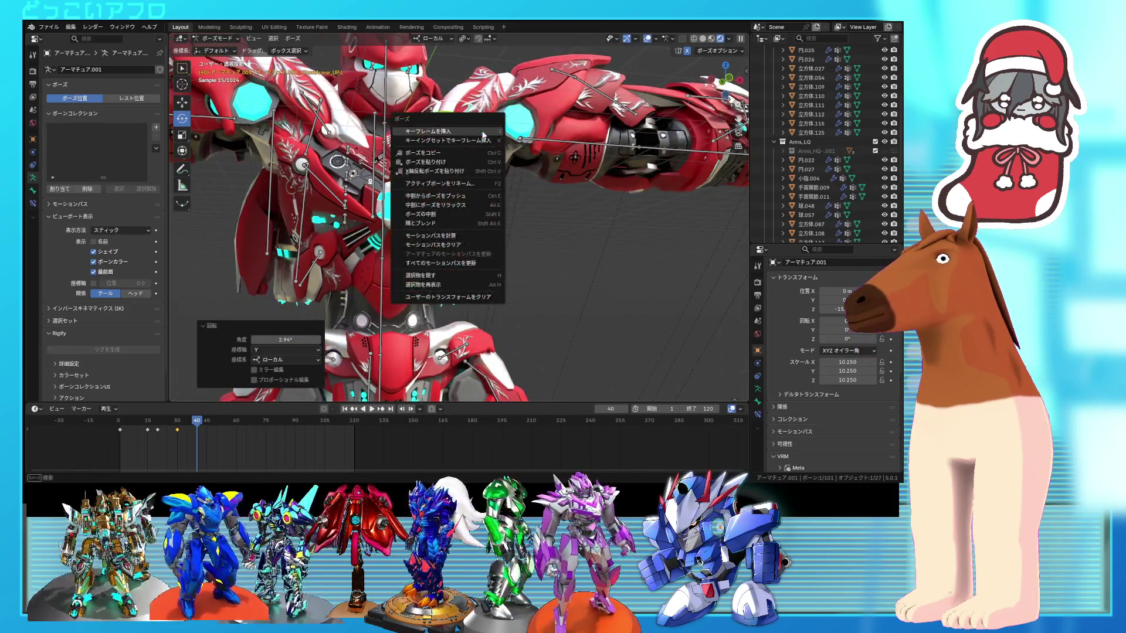
click(519, 198)
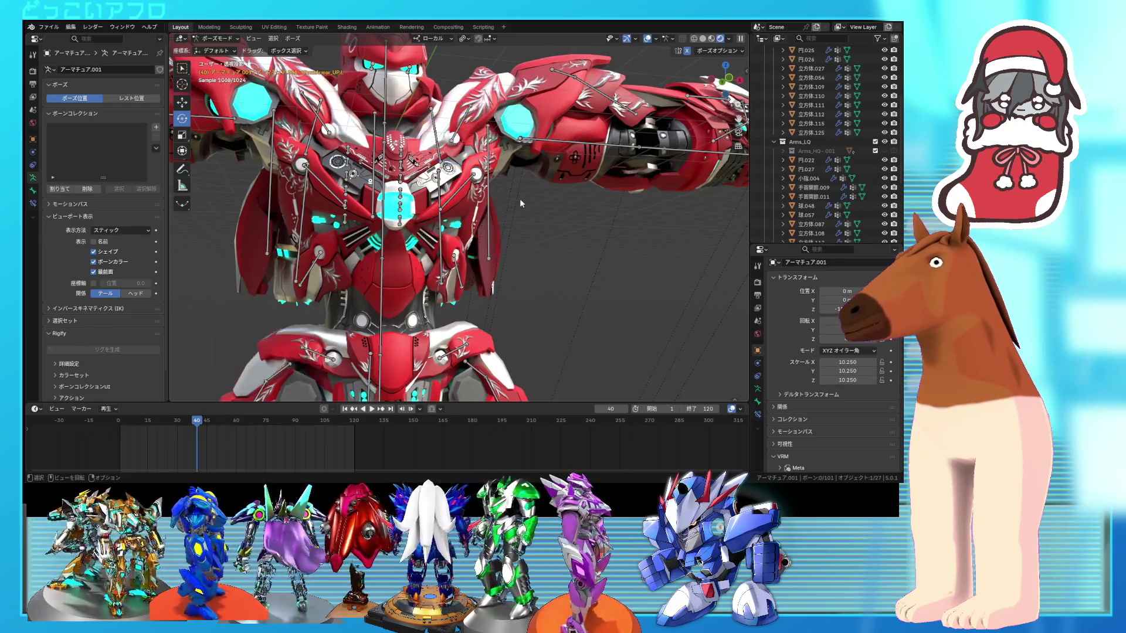
click(487, 146)
middle_drag(487, 147, 428, 176)
right_click(428, 176)
key(Escape)
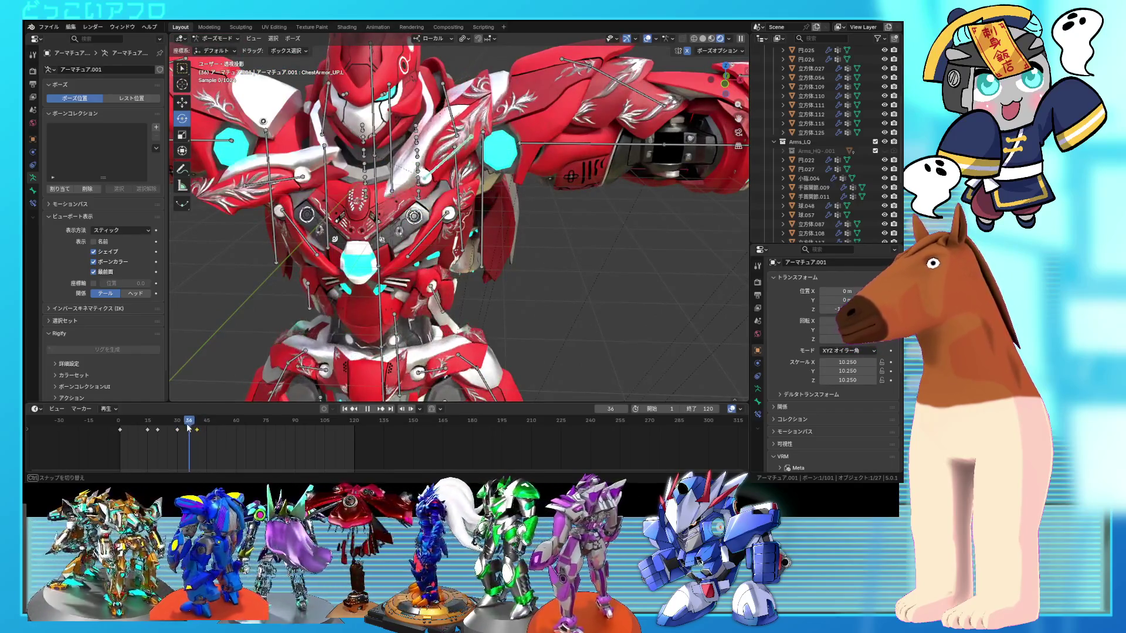
key(Escape)
- Select both upper chest bones, jump to the frame-40 keyframe, and paste the pose onto ChestArmor_UP.L
shift+click(297, 149)
right_click(293, 155)
click(305, 316)
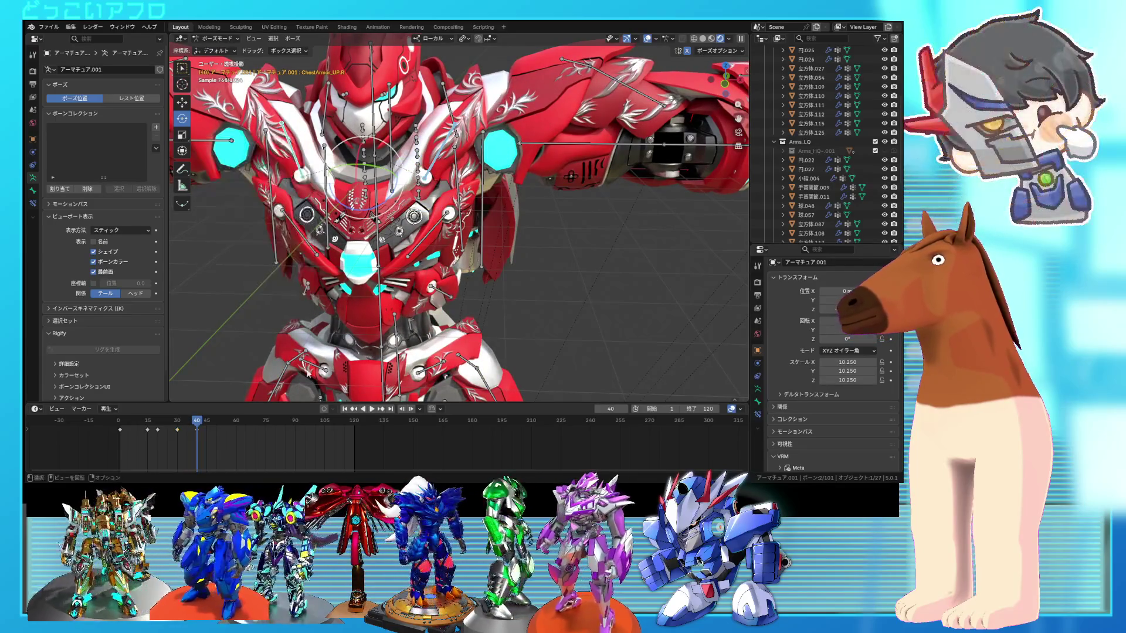
drag(195, 424, 189, 426)
key(Up)
key(ctrl+shift+m)
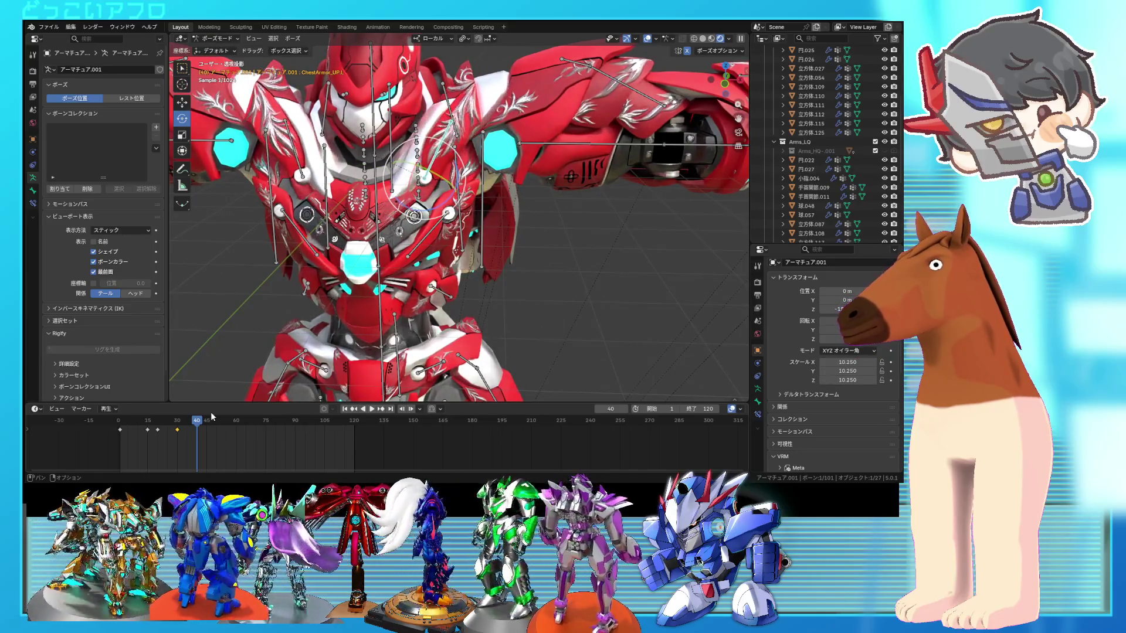
key(ctrl+shift+v)
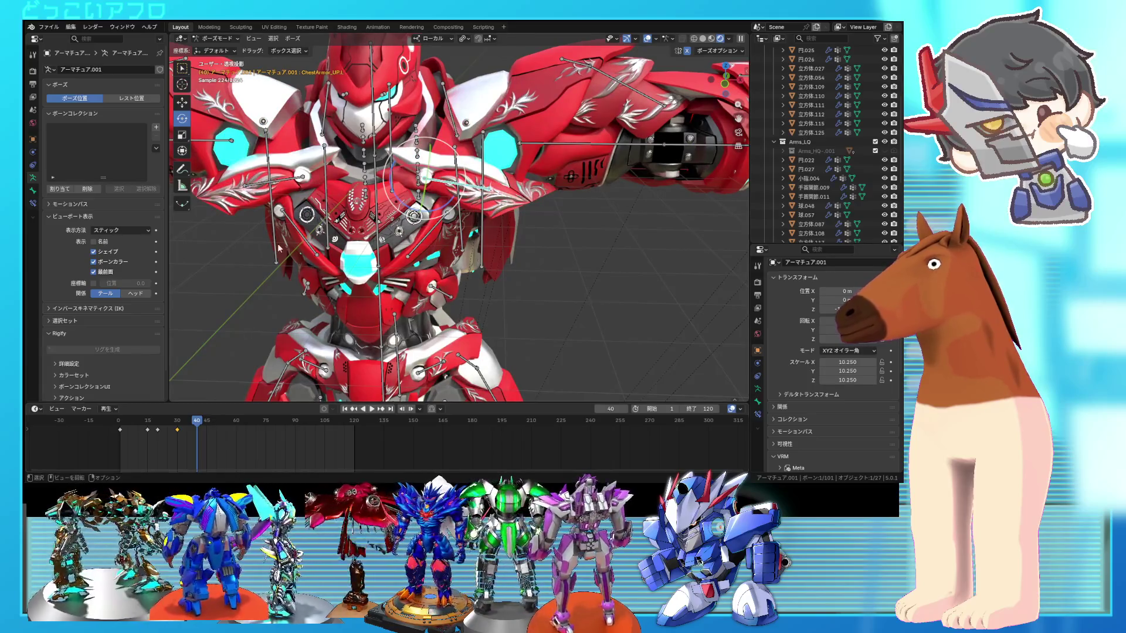
- Keyframe both upper chest armor bones at frame 30 and play the animation
drag(198, 427, 176, 436)
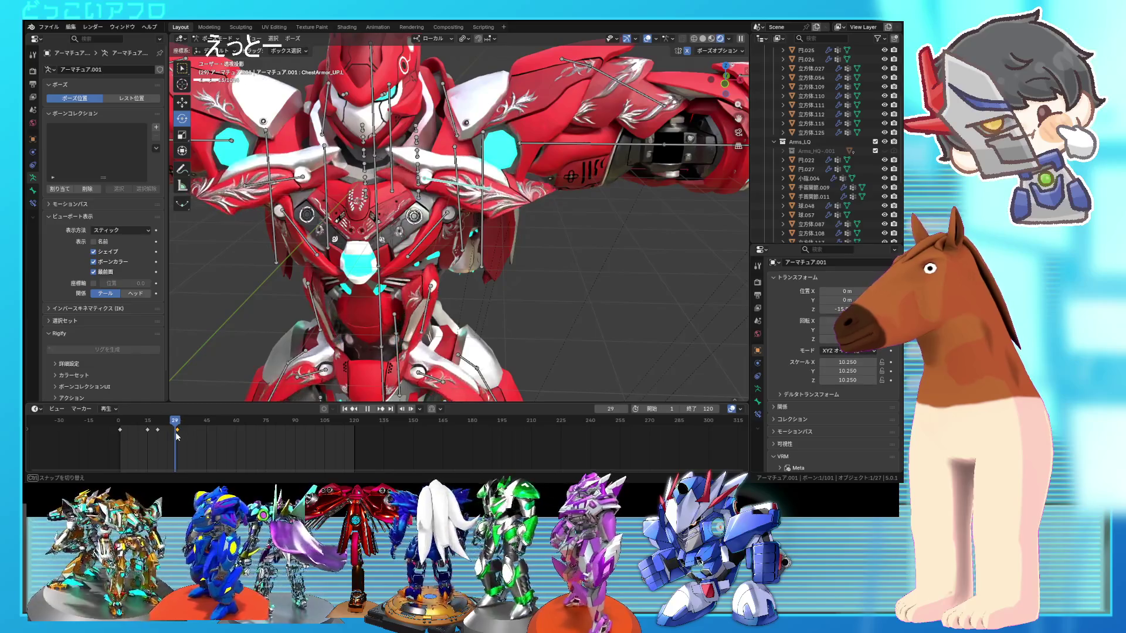
shift+click(287, 183)
key(i)
key(space)
mouse_move(177, 423)
mouse_down()
mouse_move(138, 424)
mouse_move(179, 424)
mouse_up()
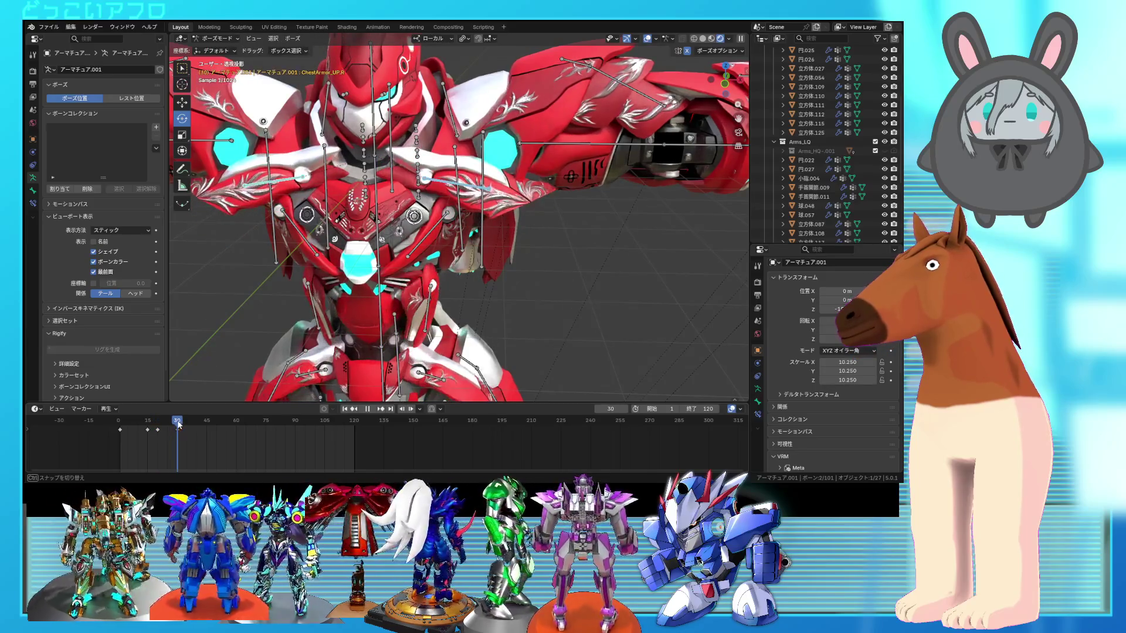
- Rotate ChestArmor_UP.R to about -39° and about its local Y axis, then select both chest bones
click(450, 184)
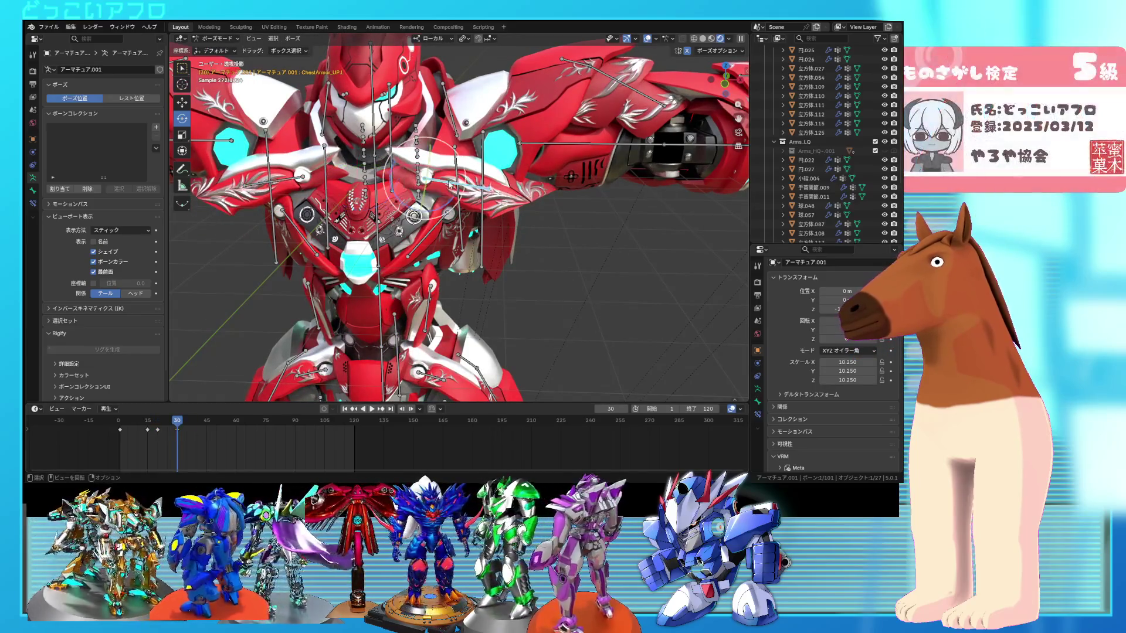
key(r)
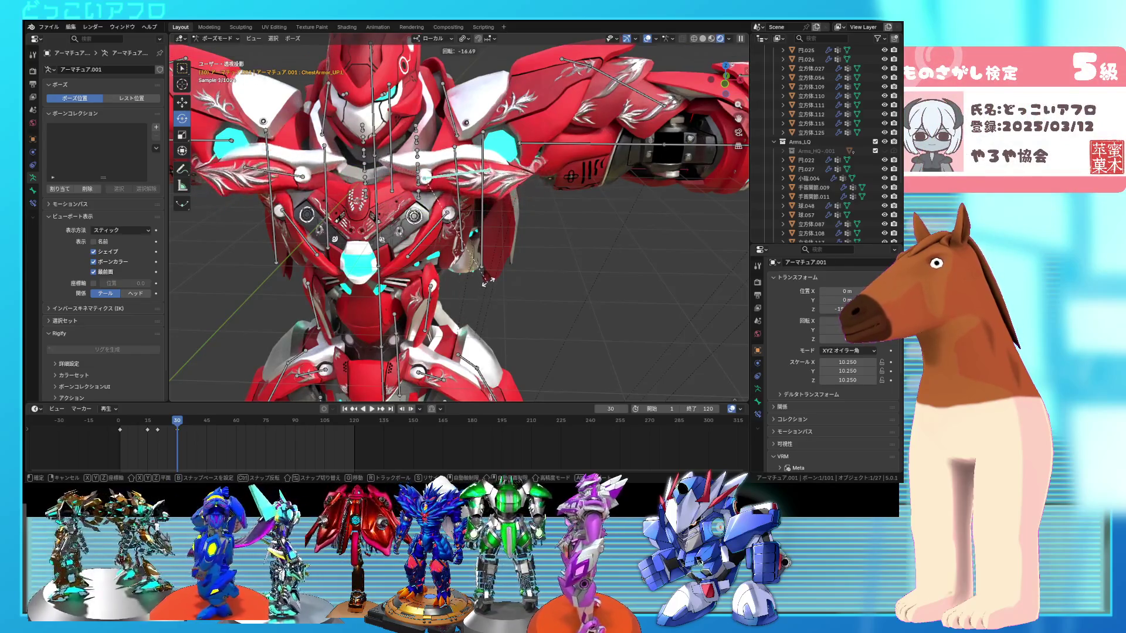
click(500, 233)
key(r)
key(r)
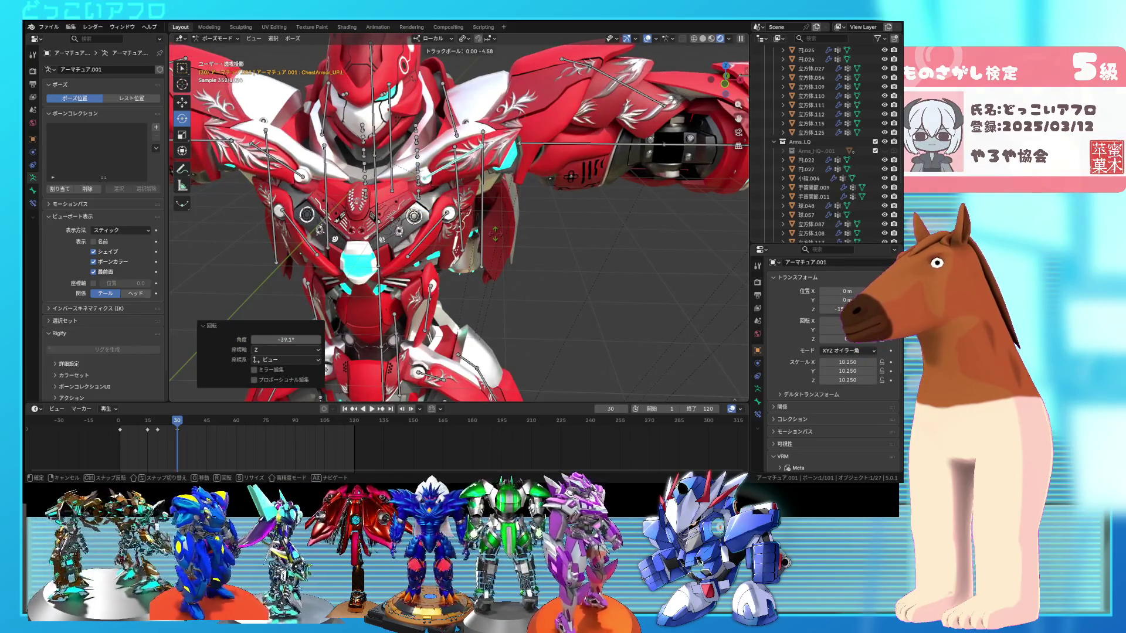
click(495, 234)
mouse_move(495, 234)
middle_down()
mouse_move(479, 258)
mouse_move(371, 209)
middle_up()
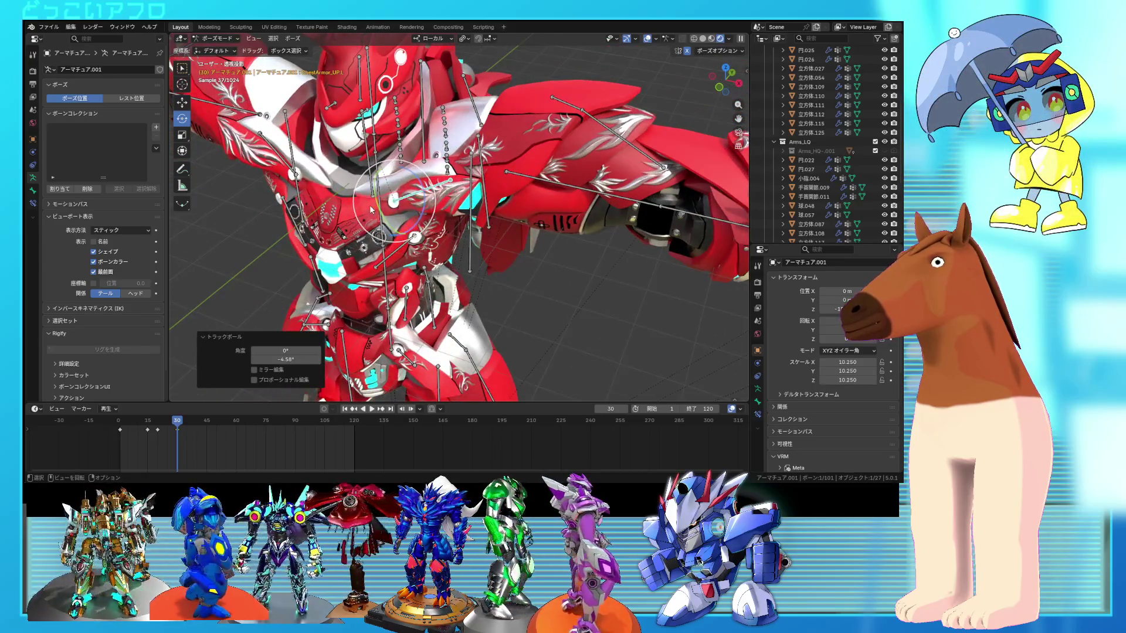
drag(378, 208, 374, 210)
middle_drag(375, 210, 448, 203)
right_click(449, 202)
click(449, 206)
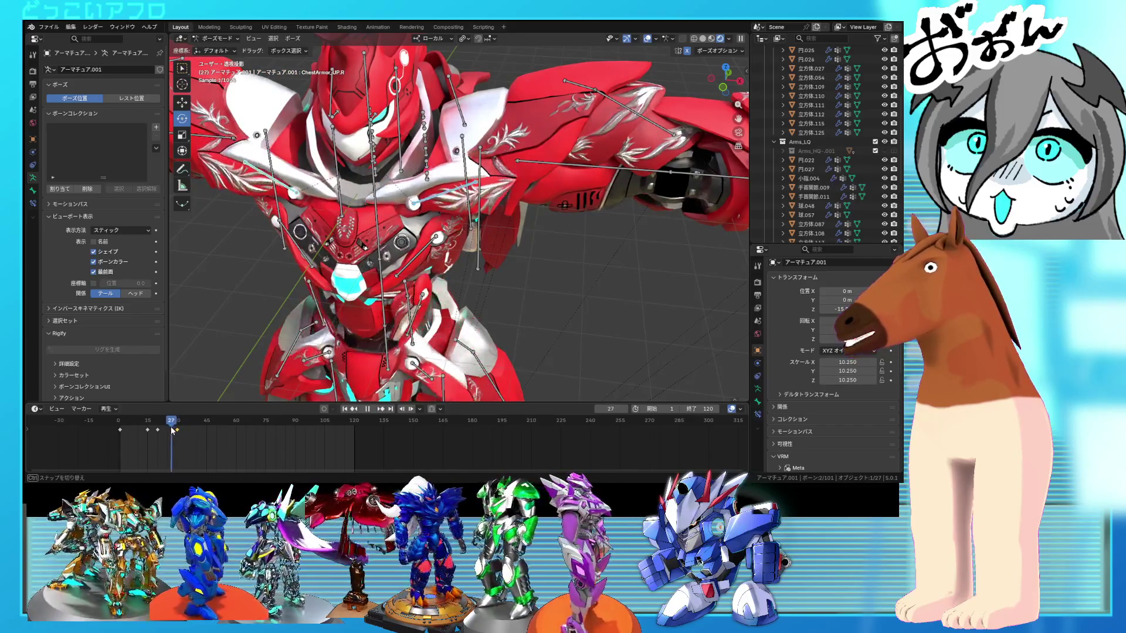
- Rotate the chest plate to -27.9° and keyframe both upper chest bones at frame 40
click(166, 432)
drag(166, 432, 198, 439)
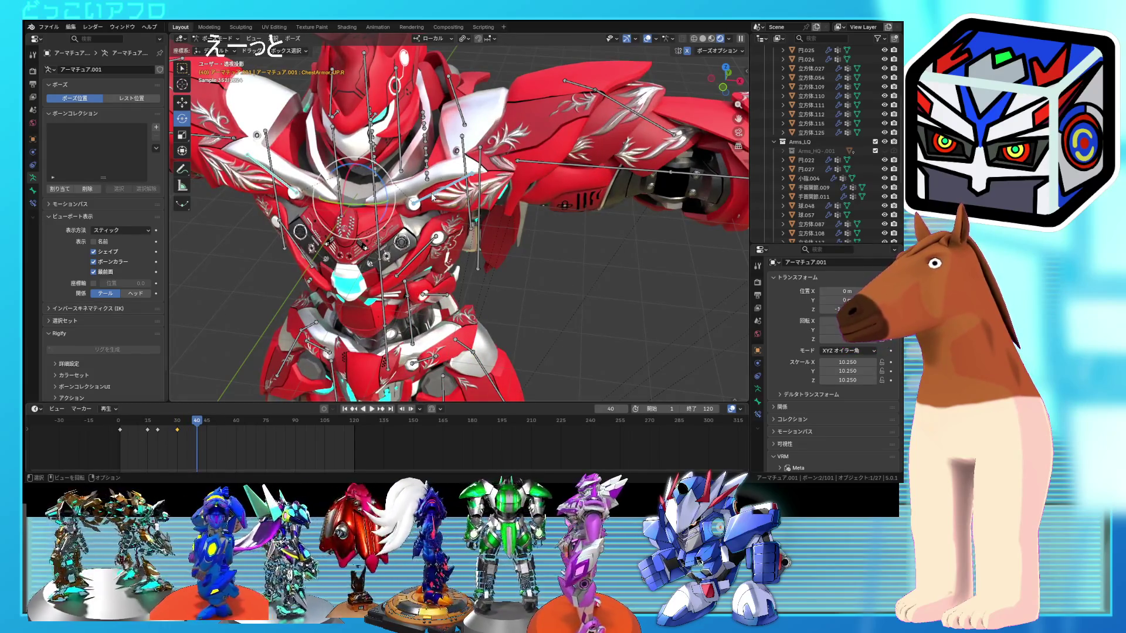
click(478, 235)
mouse_move(481, 237)
middle_down()
mouse_move(510, 225)
mouse_move(500, 227)
middle_up()
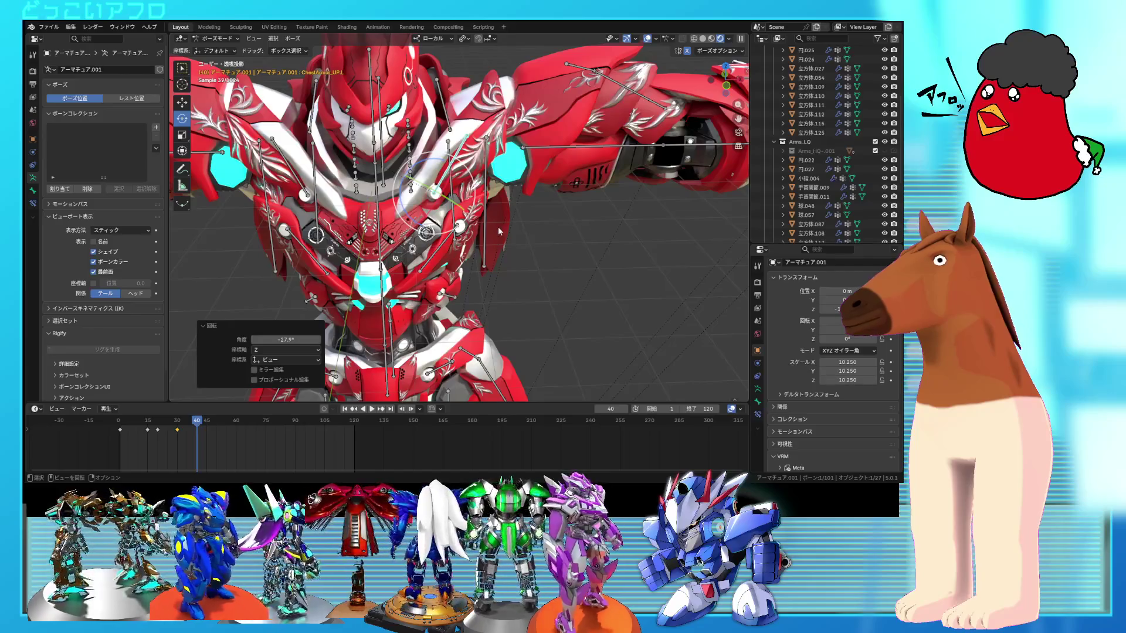
shift+click(291, 176)
right_click(442, 246)
click(404, 231)
mouse_move(197, 425)
mouse_down()
mouse_move(133, 434)
mouse_move(218, 434)
mouse_up()
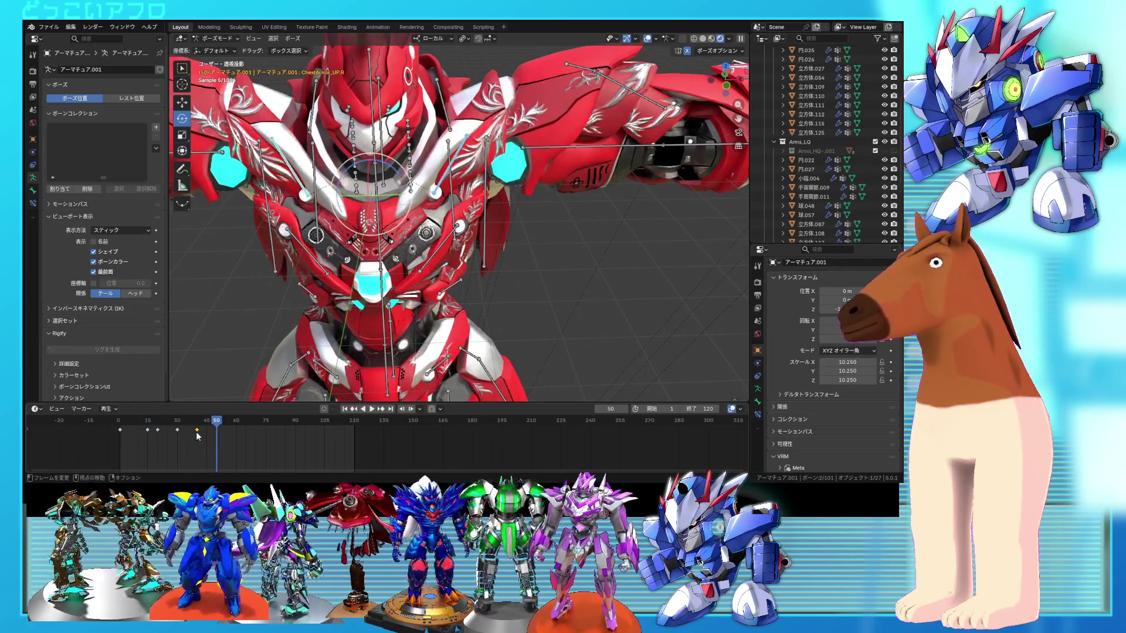
- Tilt the chest plate slightly about its local X axis and give it a small rotation
scroll(440, 187, up, 3)
mouse_move(439, 187)
middle_down()
mouse_move(361, 139)
mouse_move(332, 167)
middle_up()
drag(332, 167, 338, 172)
middle_drag(338, 172, 411, 223)
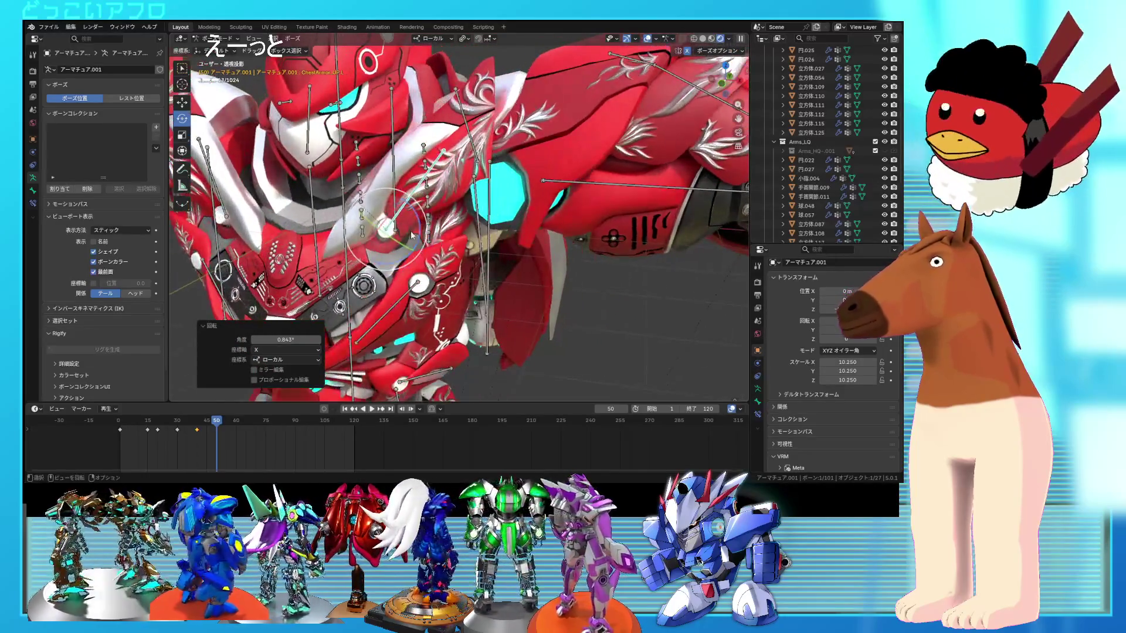
key(r)
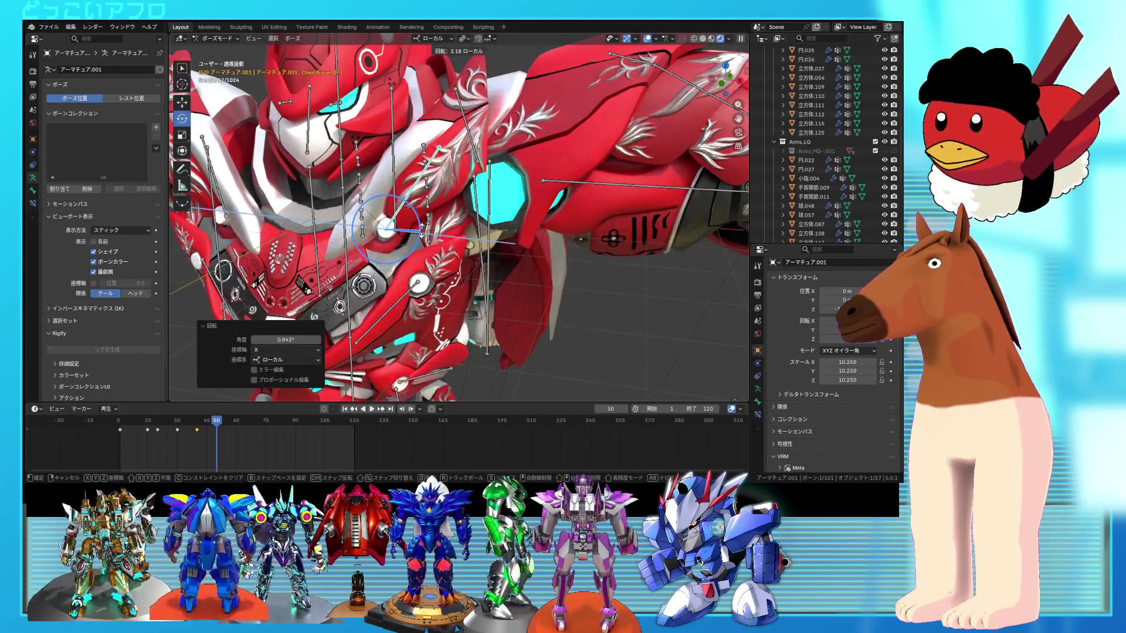
click(421, 234)
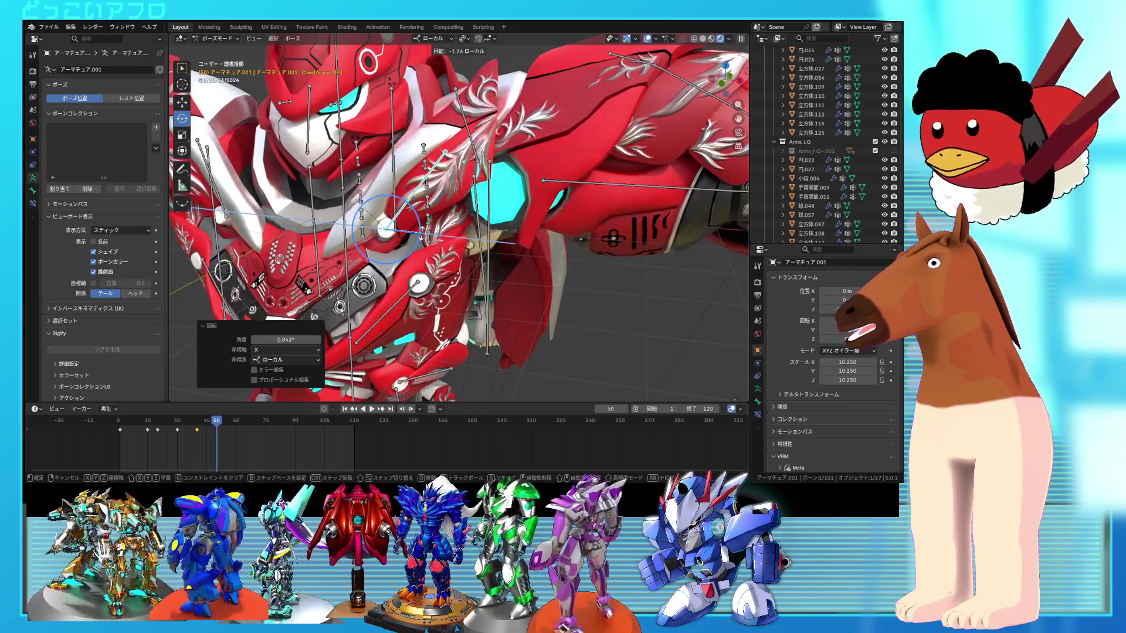
- Leave ChestArmor_UP.L as the only selected bone and move to frame 60
shift+click(233, 201)
right_click(237, 198)
click(378, 223)
click(402, 218)
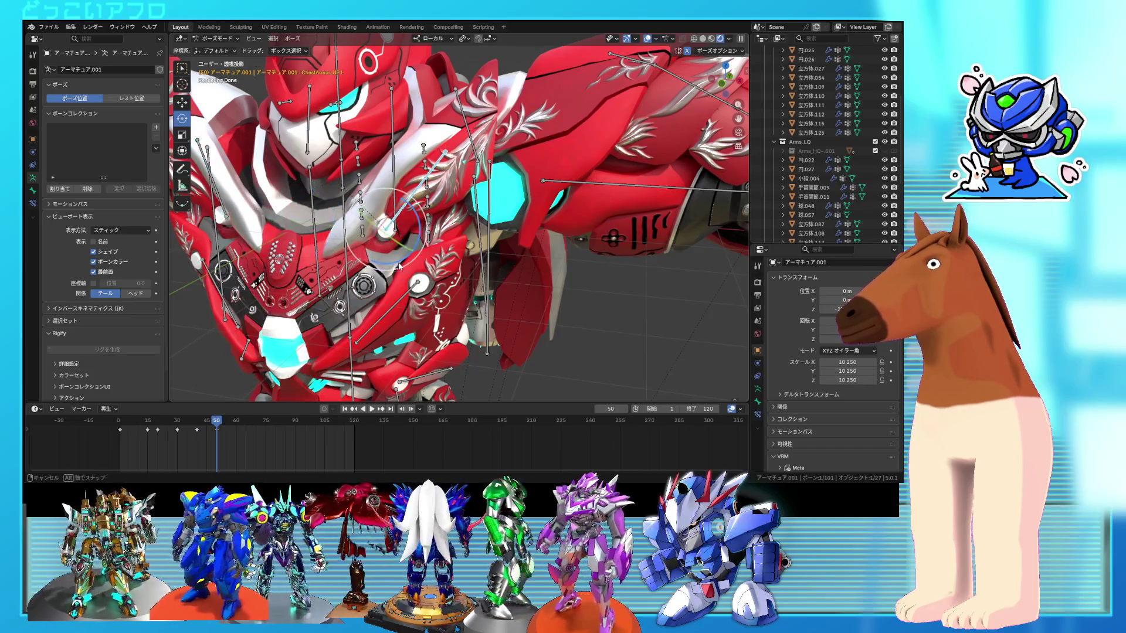
click(222, 429)
drag(217, 426, 237, 430)
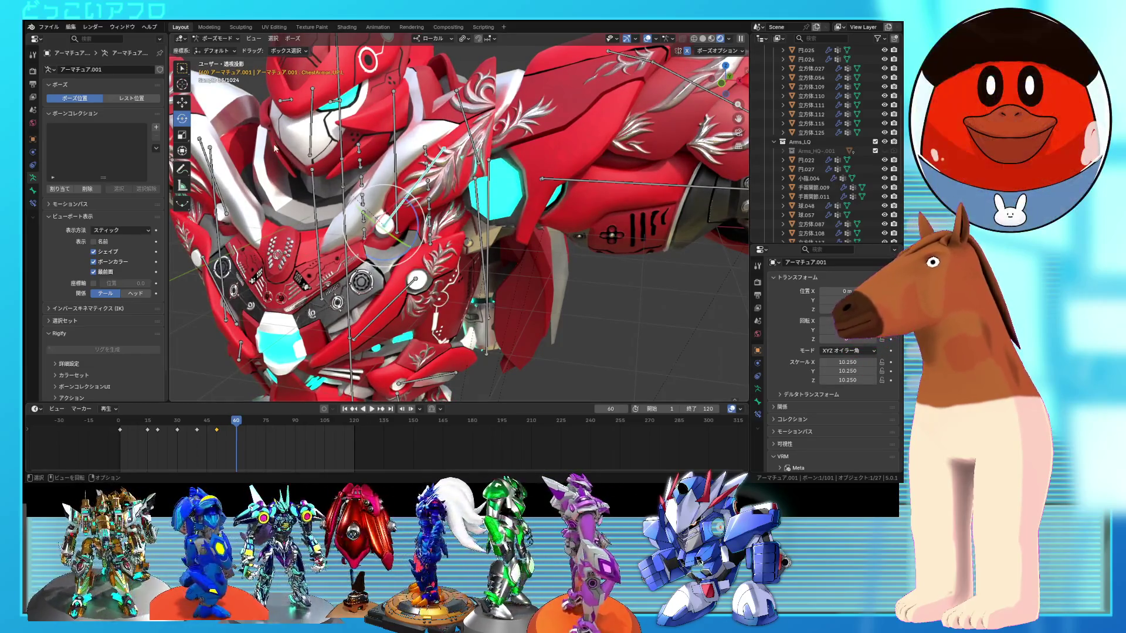
- Raise the chest armour bone about 0.13 m, keyframe it at frame 60, and play back the motion
middle_drag(385, 256, 355, 235)
key(g)
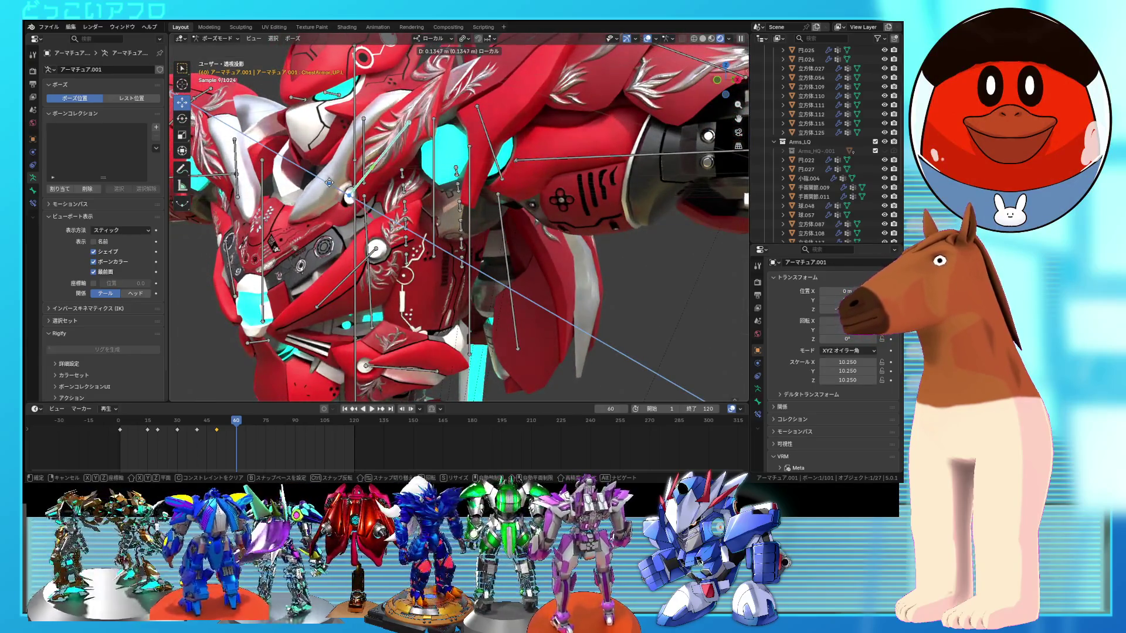
click(357, 201)
middle_drag(357, 201, 457, 246)
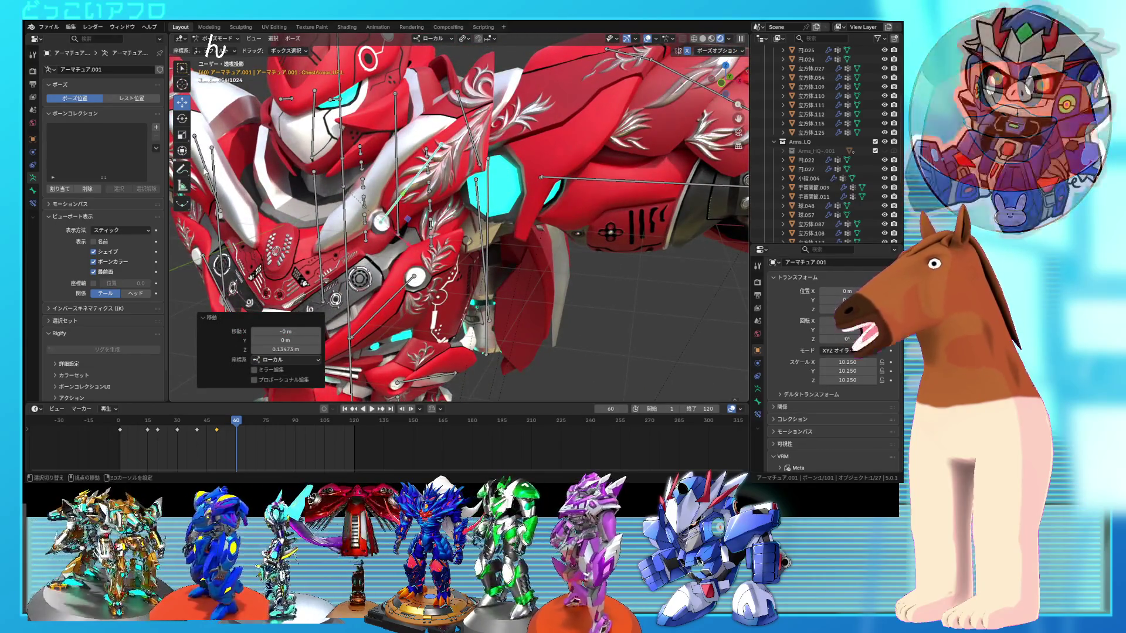
right_click(417, 220)
click(417, 220)
key(space)
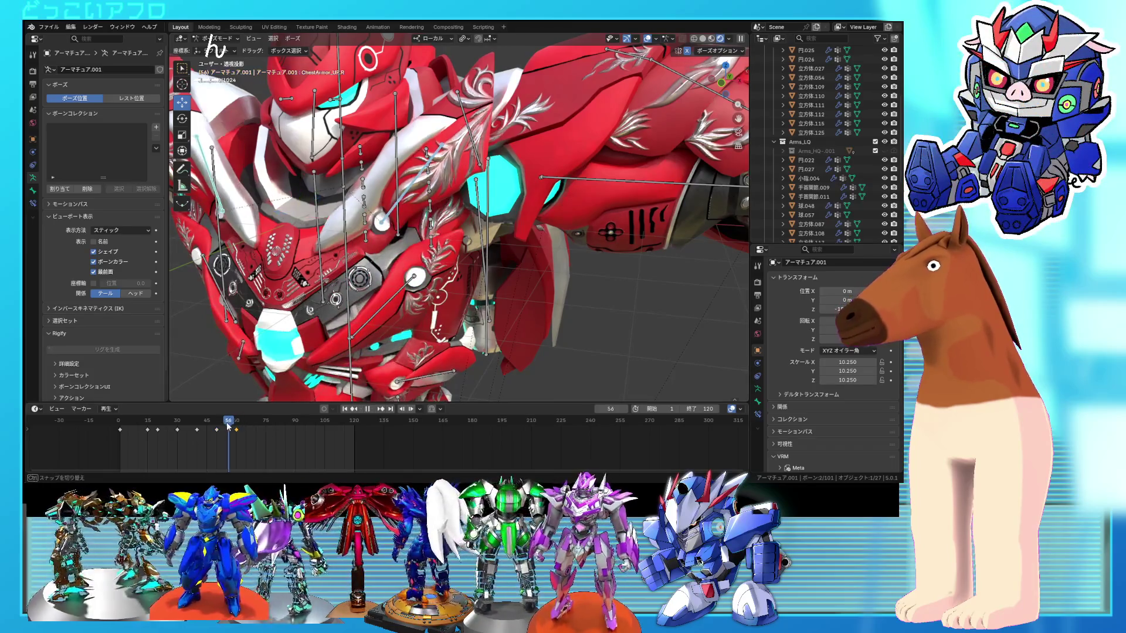
mouse_move(134, 428)
mouse_down()
mouse_move(118, 428)
mouse_move(246, 430)
mouse_up()
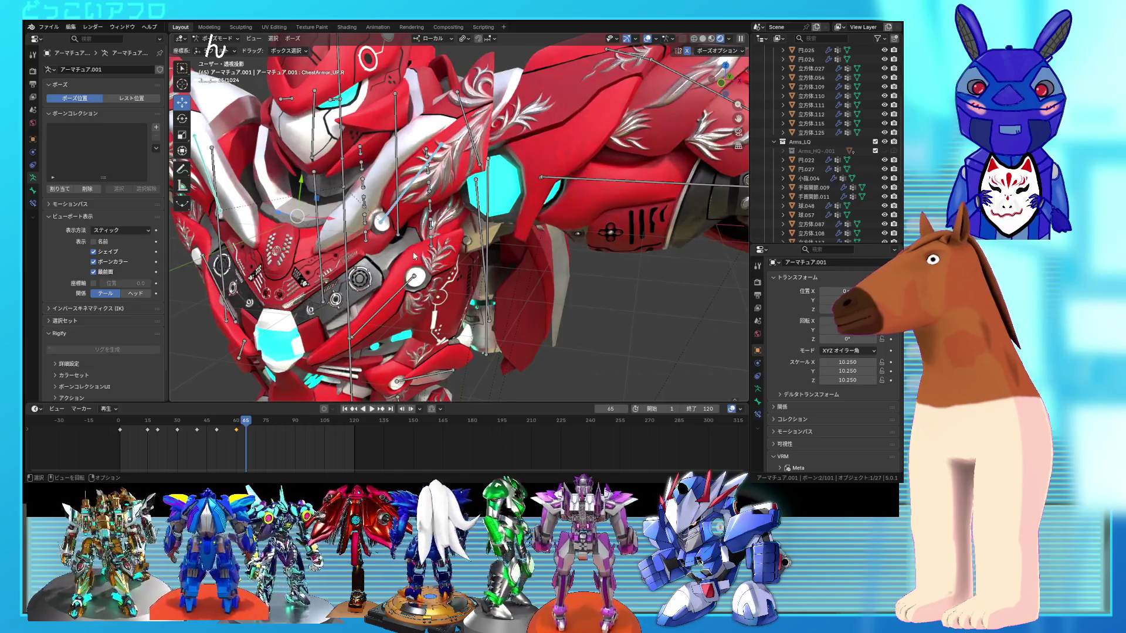
drag(238, 431, 238, 431)
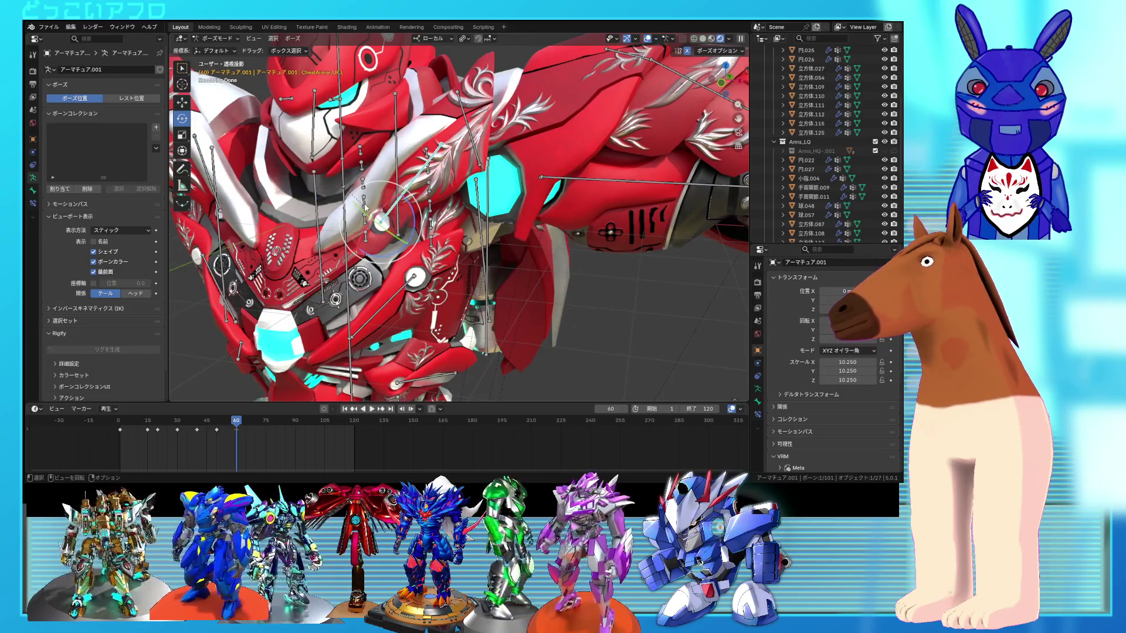
- At frame 60, rotate the chest plate about its local X and Y axes and add ChestArmor_UP.R
drag(378, 208, 373, 206)
middle_drag(373, 207, 417, 220)
middle_drag(352, 246, 343, 262)
drag(343, 261, 339, 262)
mouse_move(339, 261)
middle_down()
mouse_move(442, 224)
mouse_move(242, 203)
middle_up()
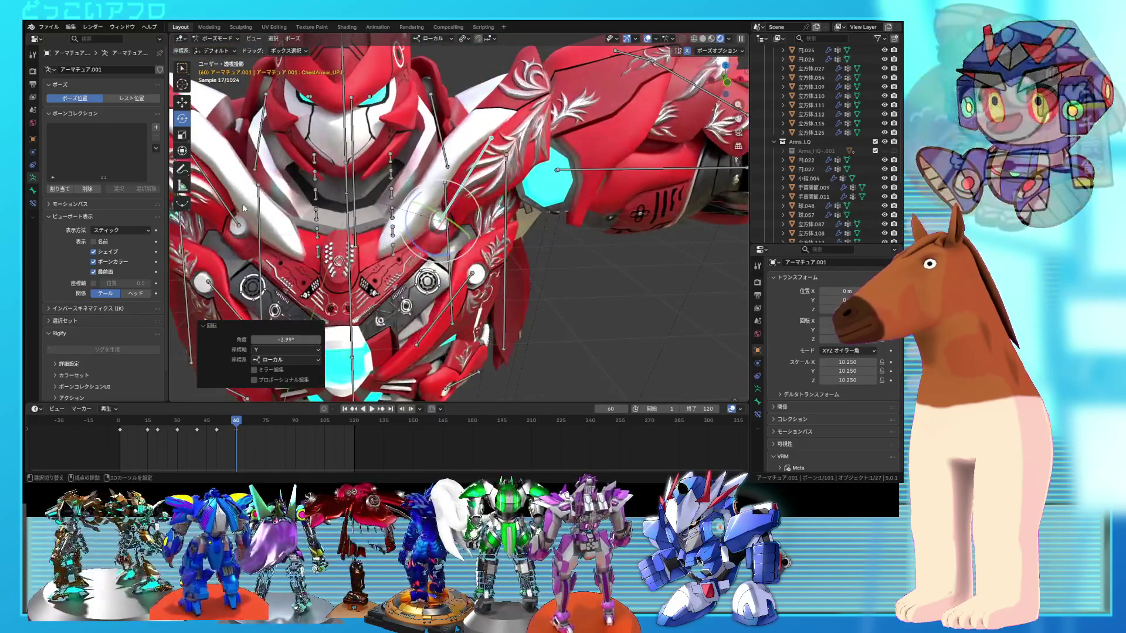
shift+click(226, 208)
right_click(439, 206)
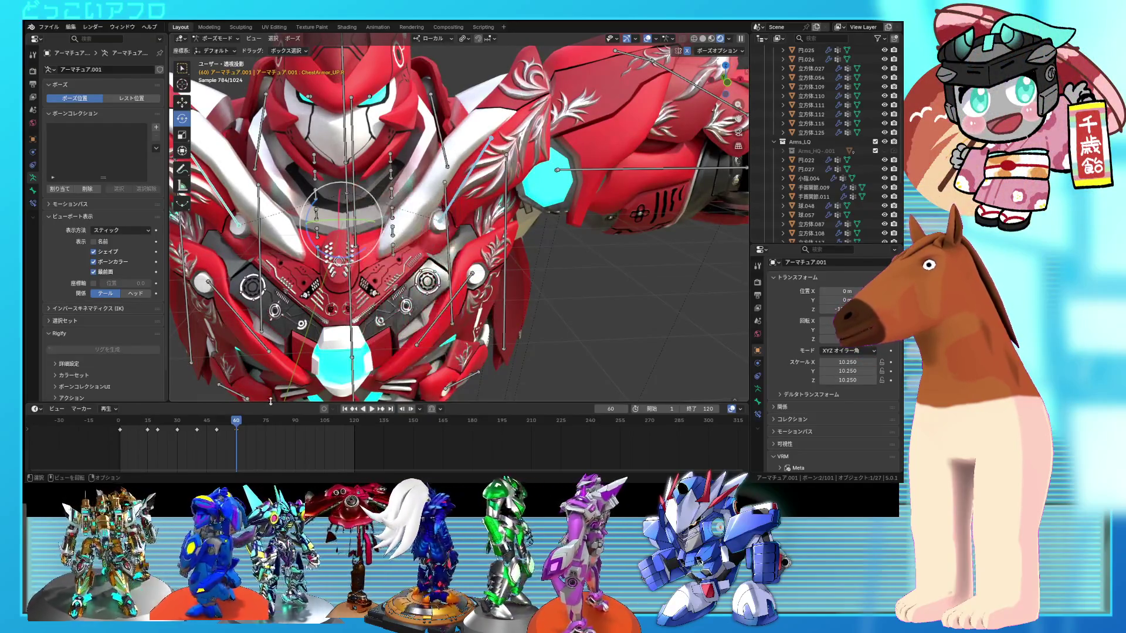
- Play the animation, stop at frame 73, and zoom out to see the whole chest
key(space)
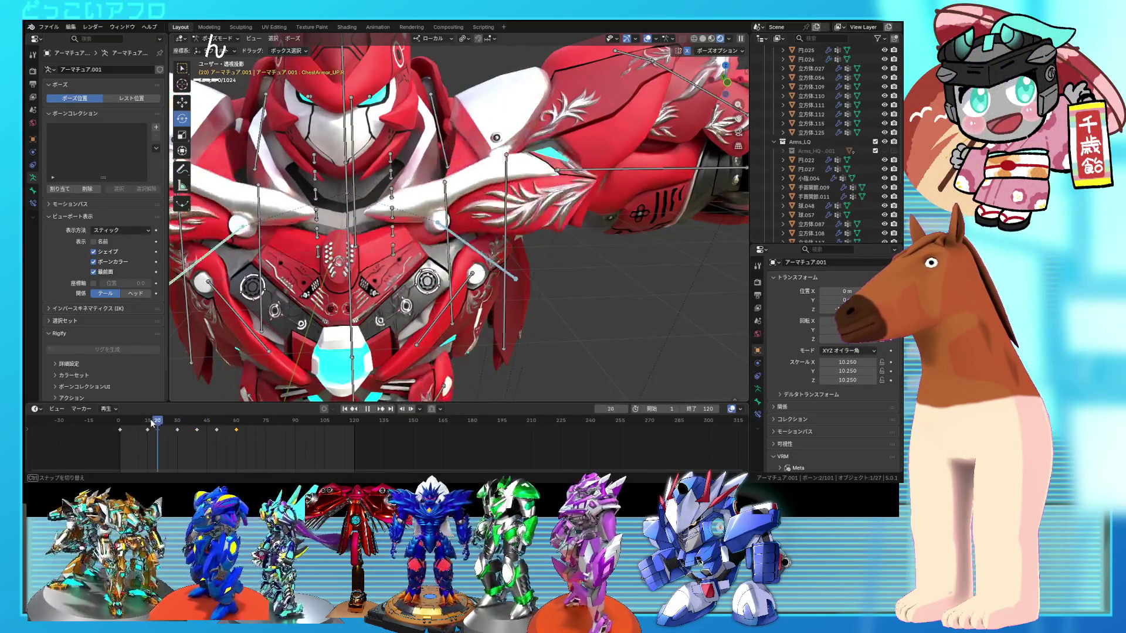
click(264, 423)
scroll(478, 286, up, 3)
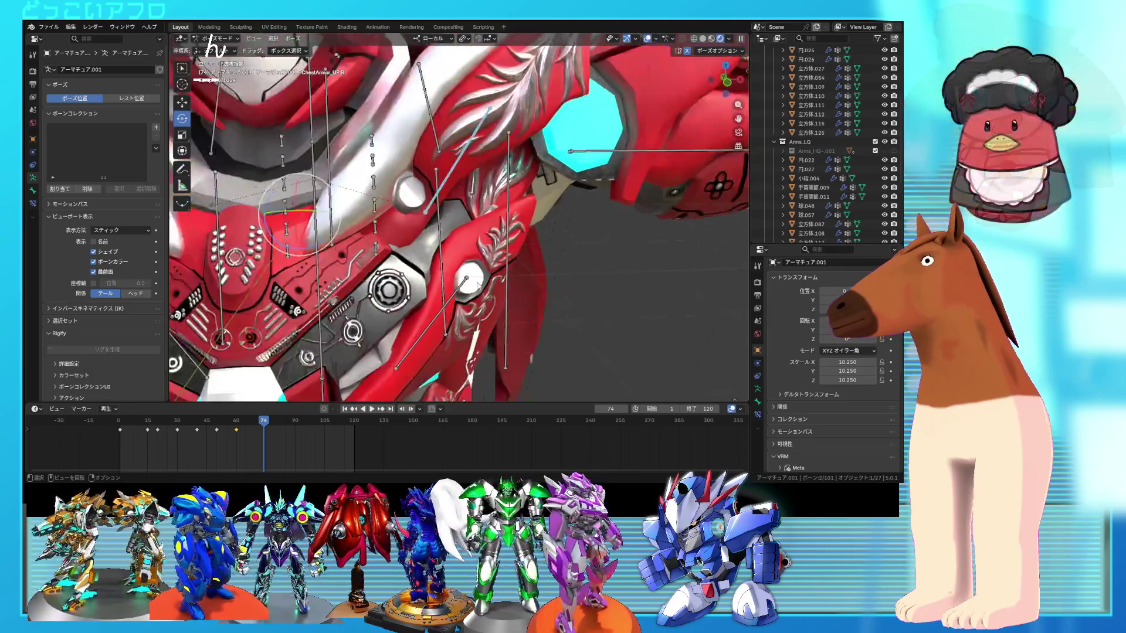
scroll(478, 286, down, 5)
mouse_move(478, 285)
middle_down()
mouse_move(516, 302)
mouse_move(580, 280)
mouse_move(397, 320)
middle_up()
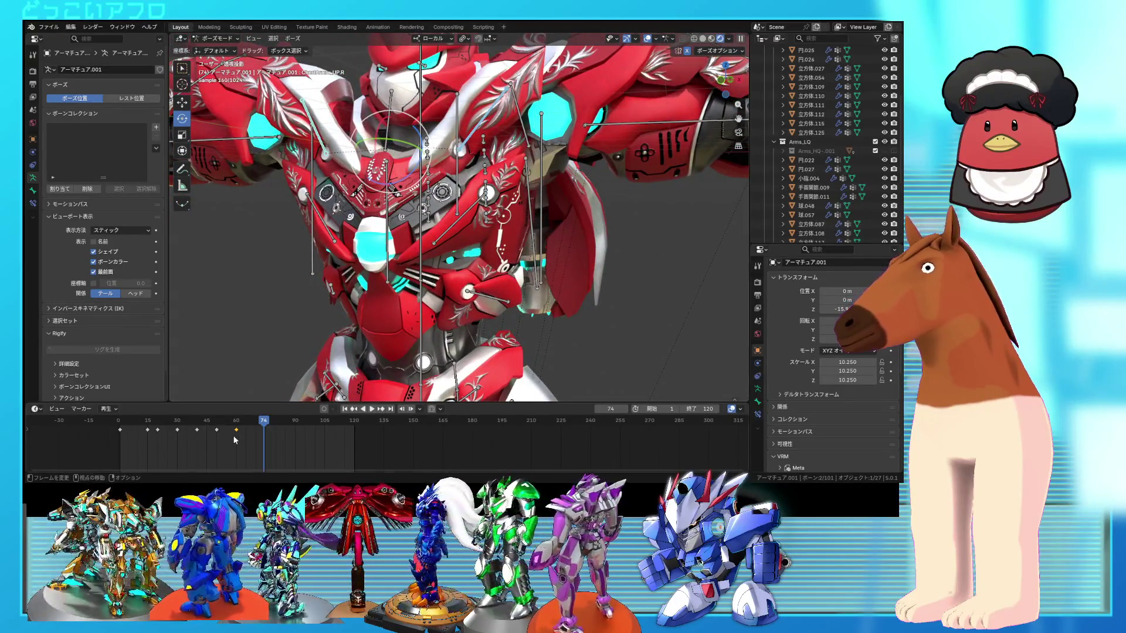
- Paste the copied chest-armor keyframe at frames 70 and 80, previewing playback in between
mouse_move(263, 425)
mouse_down()
mouse_move(218, 443)
mouse_move(256, 446)
mouse_up()
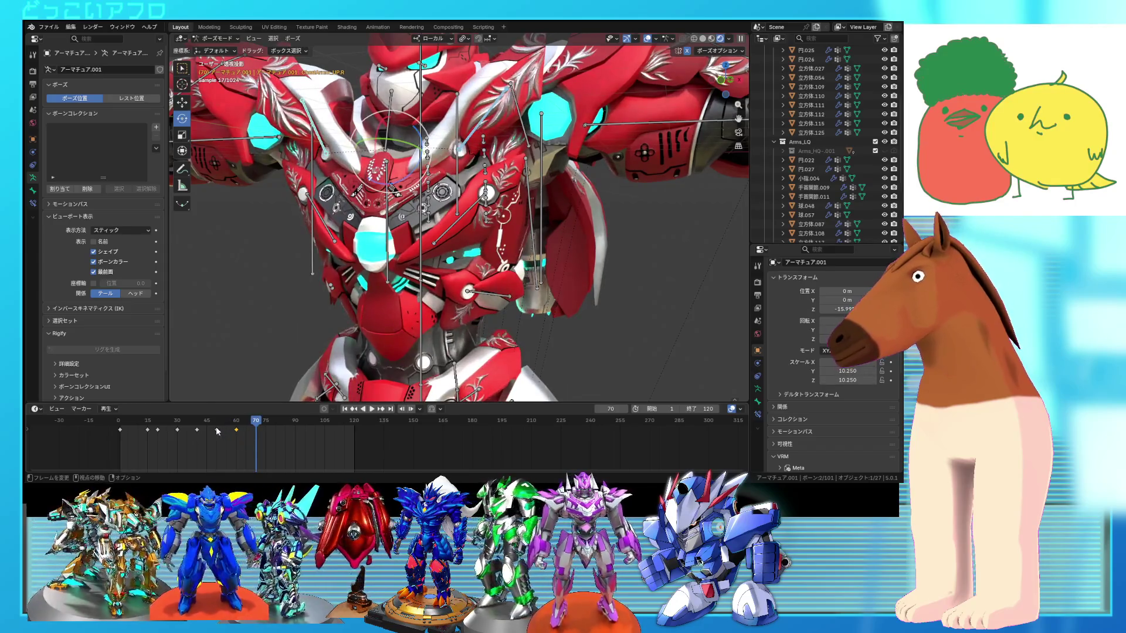
key(ctrl+v)
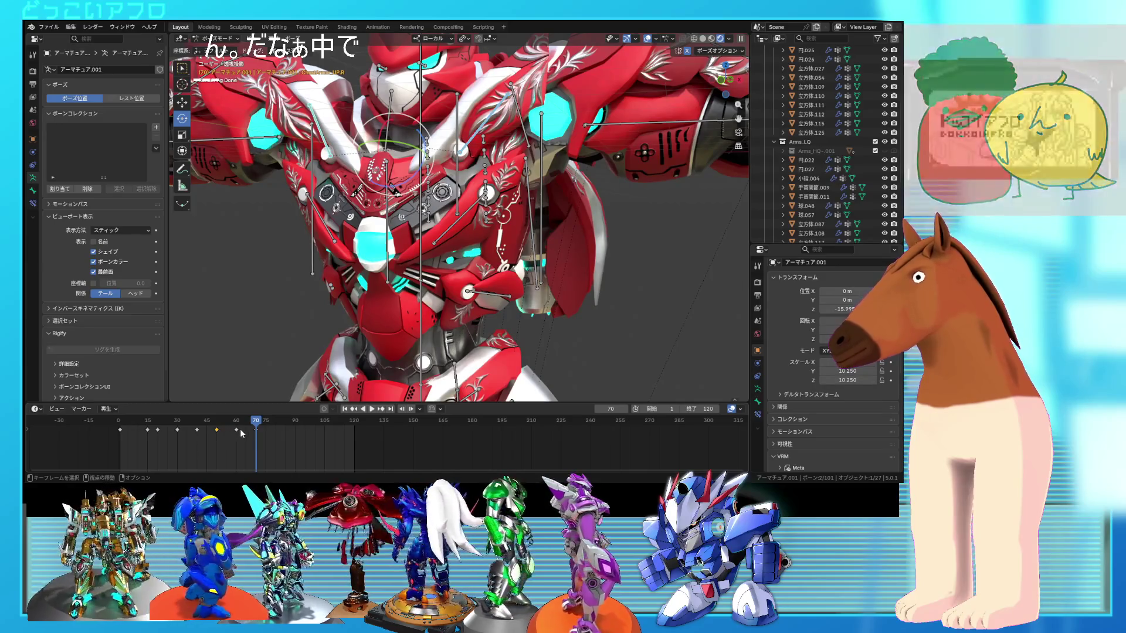
key(space)
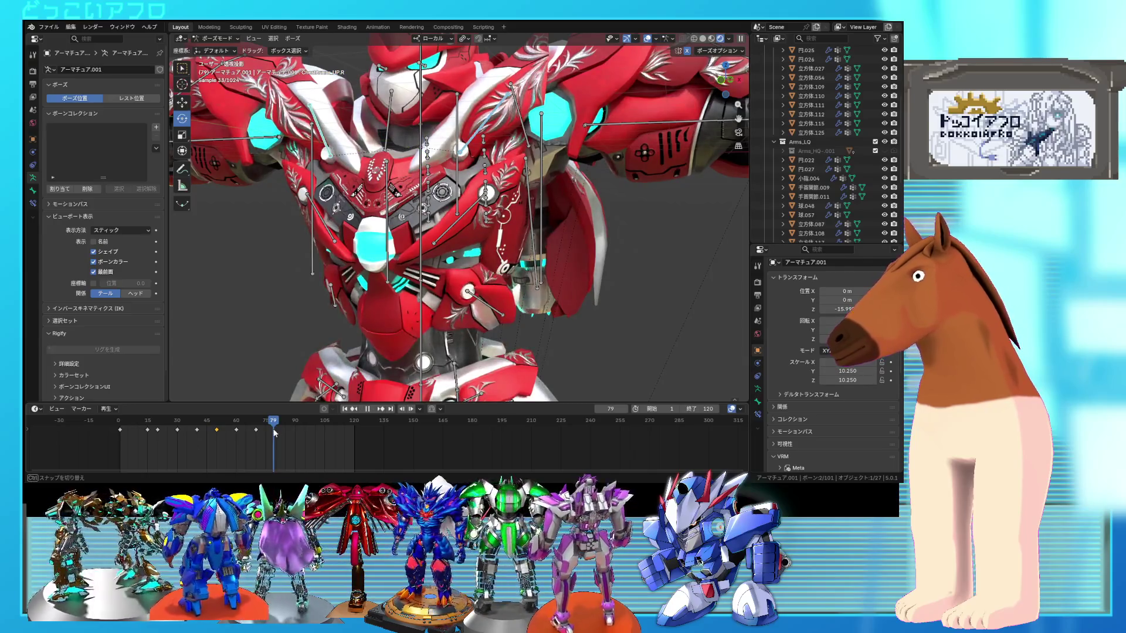
key(space)
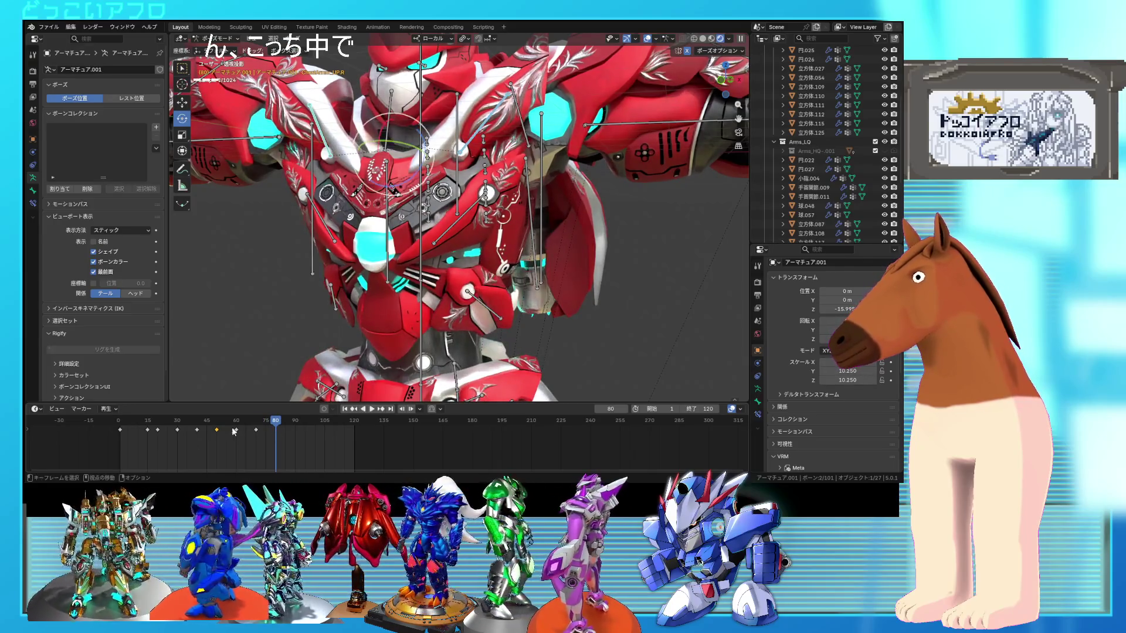
key(ctrl+v)
- Paste the copied keyframe again at frames 90, 100, 105 and 120
drag(276, 421, 296, 422)
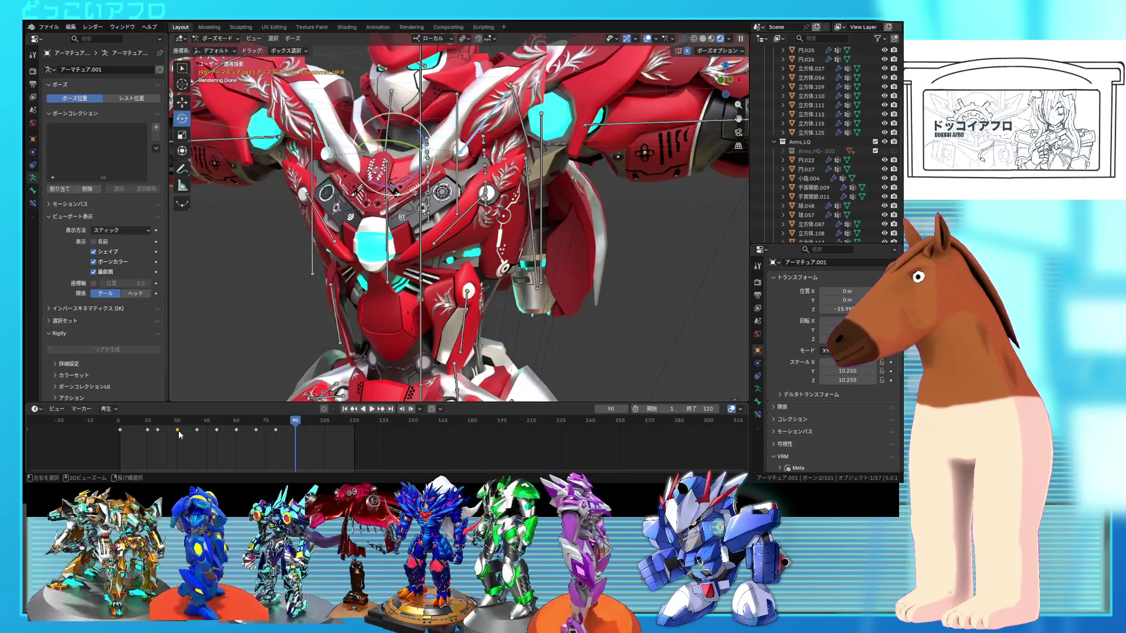
key(ctrl+v)
drag(296, 423, 305, 424)
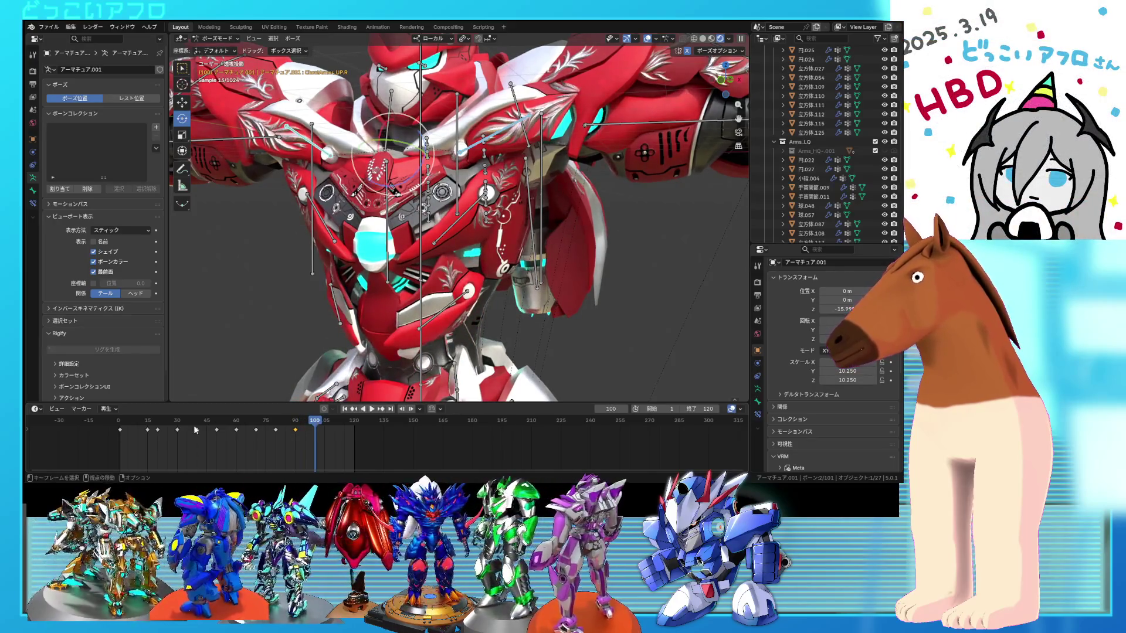
key(ctrl+v)
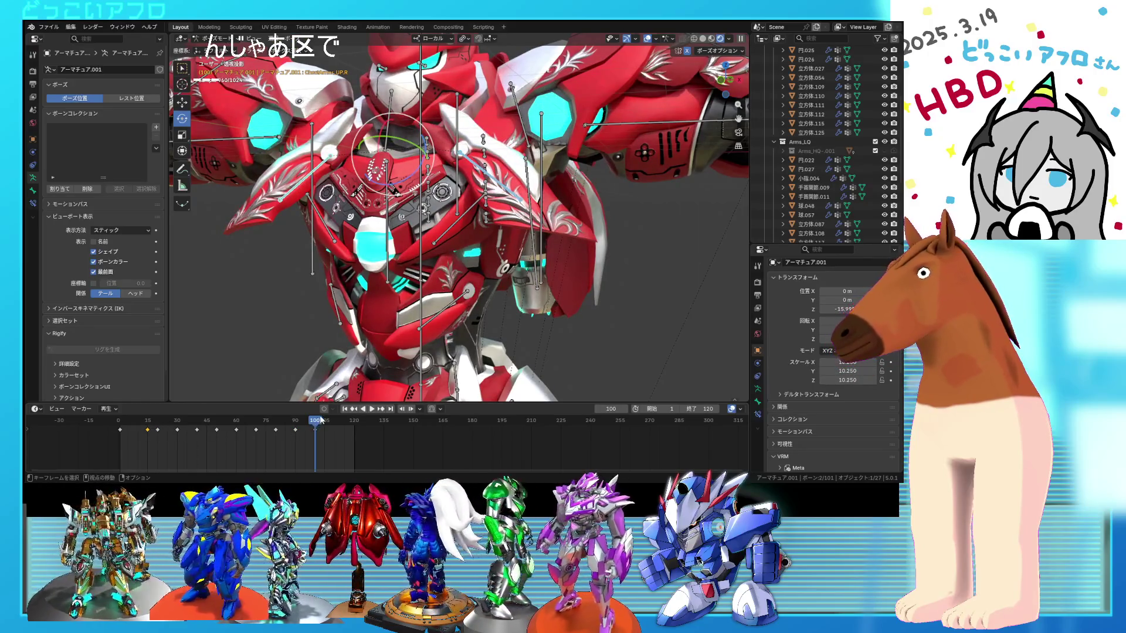
drag(321, 419, 324, 420)
key(ctrl+v)
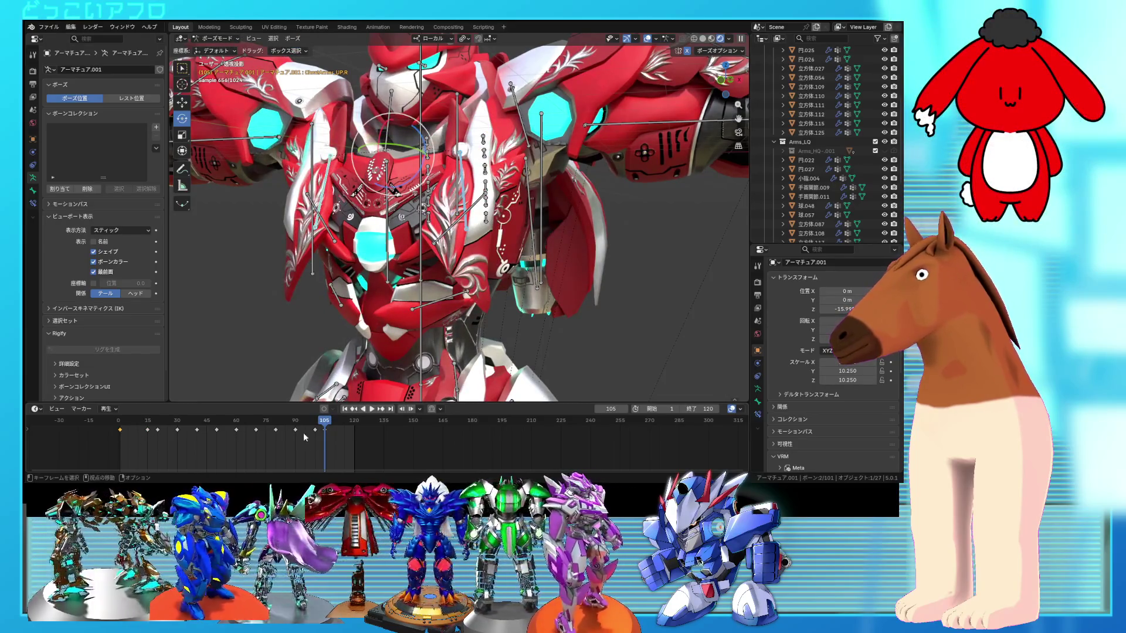
drag(322, 423, 355, 425)
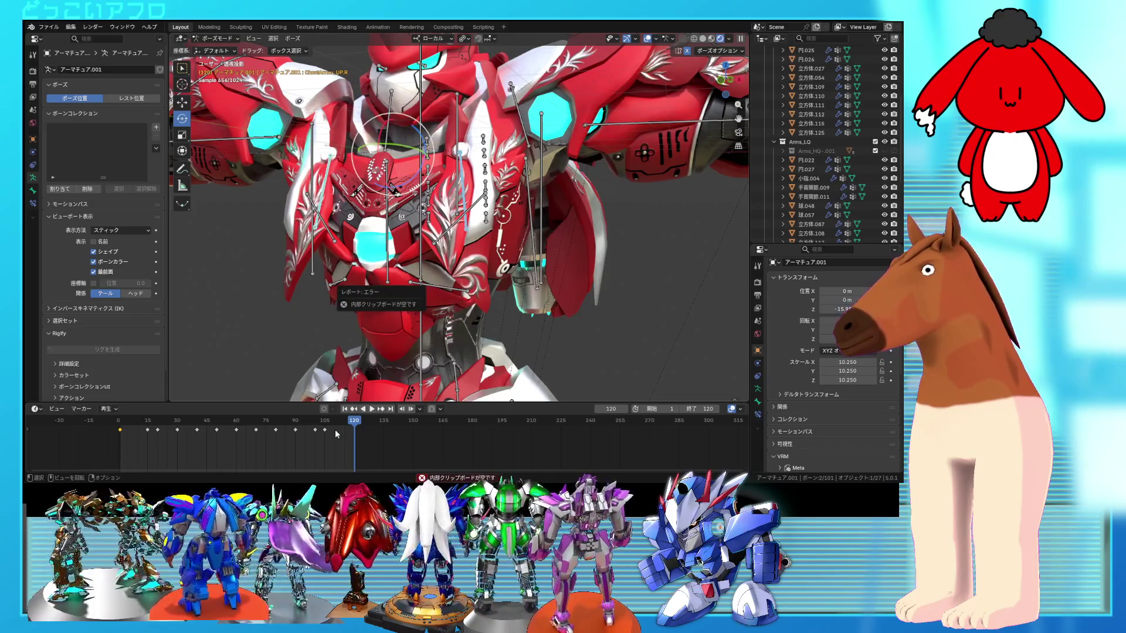
key(ctrl+c)
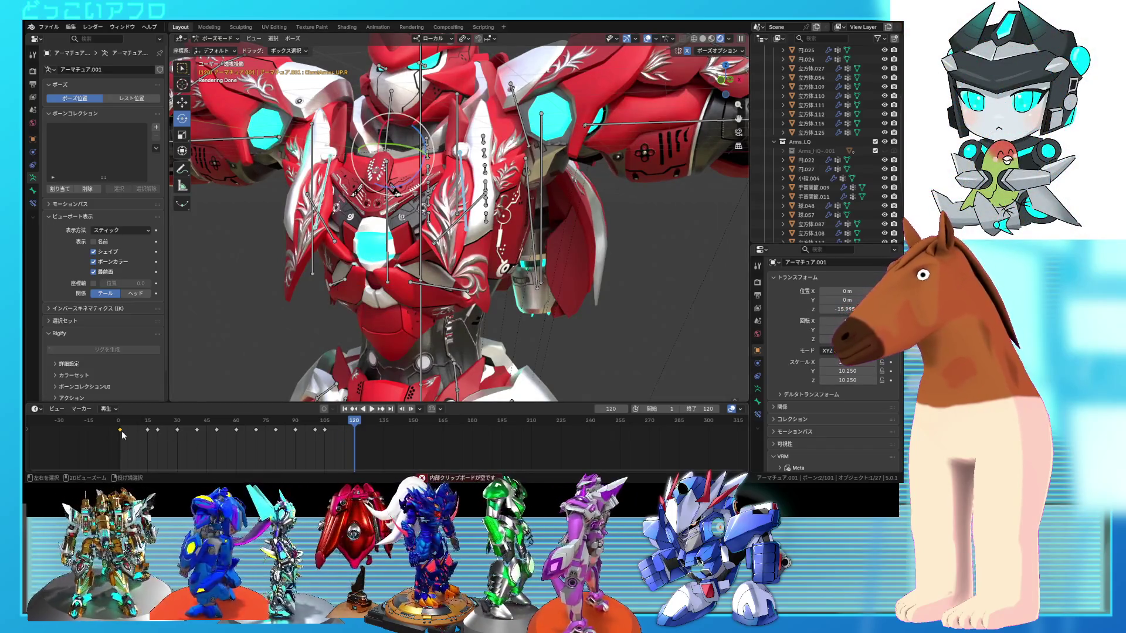
key(ctrl+v)
- Scrub back to frame 65 and orbit around the posed robot to review the motion
mouse_move(348, 424)
mouse_down()
mouse_move(213, 426)
mouse_move(353, 438)
mouse_move(285, 440)
mouse_move(127, 422)
mouse_move(197, 422)
mouse_up()
scroll(611, 222, down, 3)
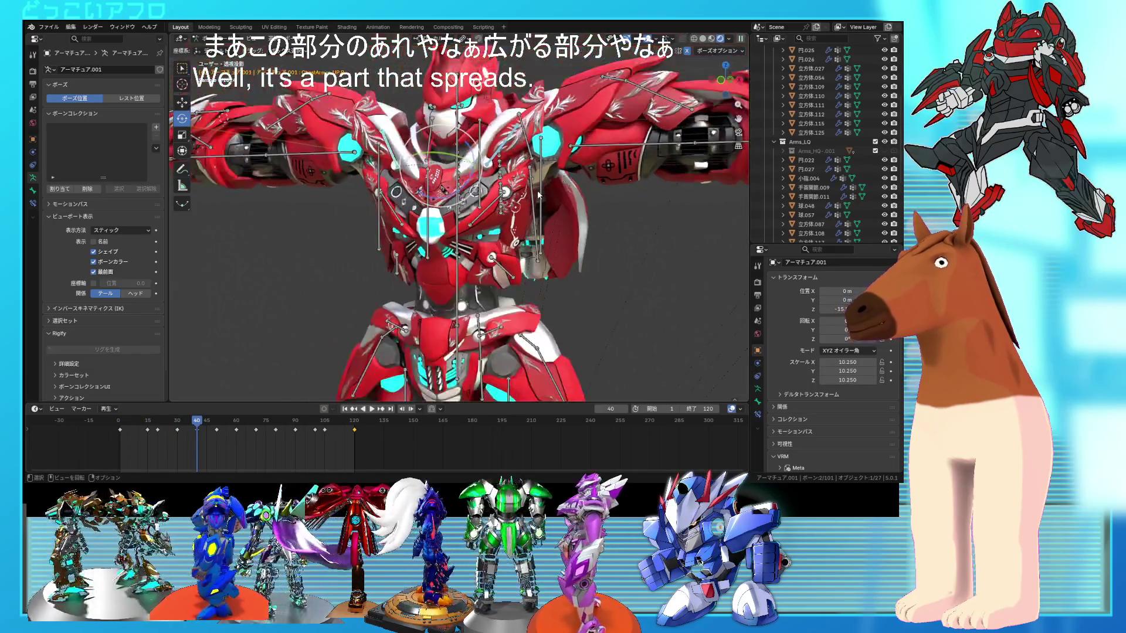
mouse_move(613, 223)
middle_down()
mouse_move(535, 223)
mouse_move(521, 242)
middle_up()
scroll(535, 223, down, 3)
scroll(528, 231, up, 3)
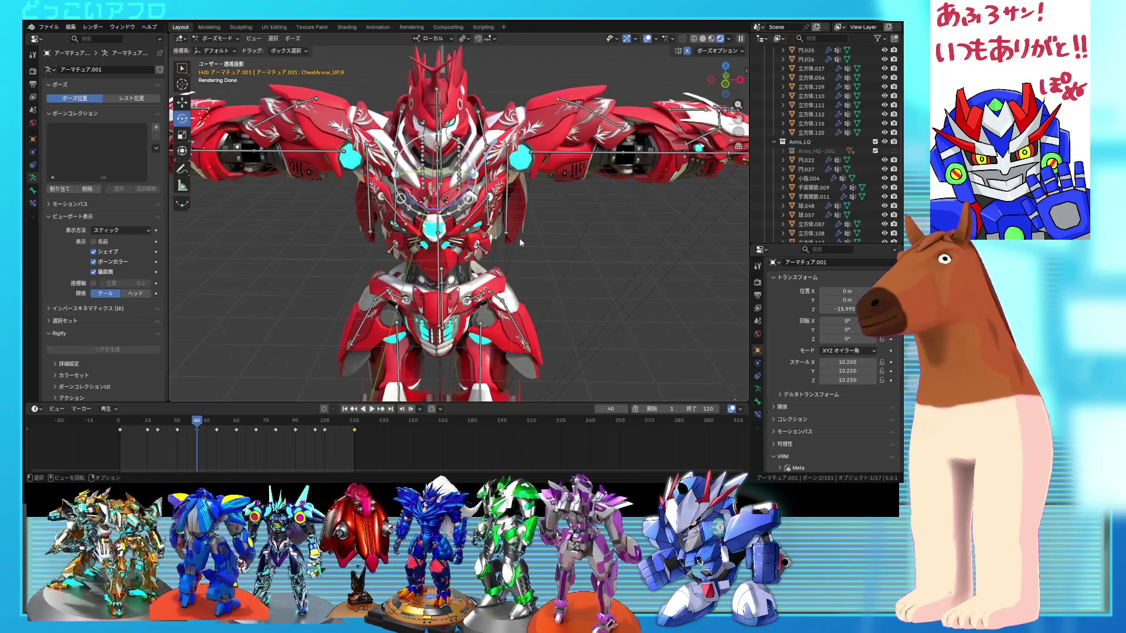
mouse_move(521, 242)
middle_down()
mouse_move(329, 234)
mouse_move(574, 265)
mouse_move(388, 234)
mouse_move(429, 237)
mouse_move(388, 265)
mouse_move(516, 262)
mouse_move(374, 272)
mouse_move(255, 253)
mouse_move(343, 245)
mouse_move(383, 258)
middle_up()
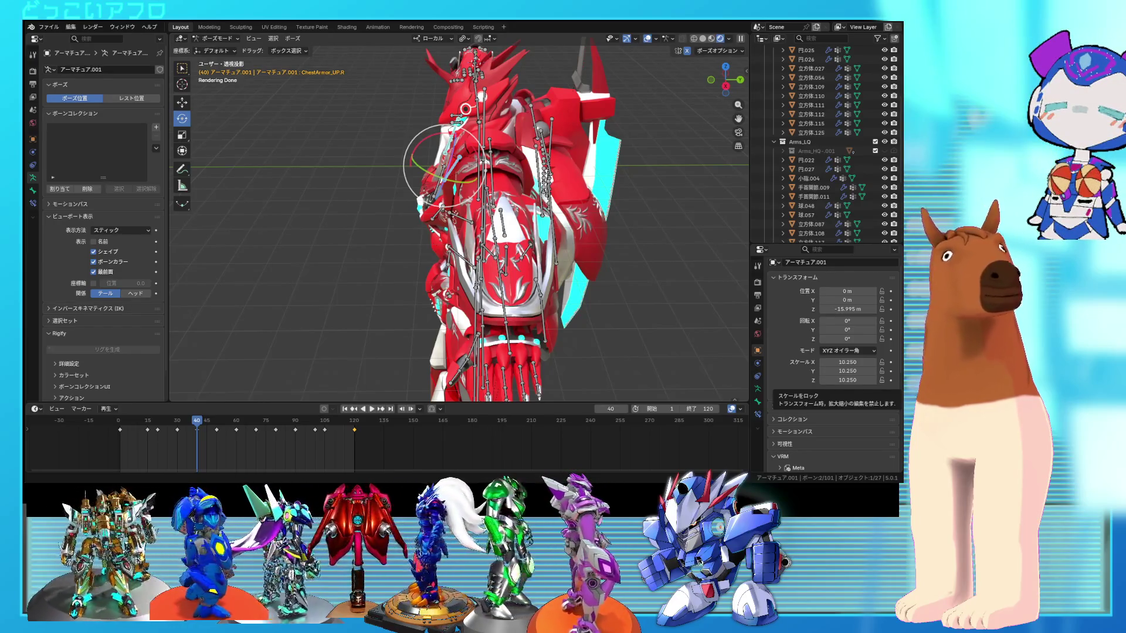
mouse_move(674, 170)
middle_down()
mouse_move(335, 181)
mouse_move(490, 176)
middle_up()
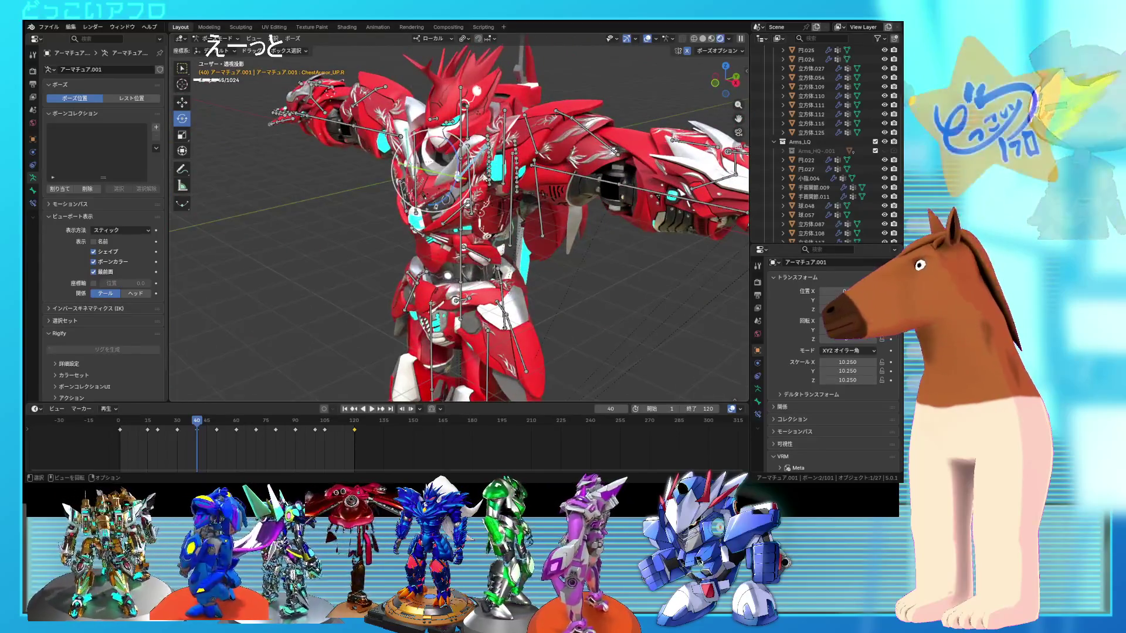
mouse_move(261, 170)
middle_down()
mouse_move(543, 238)
mouse_move(587, 237)
mouse_move(444, 241)
mouse_move(581, 237)
mouse_move(569, 305)
mouse_move(525, 256)
mouse_move(457, 225)
mouse_move(576, 252)
mouse_move(549, 276)
mouse_move(541, 240)
mouse_move(470, 201)
mouse_move(396, 203)
mouse_move(544, 253)
mouse_move(540, 264)
middle_up()
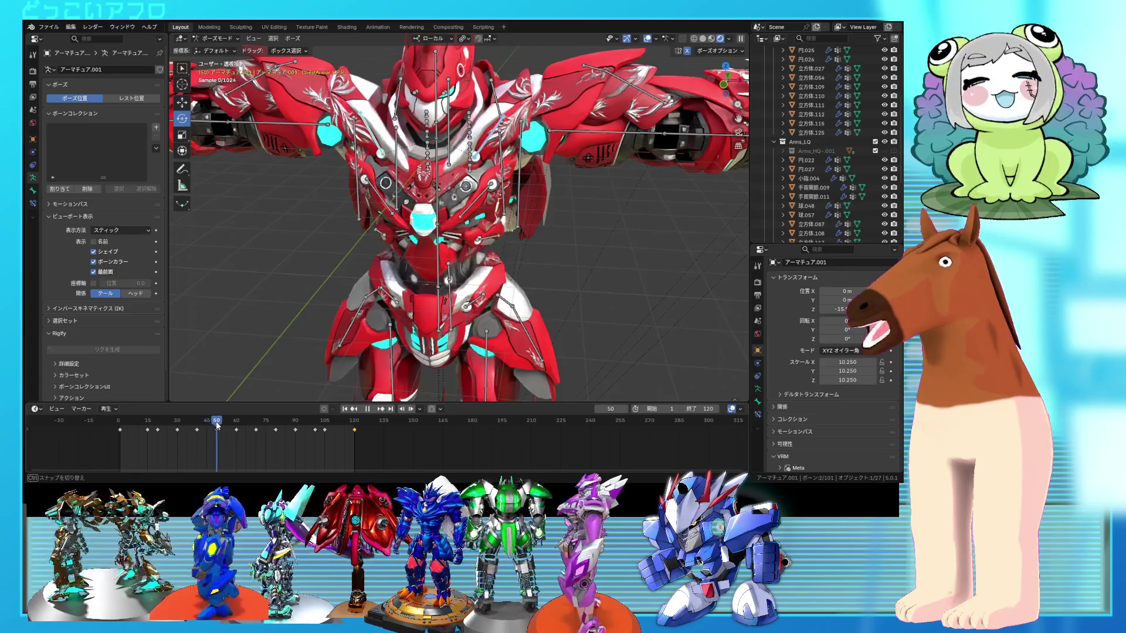
- Return to the animation start, then set the playhead to frame 20 facing the middle chest armor
mouse_move(206, 431)
mouse_down()
mouse_move(112, 434)
mouse_move(148, 434)
mouse_up()
middle_drag(414, 224, 366, 216)
drag(154, 420, 158, 421)
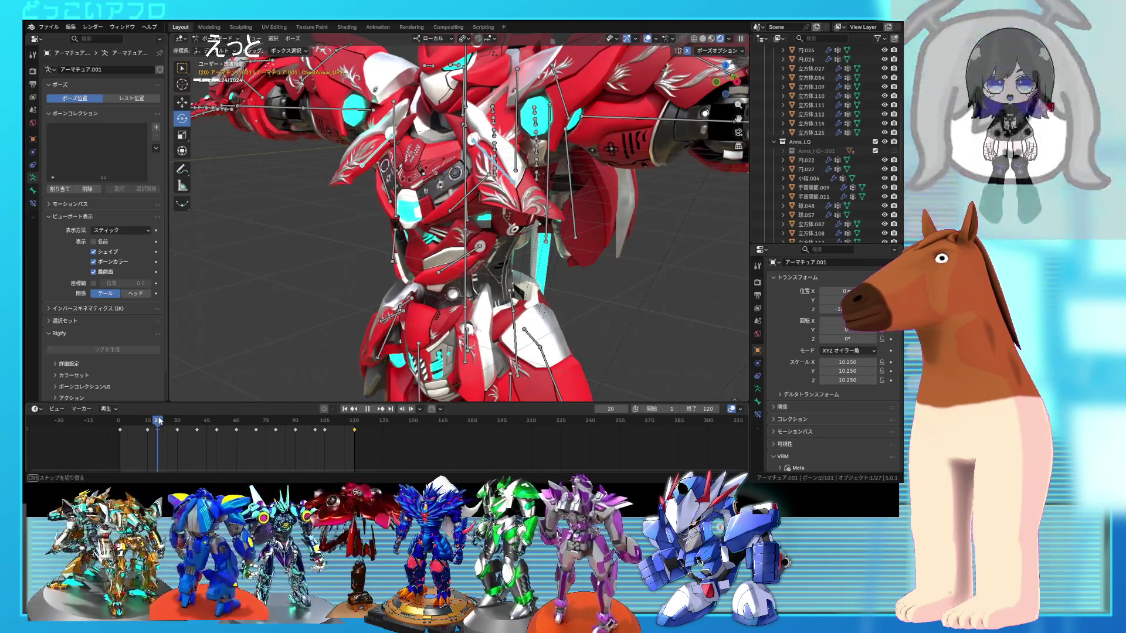
middle_drag(476, 200, 544, 238)
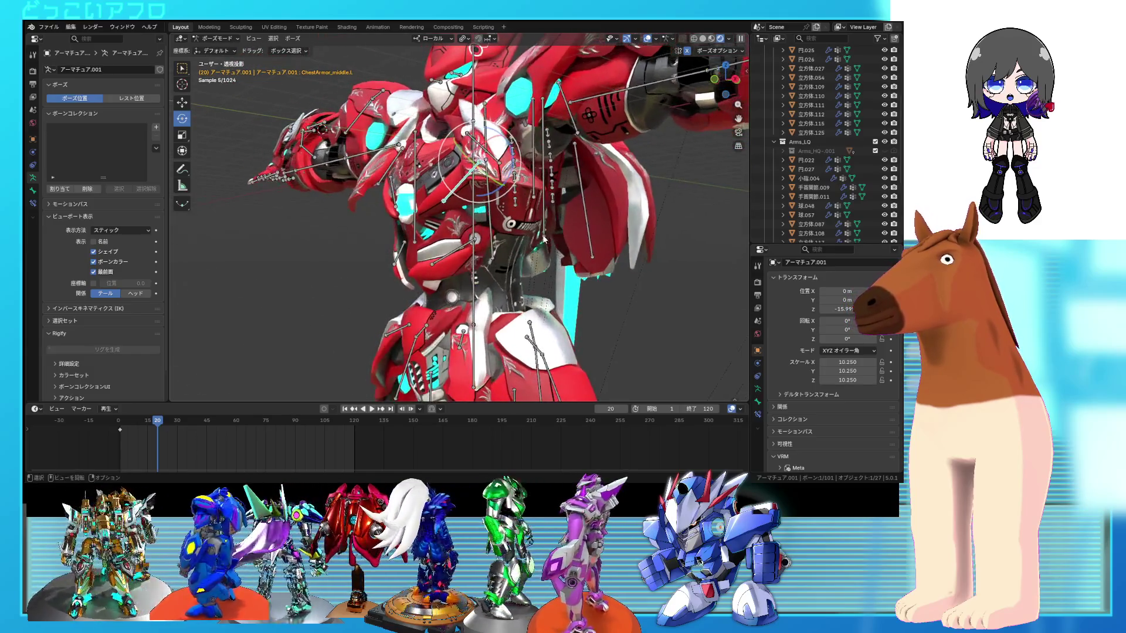
- Rotate the middle armor bone, add a second armor bone, and keyframe the pose at frame 20
key(r)
click(539, 232)
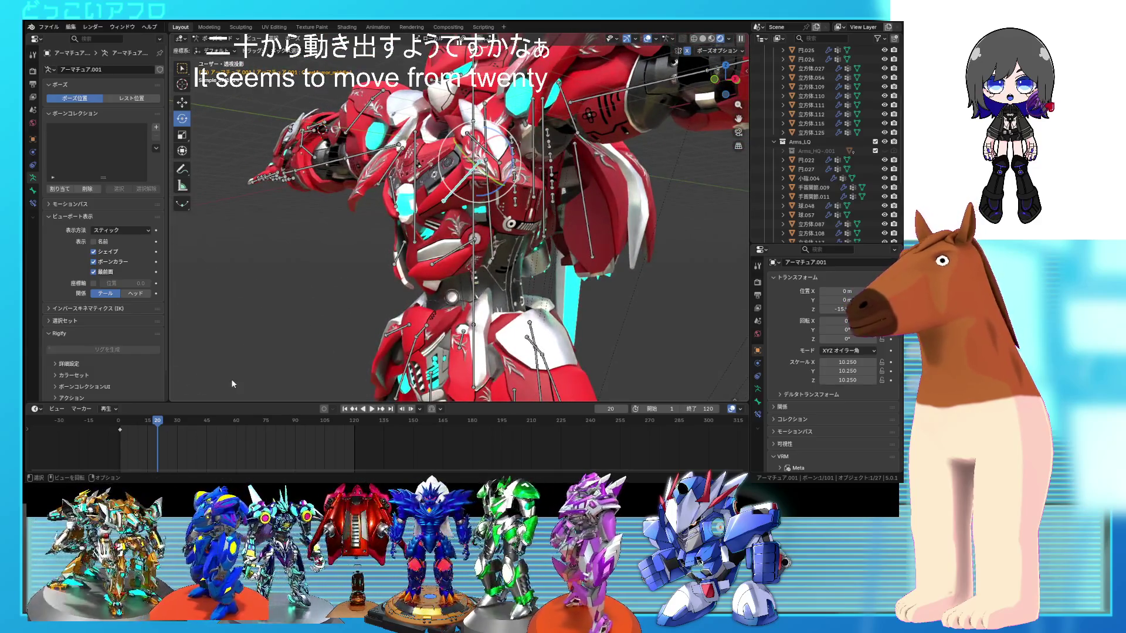
right_click(397, 240)
key(Escape)
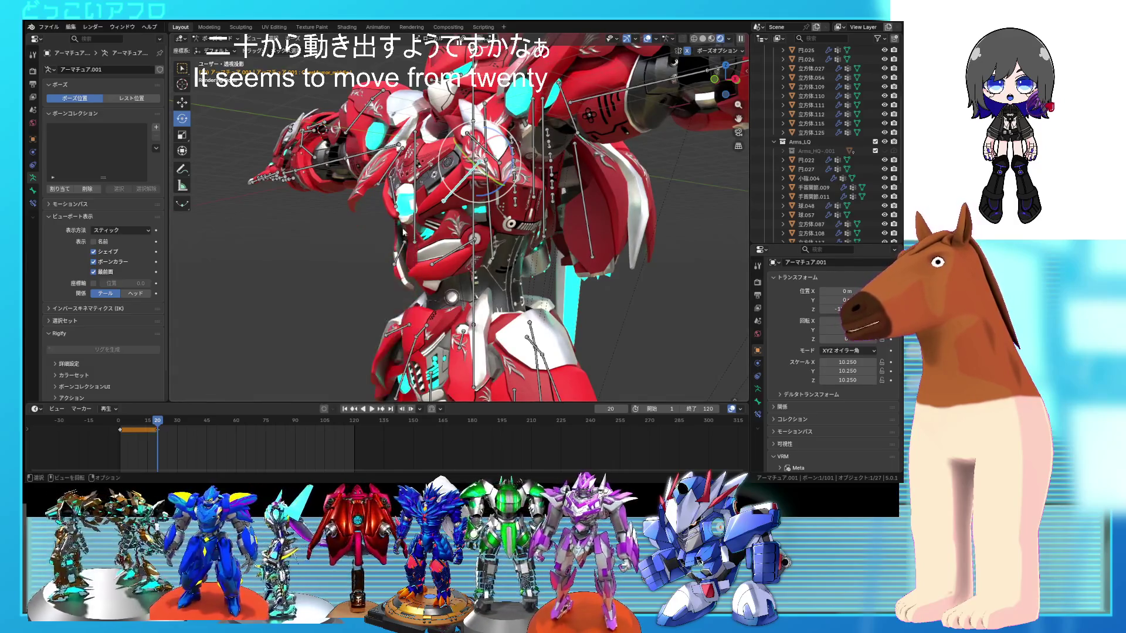
shift+click(406, 231)
right_click(396, 209)
click(396, 221)
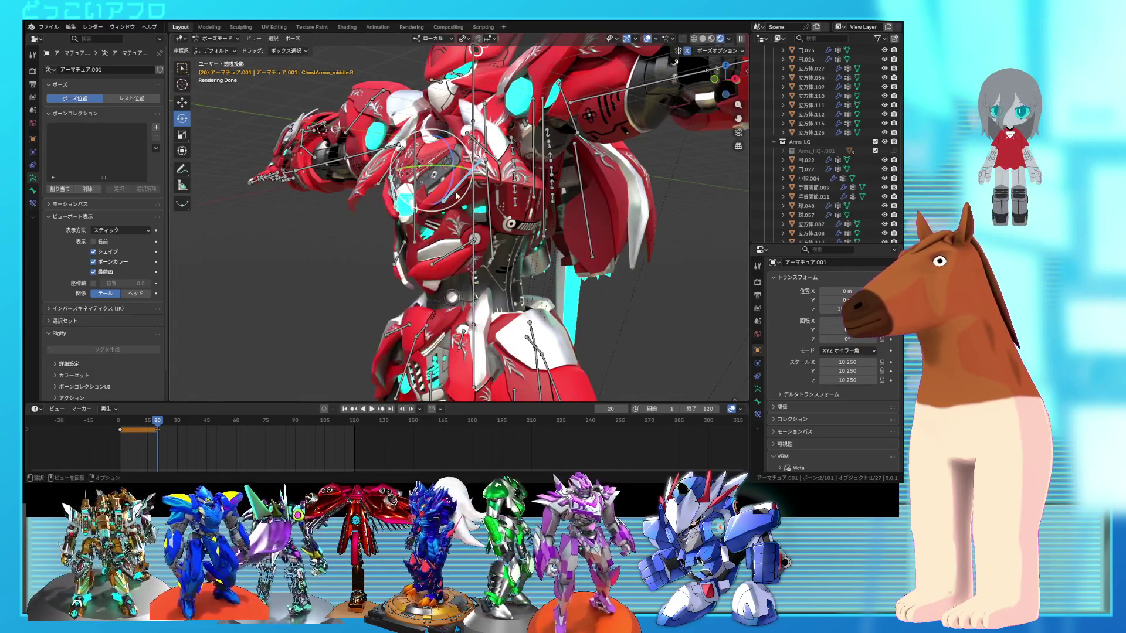
middle_drag(460, 191, 505, 236)
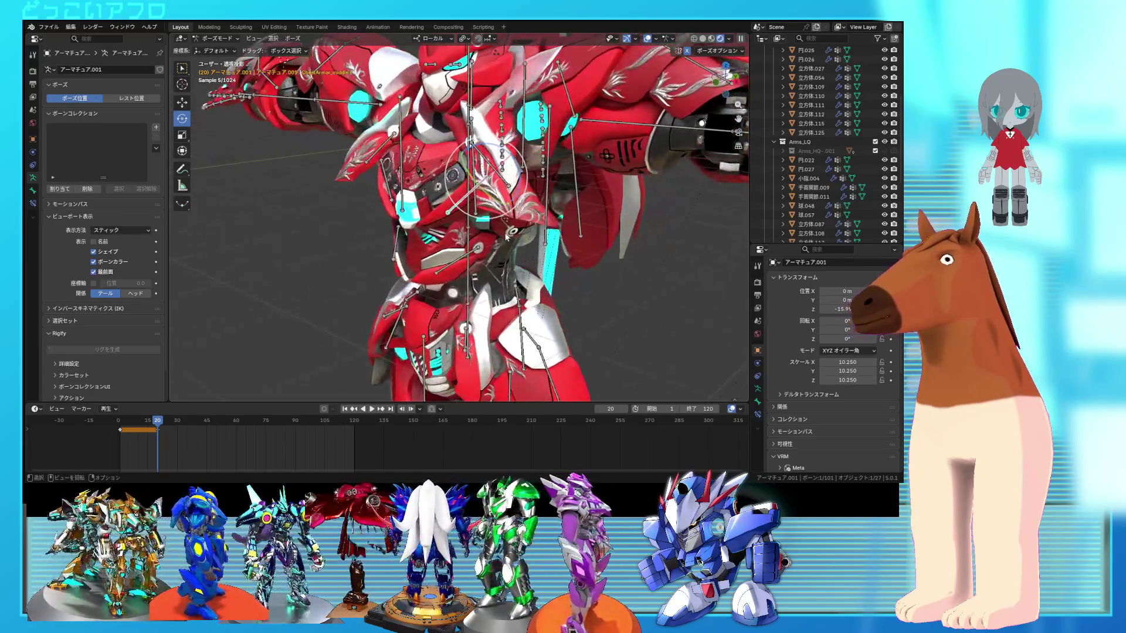
- At frame 30, rotate the armor bone 37° on its local axis and insert a keyframe
key(r)
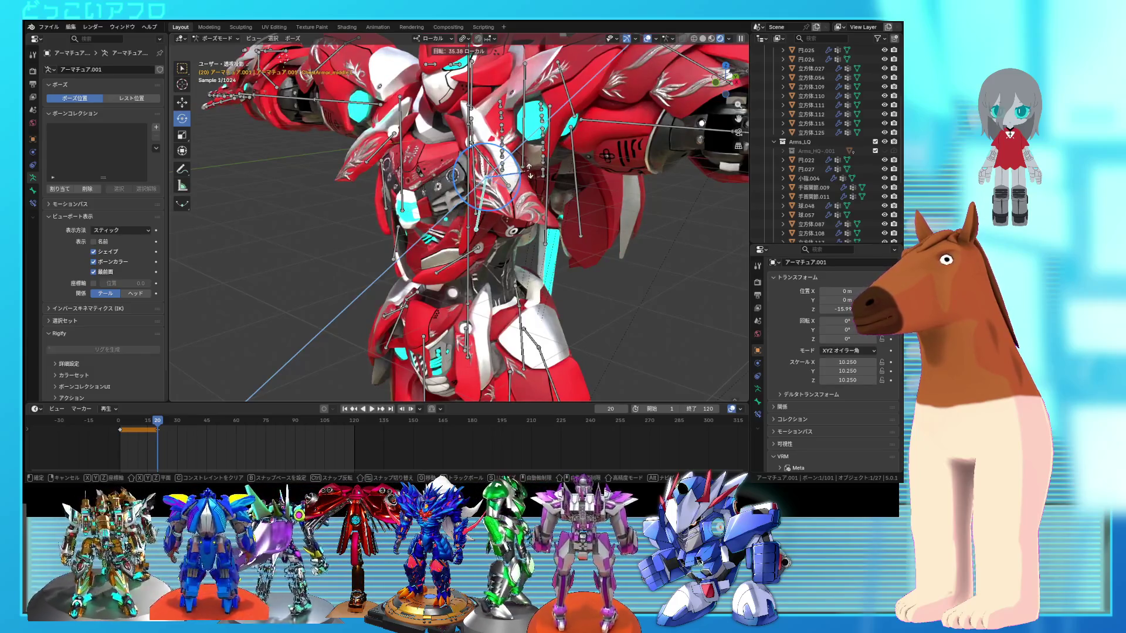
click(313, 317)
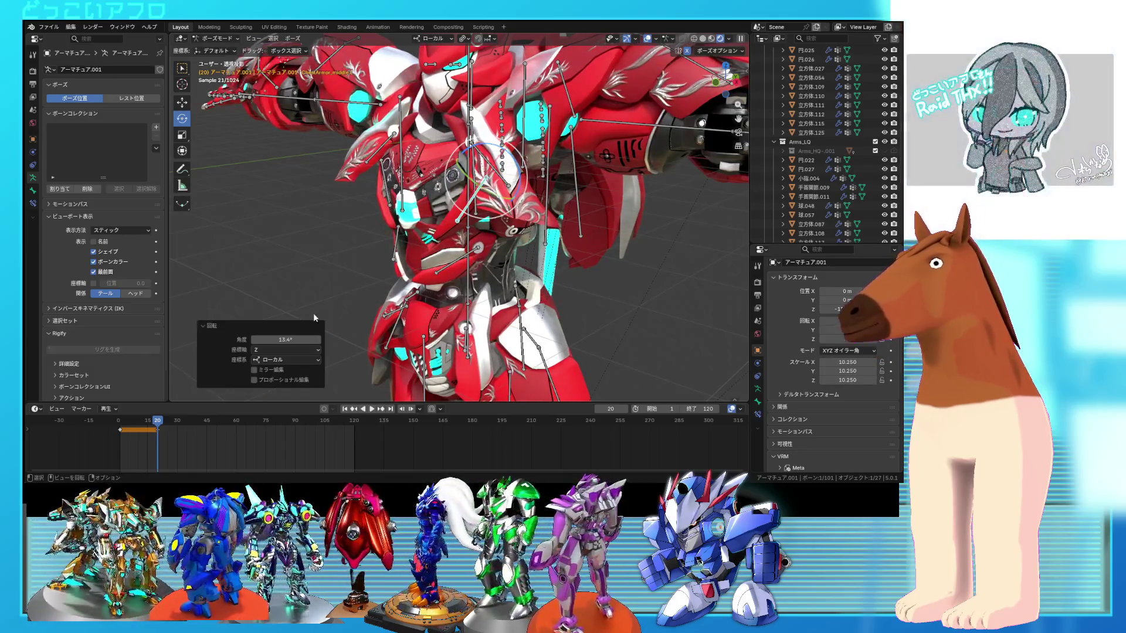
drag(162, 426, 177, 426)
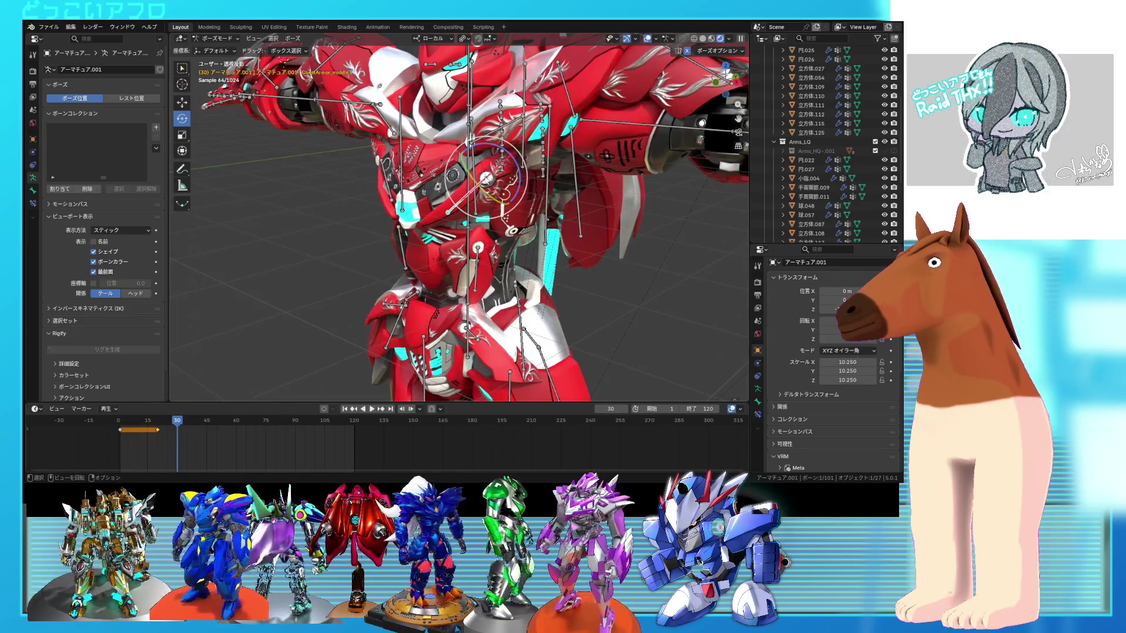
drag(518, 192, 525, 167)
right_click(483, 235)
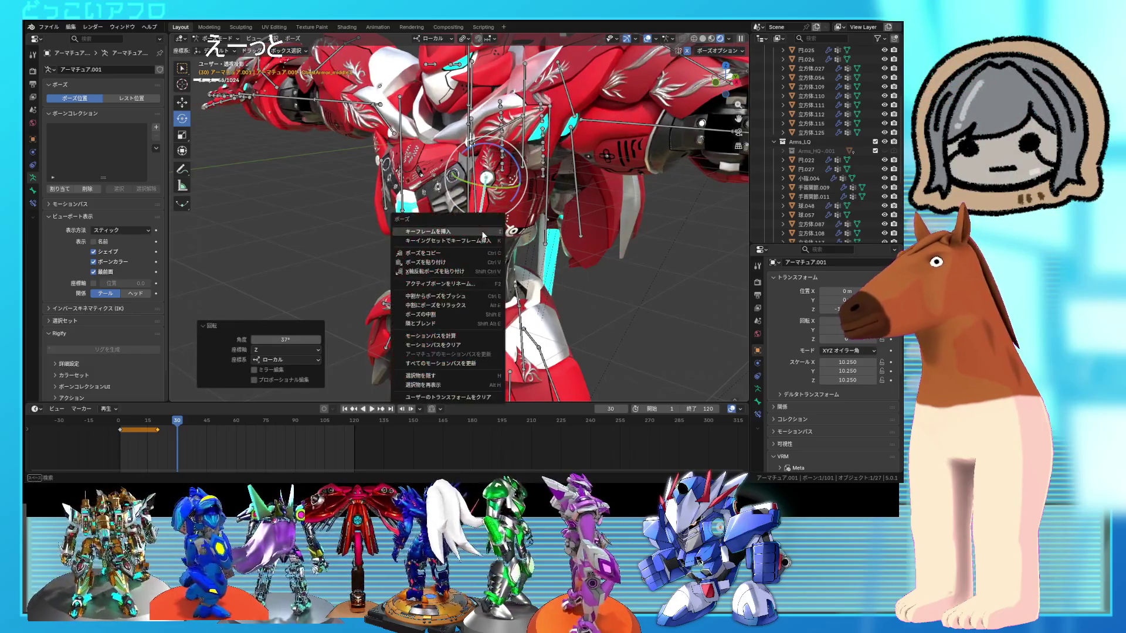
key(Escape)
right_click(393, 185)
click(405, 202)
- Go back to frame 15 and rotate the armor bone further to about 40°
mouse_move(179, 420)
mouse_down()
mouse_move(126, 432)
mouse_move(179, 432)
mouse_up()
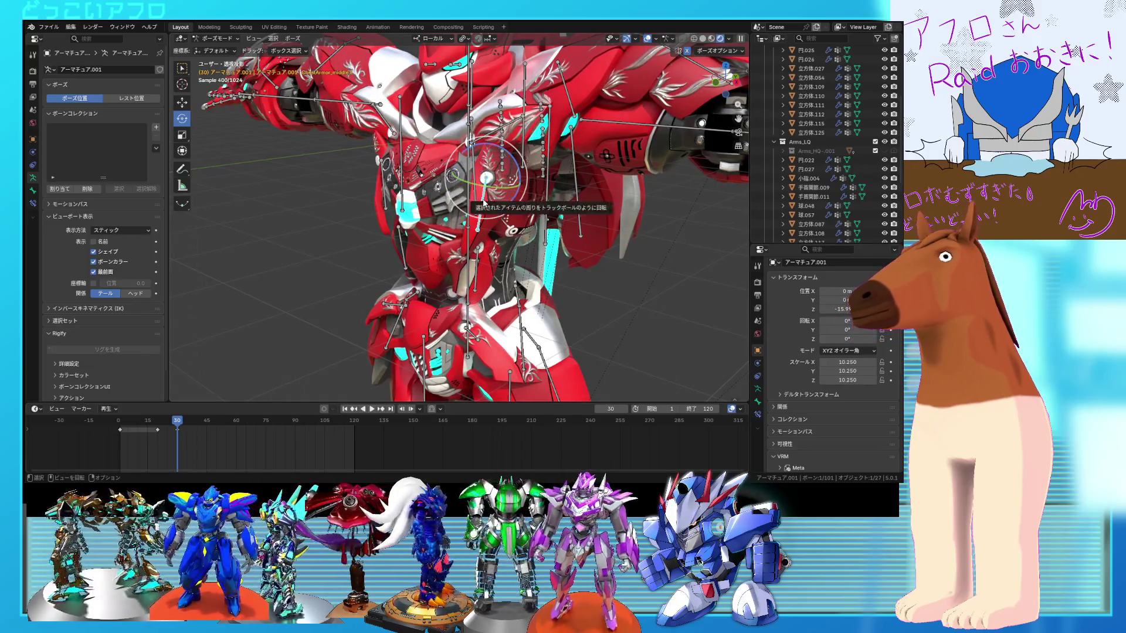
drag(521, 171, 524, 158)
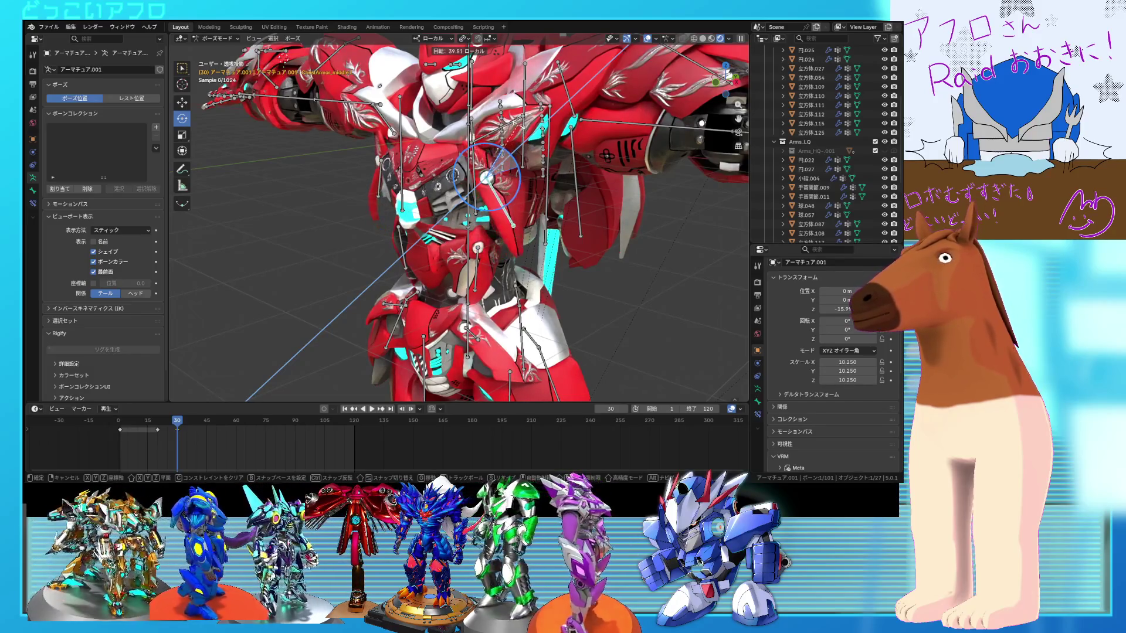
drag(522, 157, 522, 158)
mouse_move(522, 157)
middle_down()
mouse_move(568, 196)
mouse_move(535, 212)
mouse_move(474, 151)
mouse_move(478, 205)
mouse_move(497, 228)
middle_up()
- Rotate another chest-armor bone to about -55.9° and check the pose at frame 33
key(r)
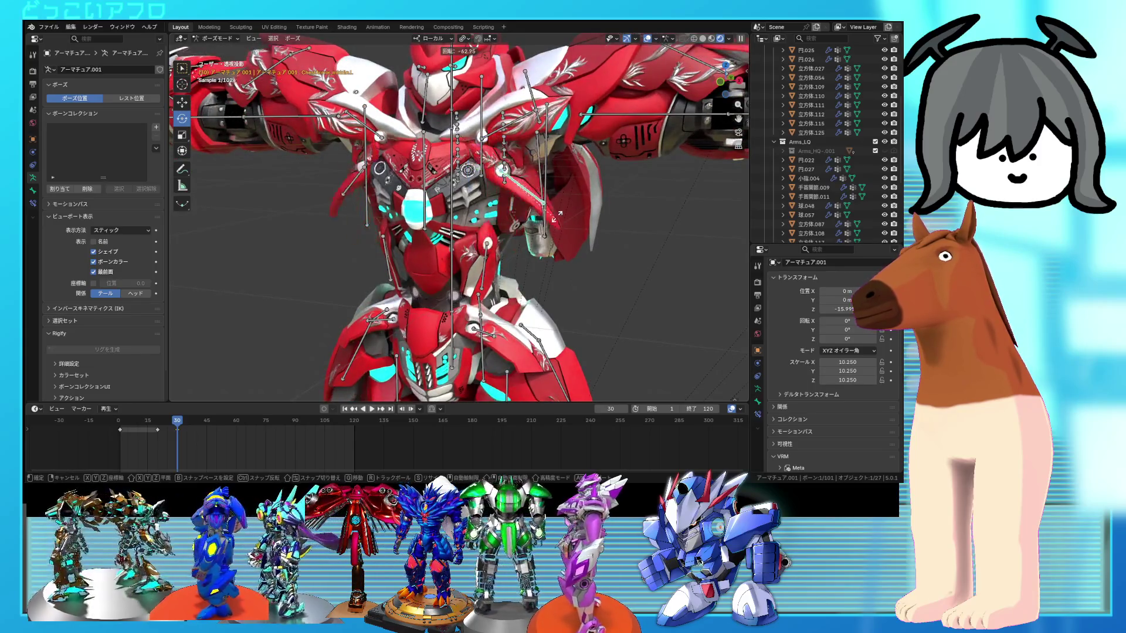
click(549, 221)
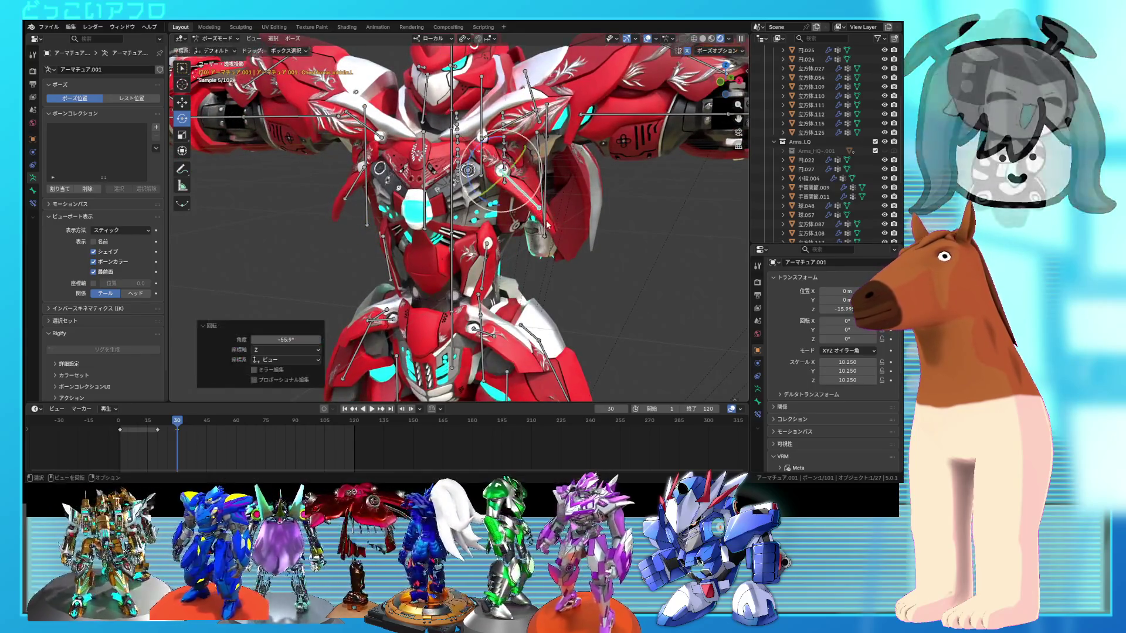
middle_drag(549, 220, 417, 169)
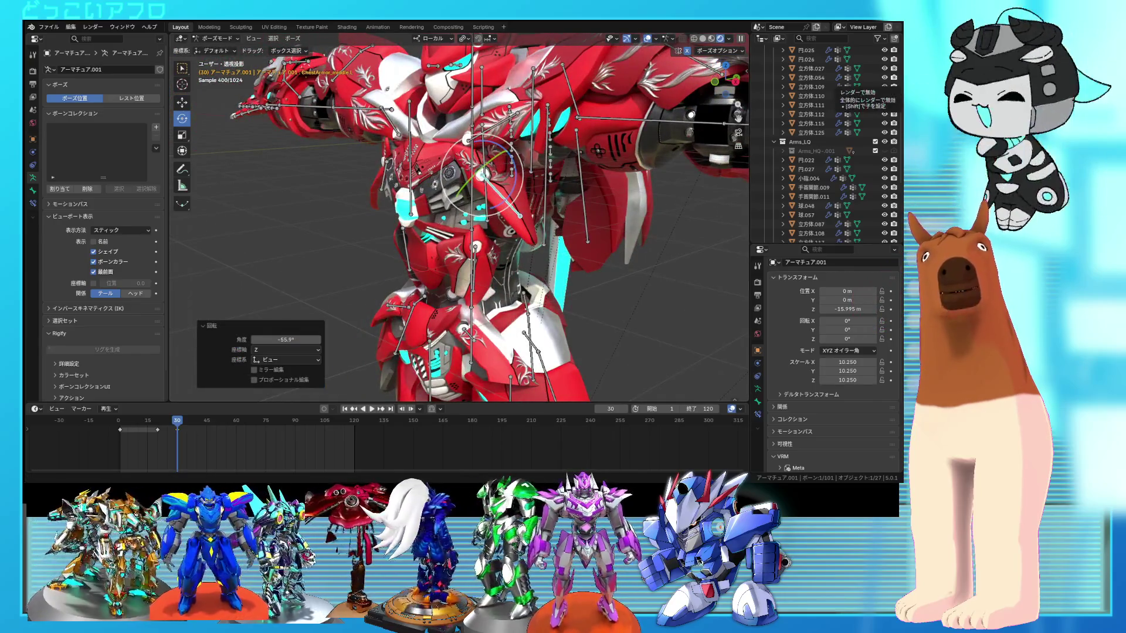
mouse_move(417, 169)
middle_down()
mouse_move(497, 177)
mouse_move(559, 230)
mouse_move(582, 230)
mouse_move(604, 205)
mouse_move(596, 193)
mouse_move(553, 195)
mouse_move(568, 185)
mouse_move(470, 176)
mouse_move(579, 181)
mouse_move(521, 190)
mouse_move(569, 168)
mouse_move(496, 188)
mouse_move(514, 223)
middle_up()
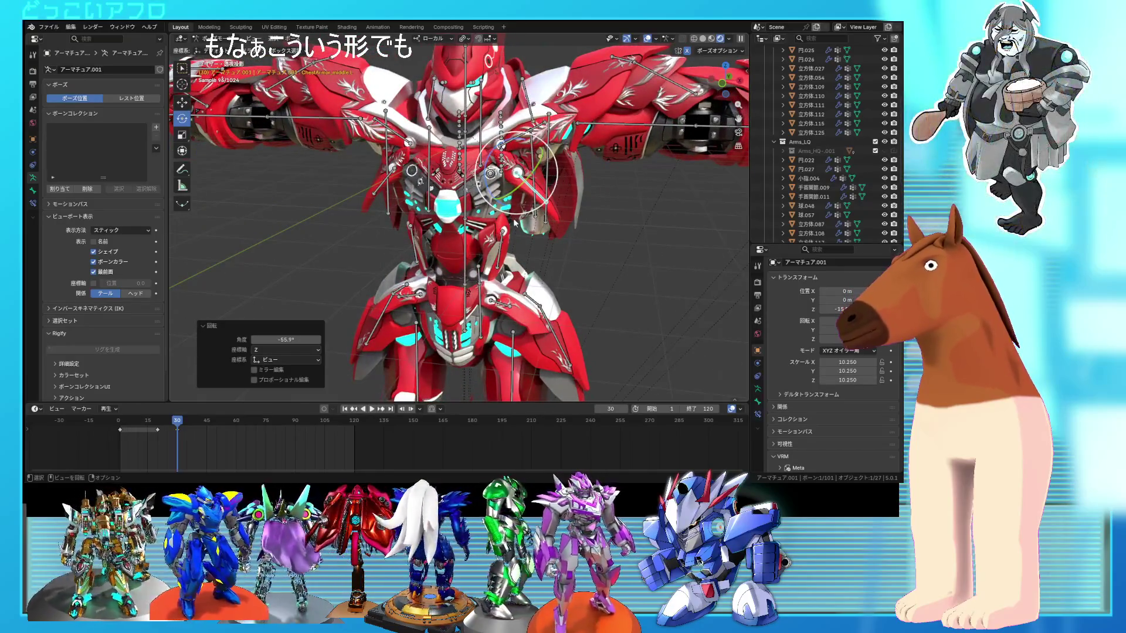
drag(179, 423, 197, 428)
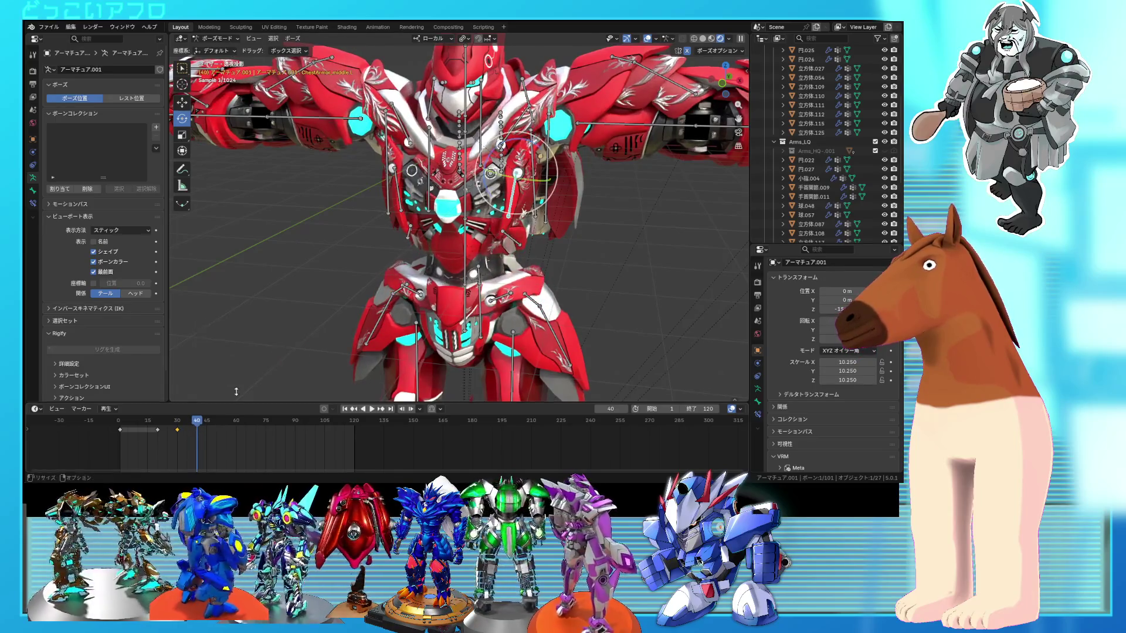
middle_drag(506, 231, 522, 233)
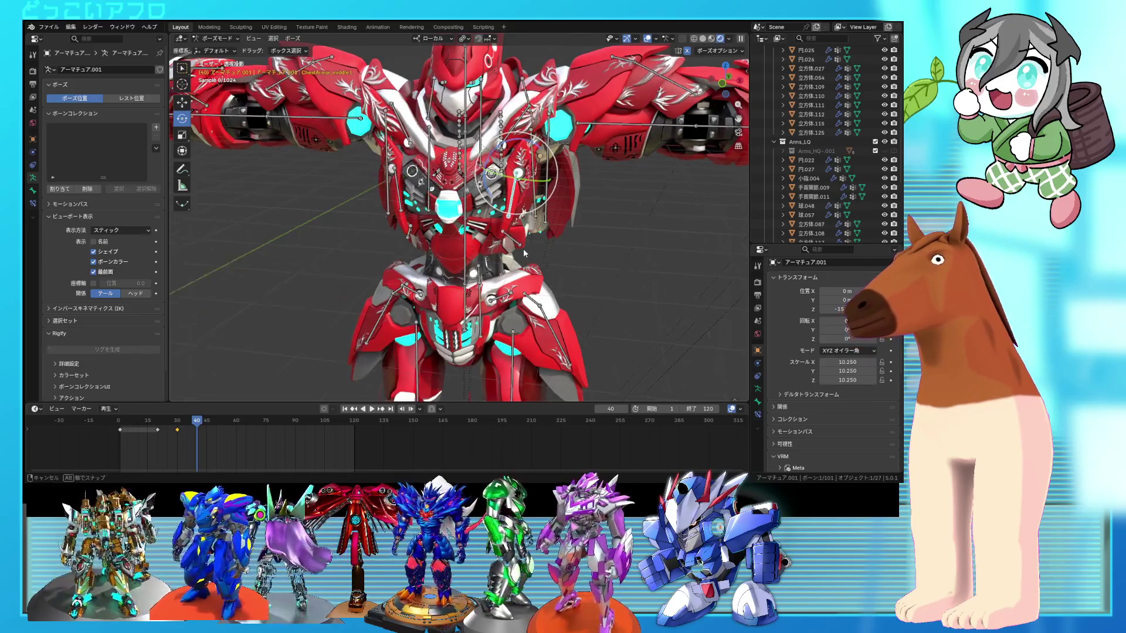
middle_drag(506, 314, 459, 171)
- Rotate the chest-armor bone 51.4°, then 13.7° on Y, and add ChestArmor_middle.R to the selection
drag(488, 158, 499, 147)
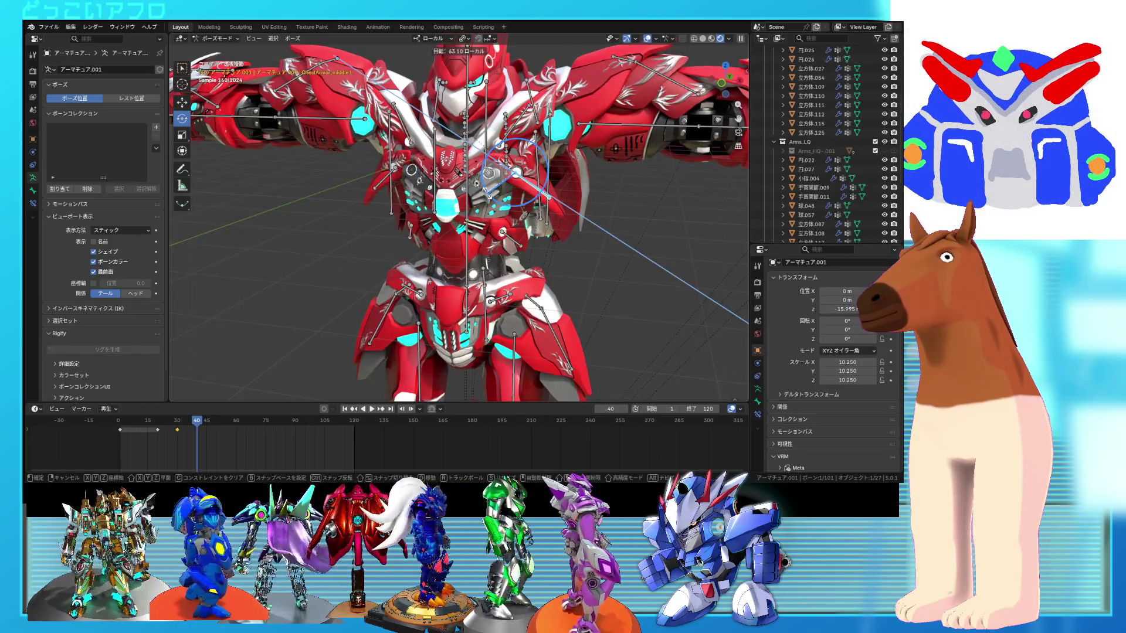
click(483, 182)
scroll(478, 183, up, 6)
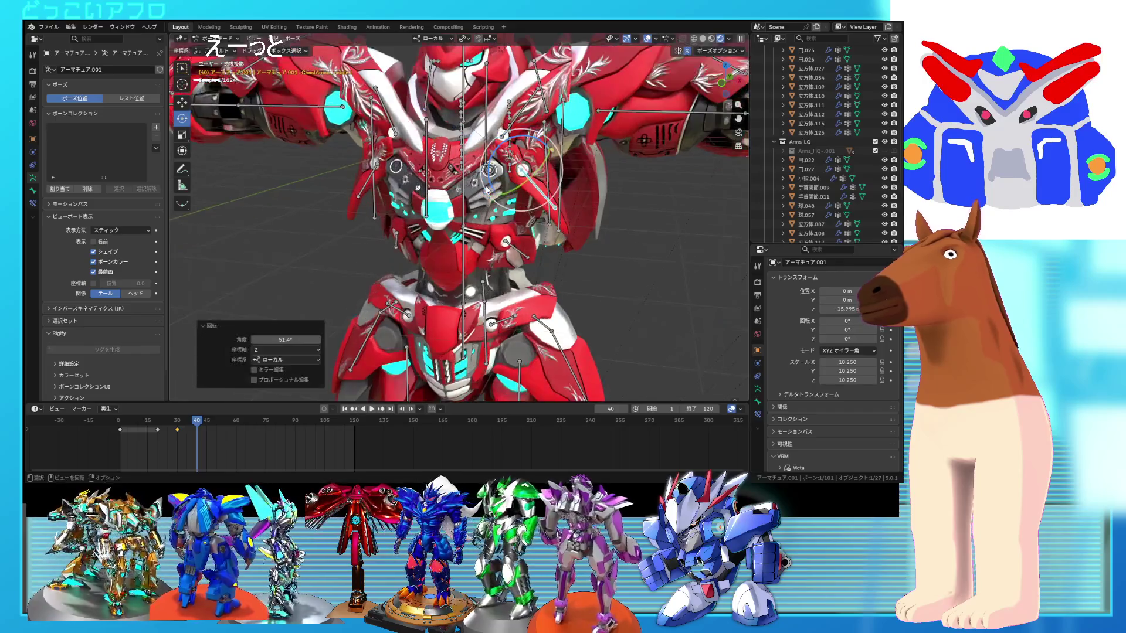
middle_drag(473, 184, 458, 139)
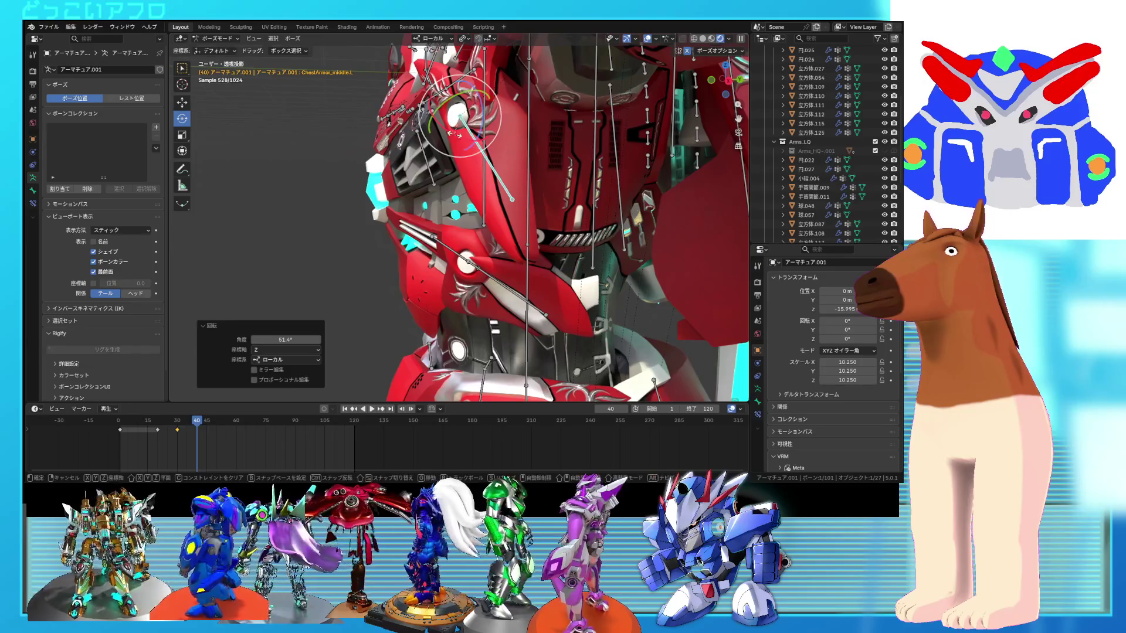
key(r)
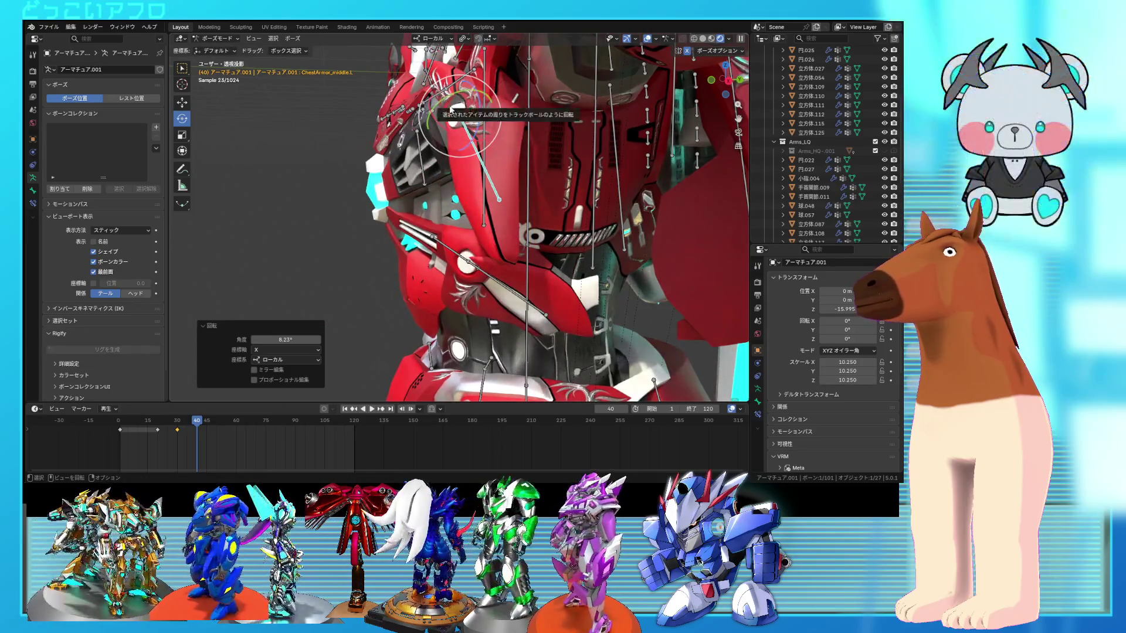
drag(469, 105, 475, 121)
mouse_move(516, 135)
middle_down()
mouse_move(567, 179)
mouse_move(595, 178)
middle_up()
shift+click(351, 172)
- Keyframe both middle chest-armor bones at frame 40, then go to frame 50 and select one bone
right_click(350, 171)
key(i)
drag(187, 434, 217, 428)
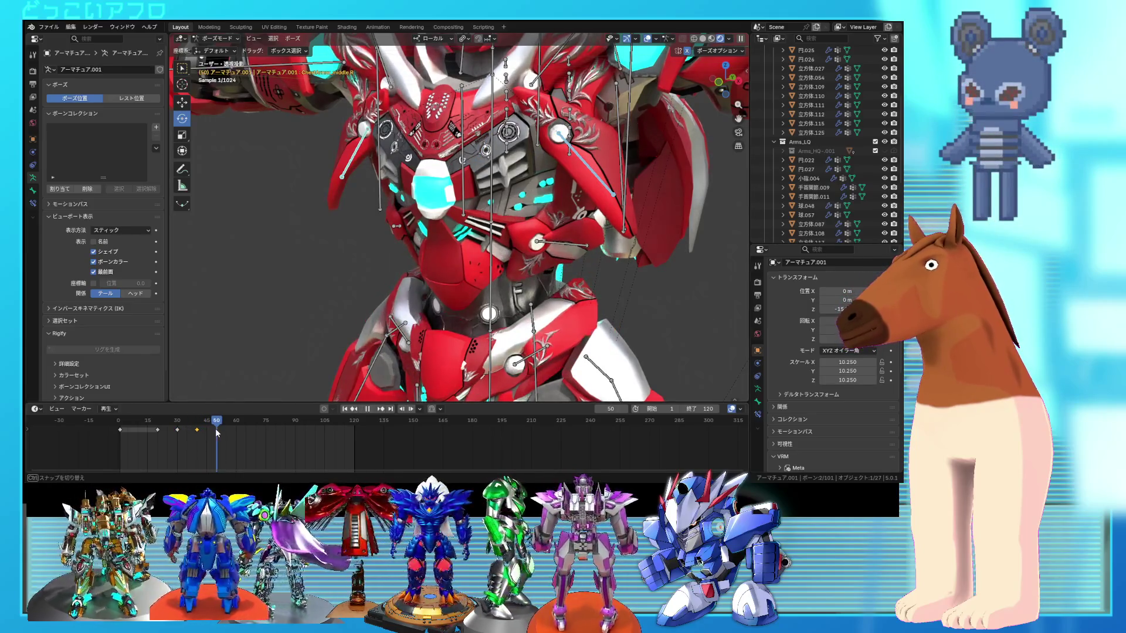
middle_drag(516, 217, 535, 208)
click(534, 208)
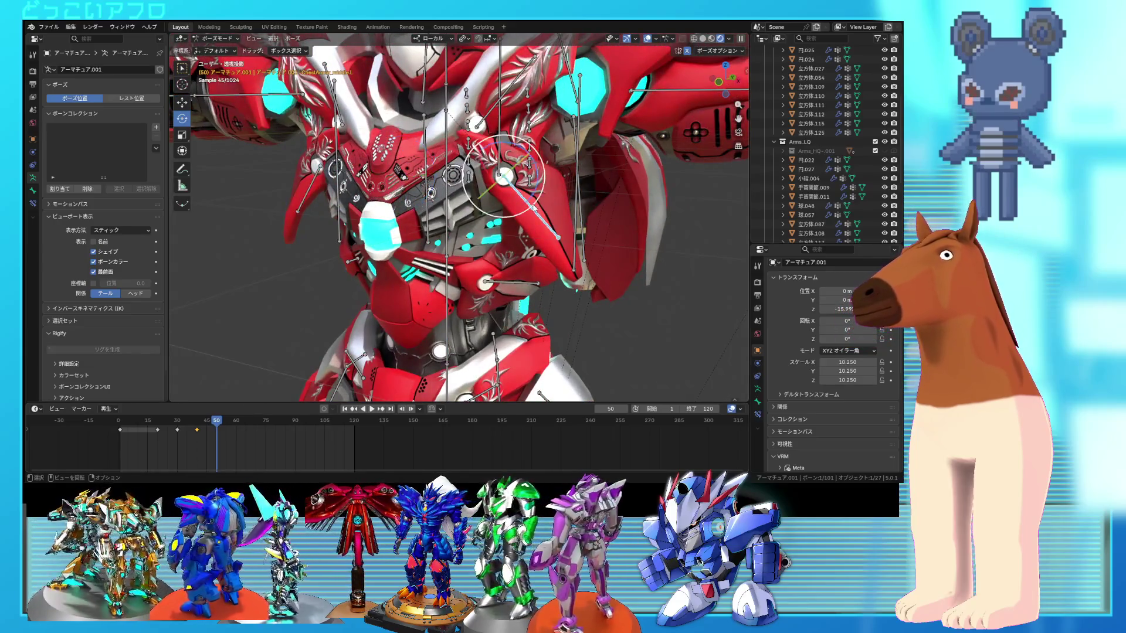
- Rotate the bone -95.3°, then trackball-rotate it to settle at -11.9°
key(r)
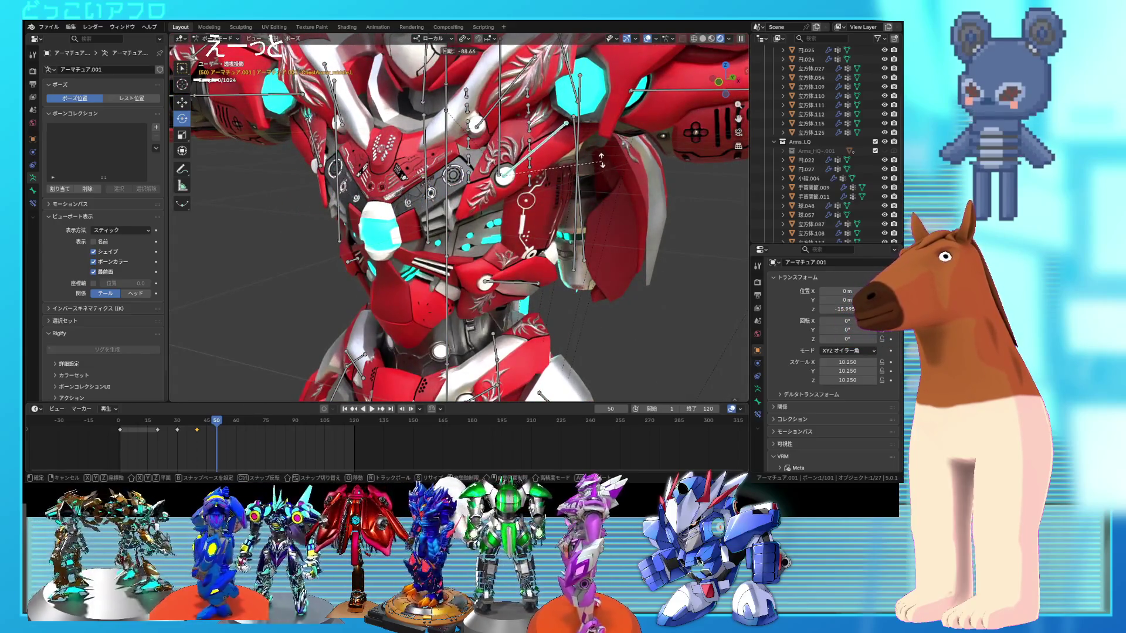
click(592, 167)
middle_drag(593, 167, 496, 135)
key(r)
key(r)
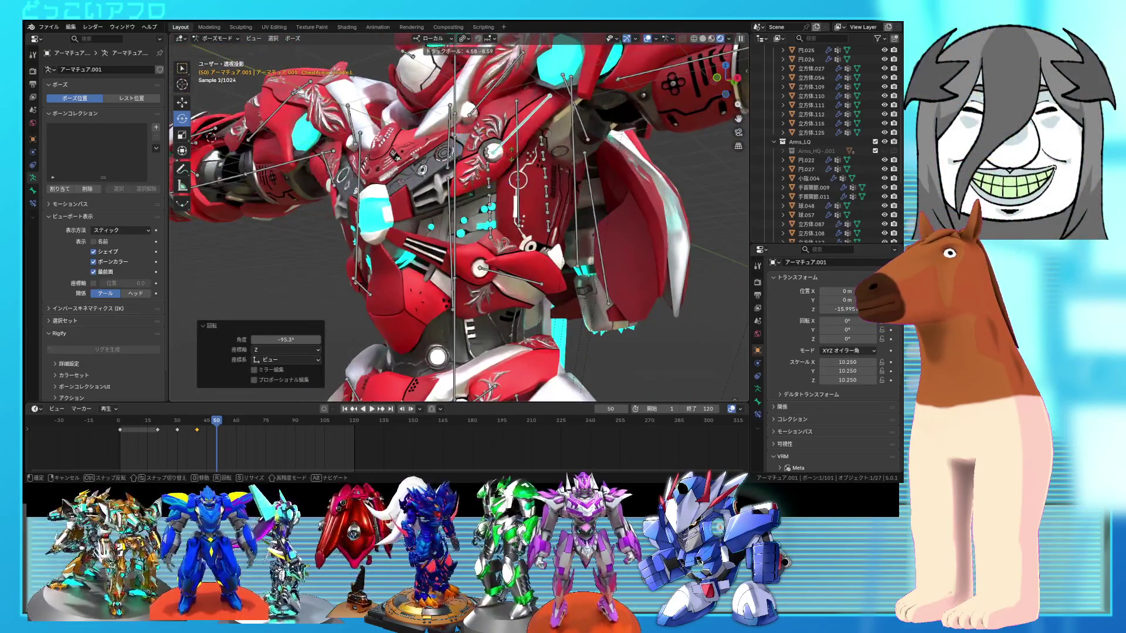
click(511, 152)
mouse_move(511, 152)
middle_down()
mouse_move(578, 202)
mouse_move(594, 194)
middle_up()
key(r)
click(595, 193)
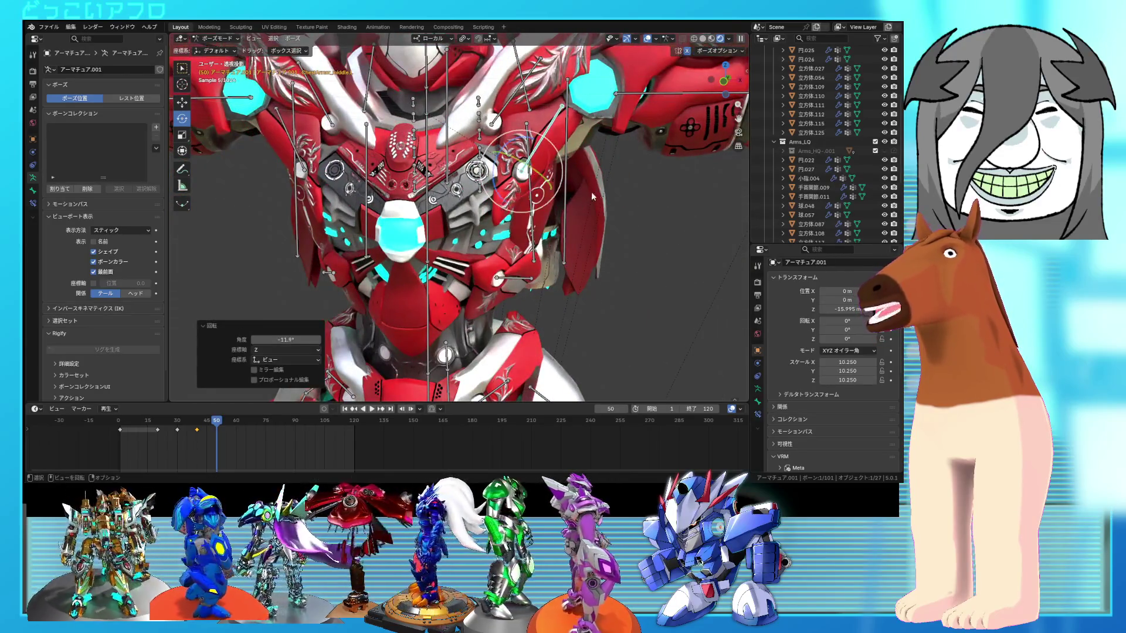
- Refine the bone with a trackball rotation and a further -8.27° turn about Z
key(r)
key(r)
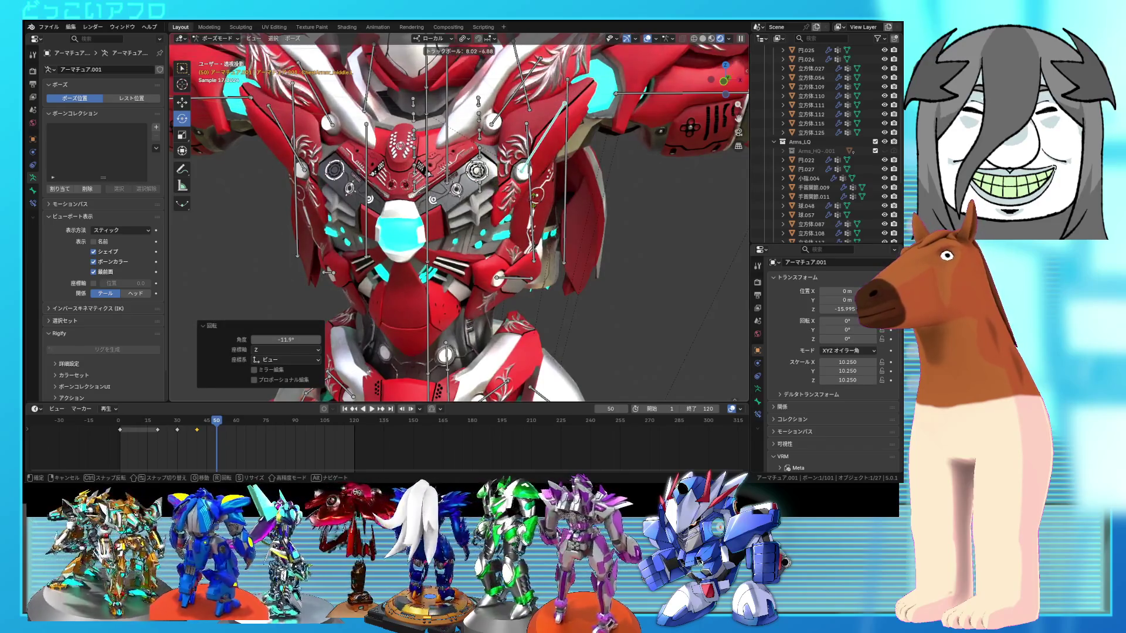
click(565, 103)
mouse_move(565, 104)
middle_down()
mouse_move(548, 158)
mouse_move(552, 200)
middle_up()
key(r)
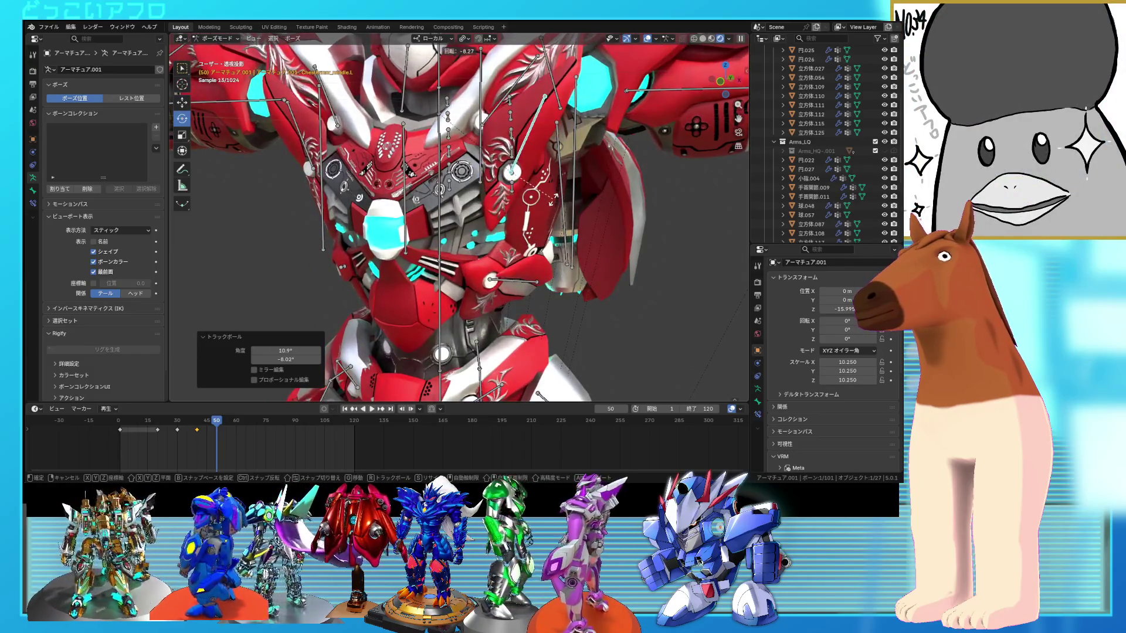
click(552, 200)
mouse_move(552, 201)
middle_down()
mouse_move(553, 227)
mouse_move(581, 192)
mouse_move(510, 203)
mouse_move(551, 208)
mouse_move(553, 220)
middle_up()
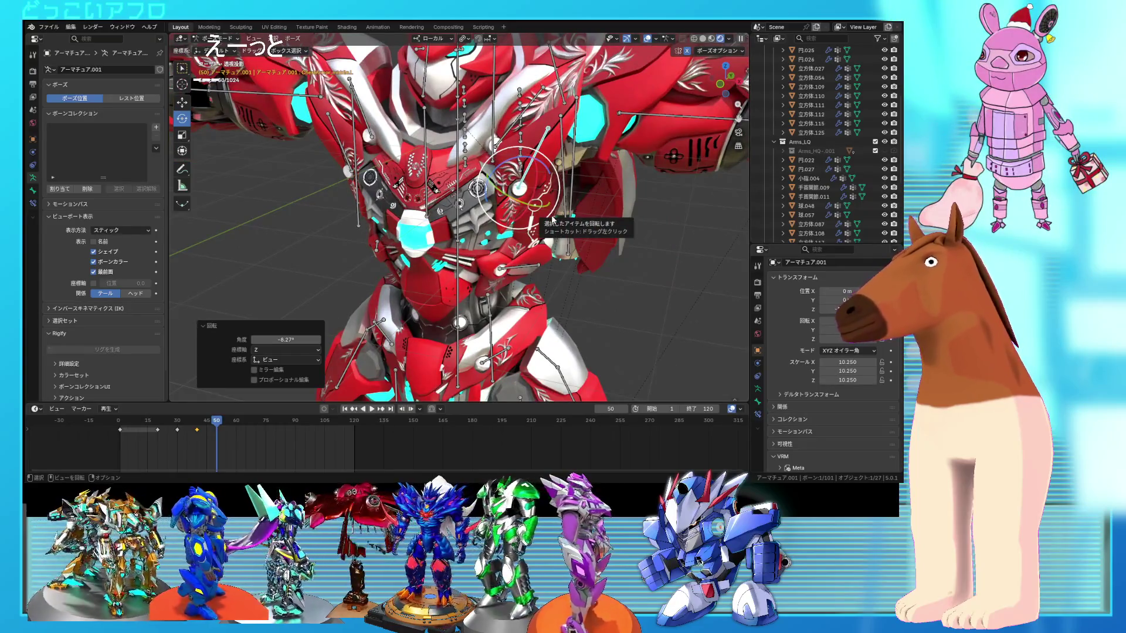
mouse_move(407, 204)
middle_down()
mouse_move(434, 199)
mouse_move(395, 183)
middle_up()
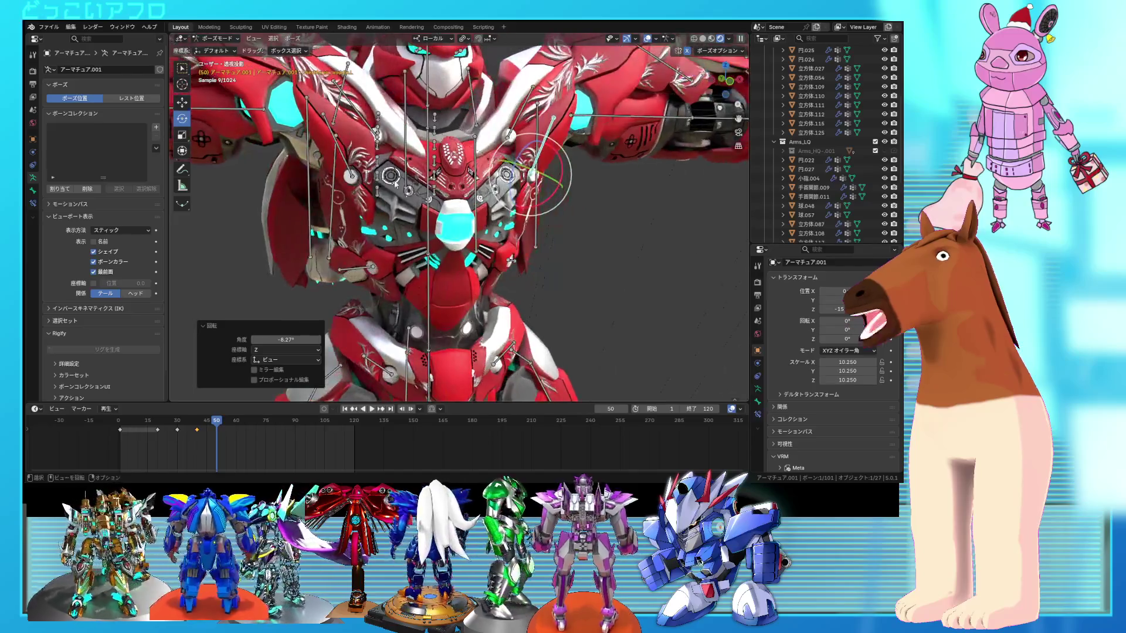
- Add the left shoulder bone to the selection, scrub back to frame 44, and undo the last change
shift+click(352, 162)
right_click(587, 237)
key(Escape)
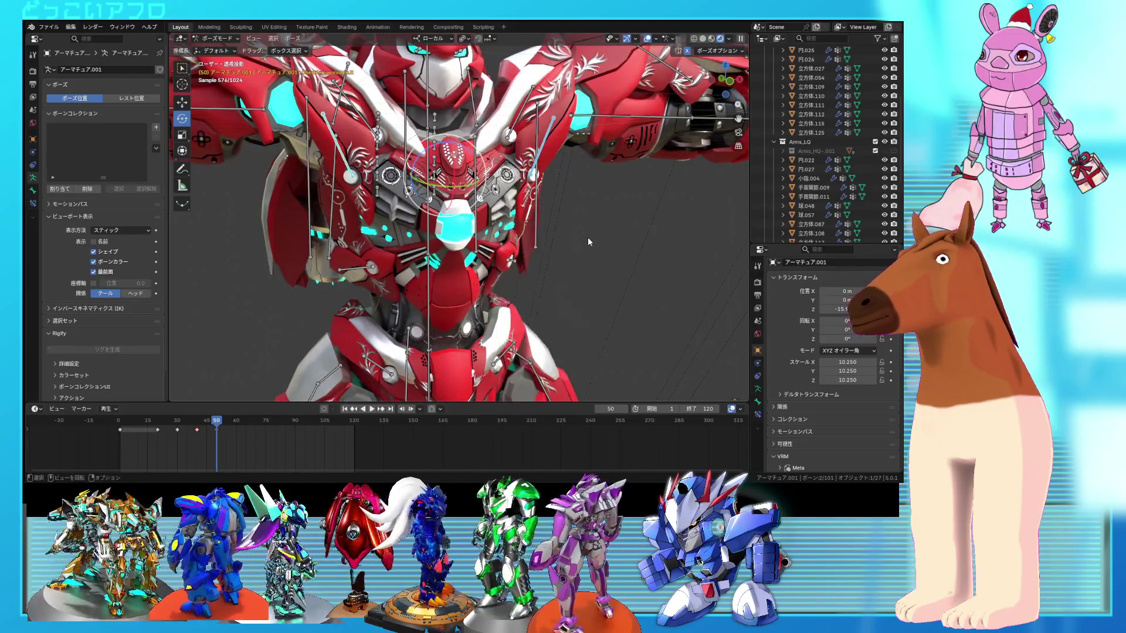
middle_drag(588, 237, 485, 246)
drag(210, 423, 216, 425)
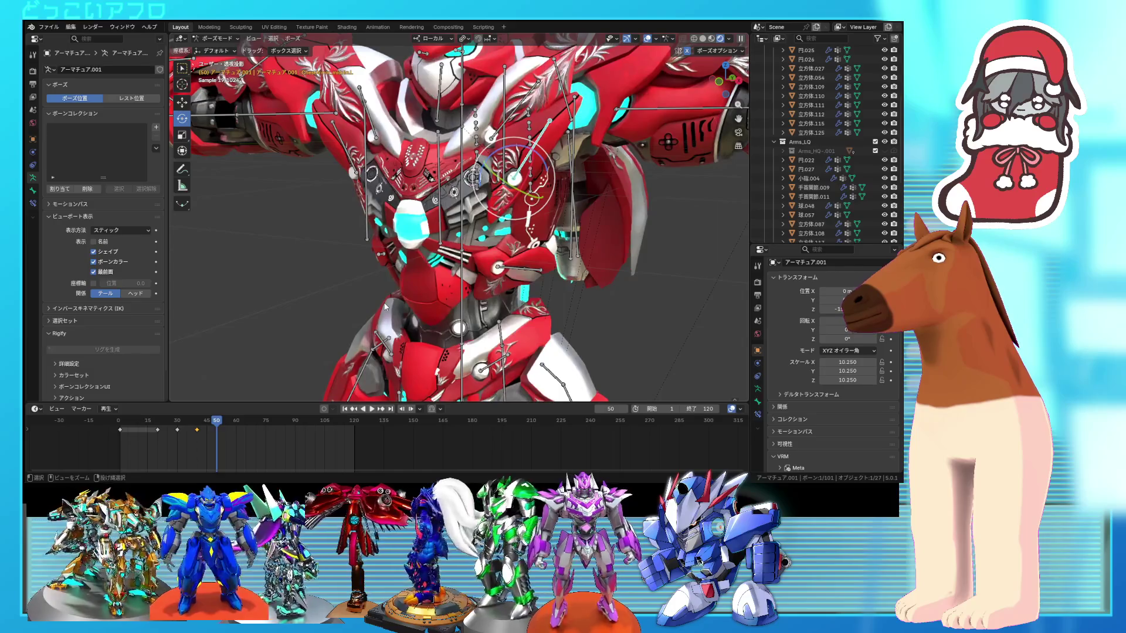
key(ctrl+z)
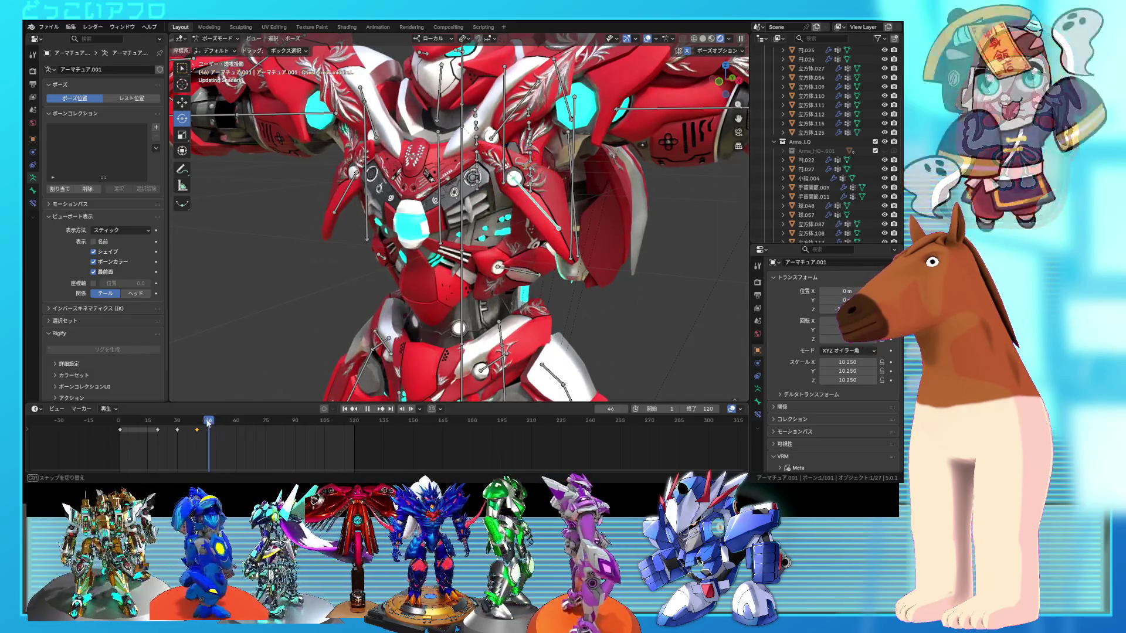
- Preview the animation, rotate the chest-armor bone -117°, and add the mirrored chest bone to the selection
key(space)
mouse_move(222, 427)
mouse_down()
mouse_move(183, 427)
mouse_move(228, 435)
mouse_up()
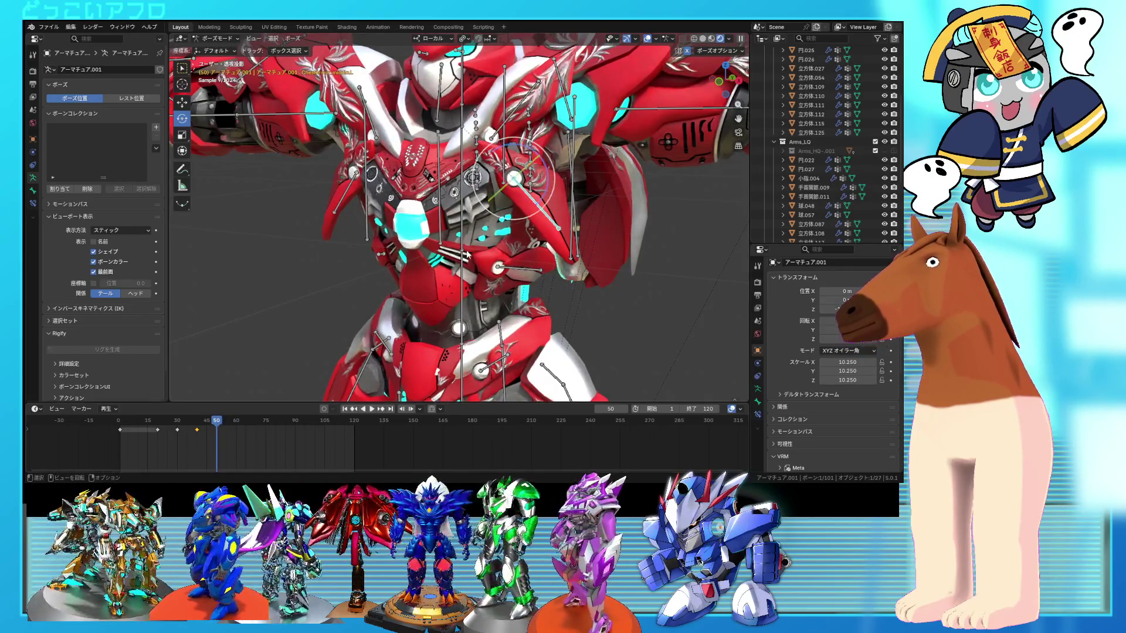
scroll(467, 253, up, 3)
key(r)
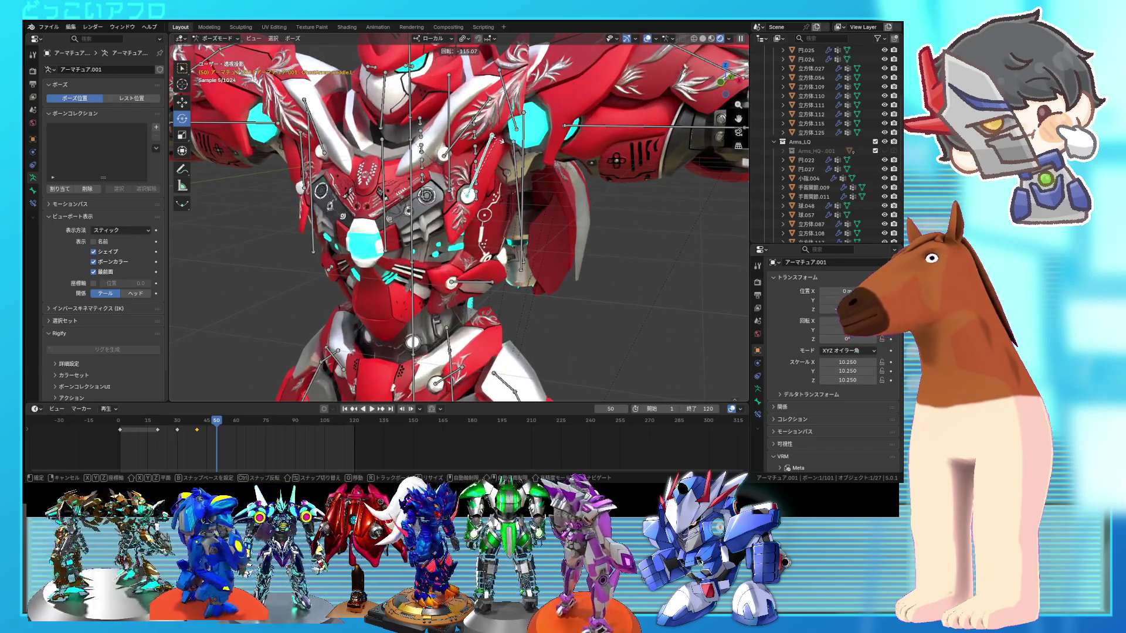
click(500, 140)
middle_drag(500, 140, 451, 144)
right_click(234, 176)
click(246, 317)
- Scrub between frames 34 and 50 to review the armor plate's opening swing
mouse_move(218, 424)
mouse_down()
mouse_move(195, 427)
mouse_move(216, 429)
mouse_up()
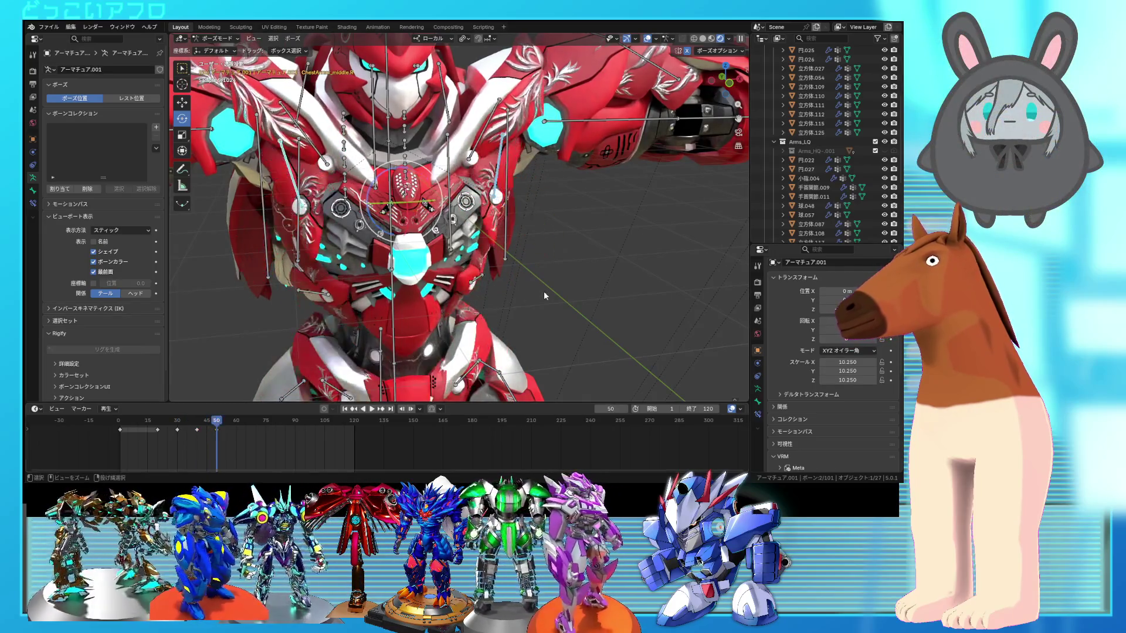
mouse_move(544, 291)
middle_down()
mouse_move(498, 294)
mouse_move(556, 274)
mouse_move(546, 278)
middle_up()
mouse_move(215, 425)
mouse_down()
mouse_move(185, 434)
mouse_move(200, 435)
mouse_up()
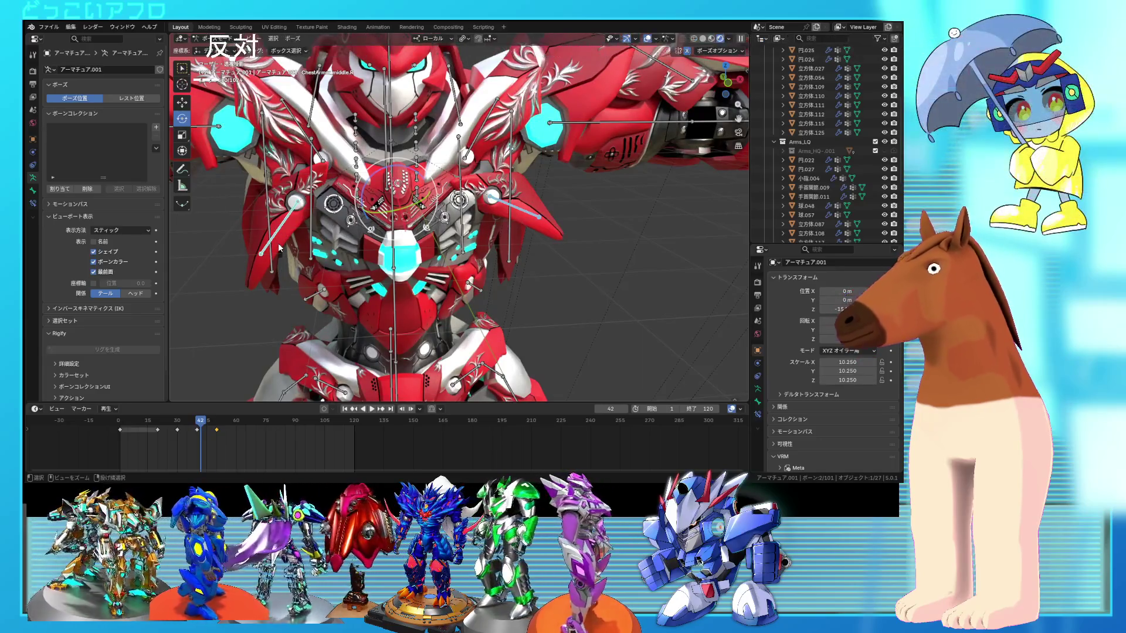
key(Up)
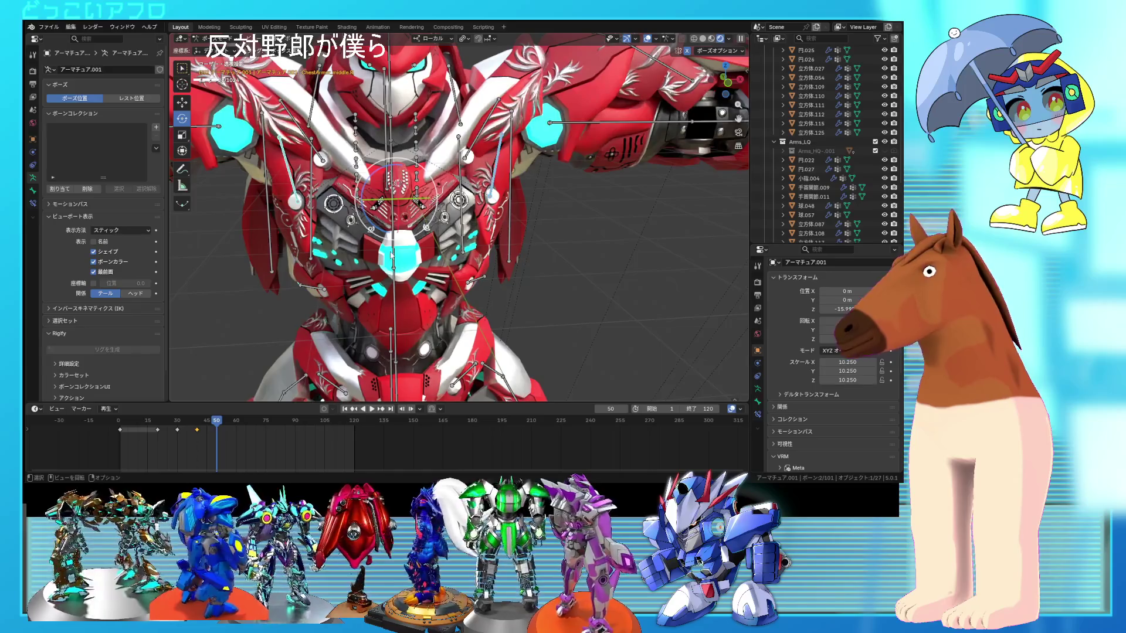